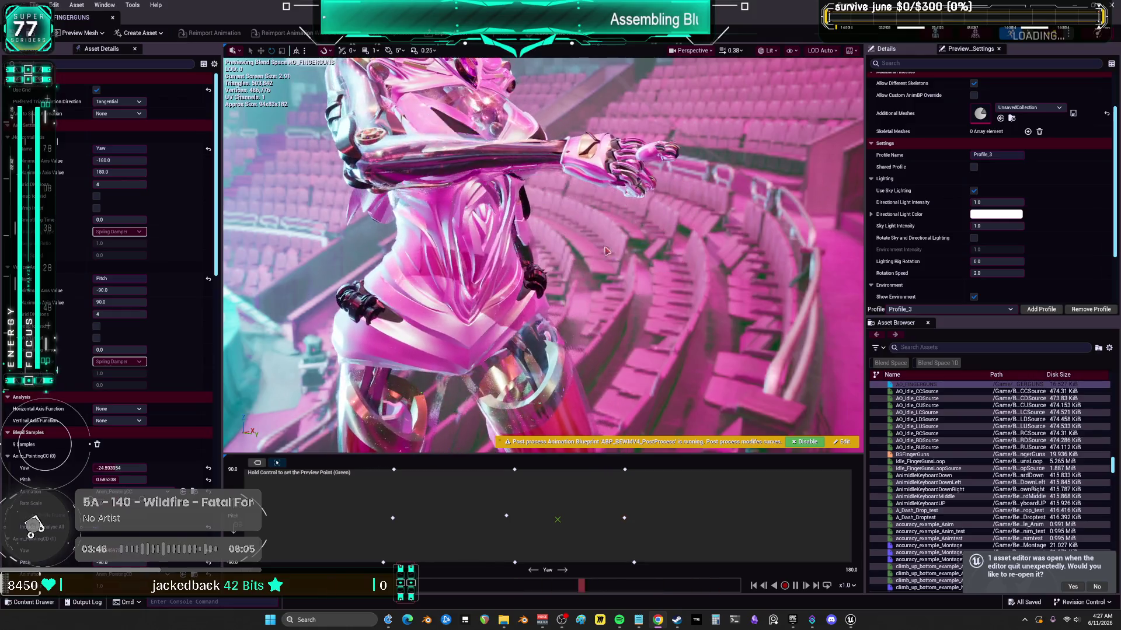
- Tick Should Match Sync Phases in AO_FINGERGUNS' Animation section of Asset Details
{"action": "left_click_drag", "start_coordinate": [604, 190], "coordinate": [409, 193]}
{"action": "left_click_drag", "start_coordinate": [584, 251], "coordinate": [602, 253]}
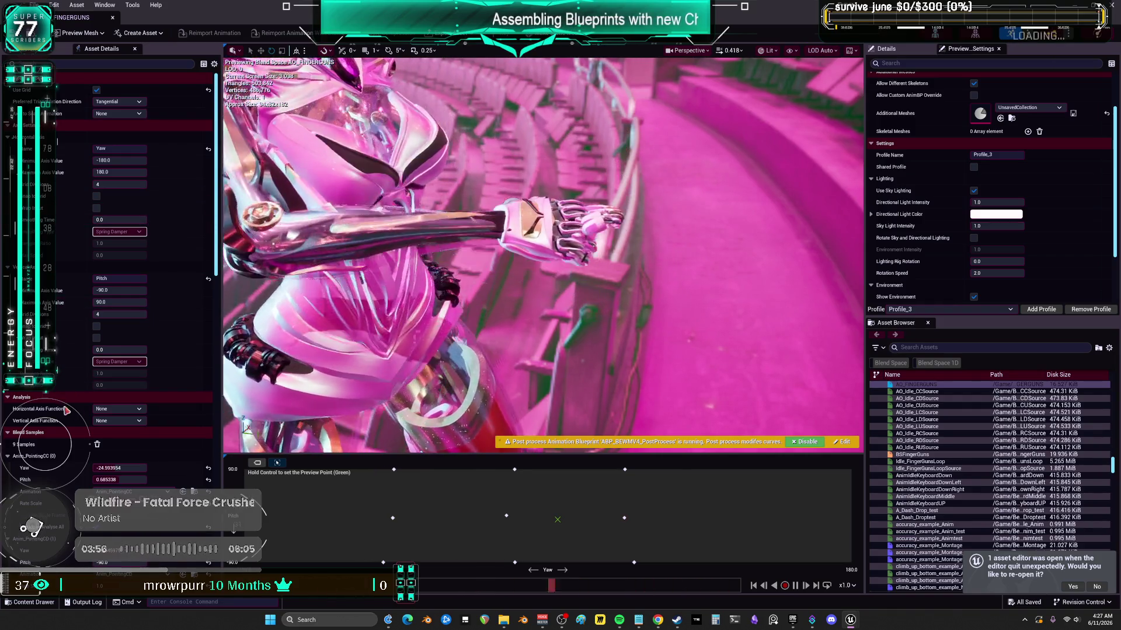
{"action": "scroll", "coordinate": [100, 461], "scroll_direction": "down", "scroll_amount": 15}
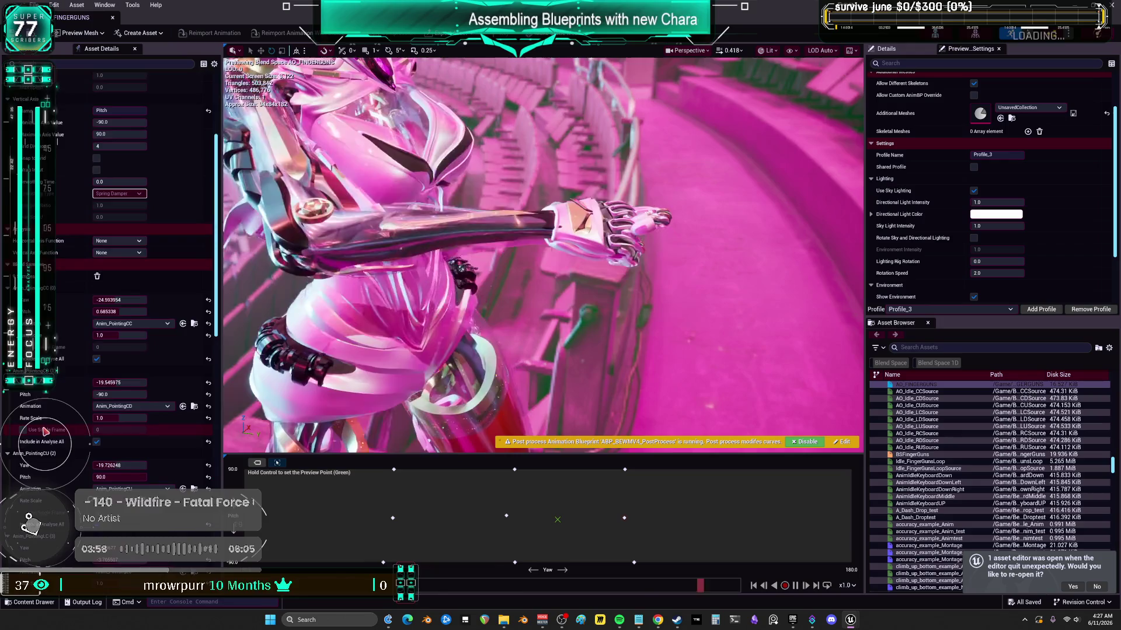
{"action": "scroll", "coordinate": [73, 414], "scroll_direction": "down", "scroll_amount": 10}
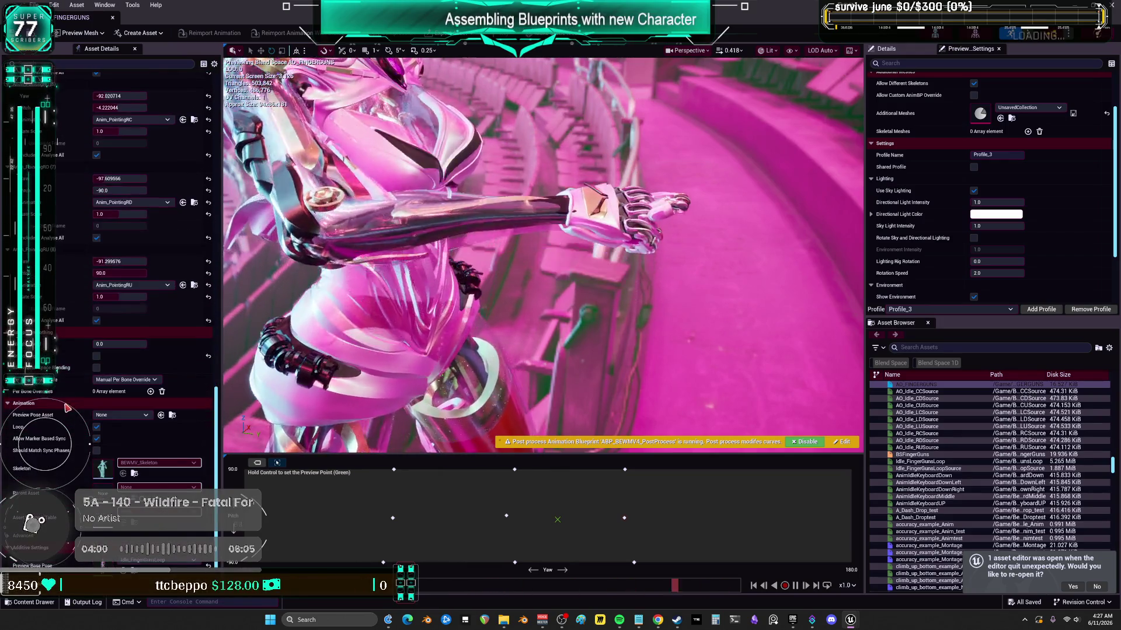
{"action": "scroll", "coordinate": [68, 400], "scroll_direction": "down", "scroll_amount": 3}
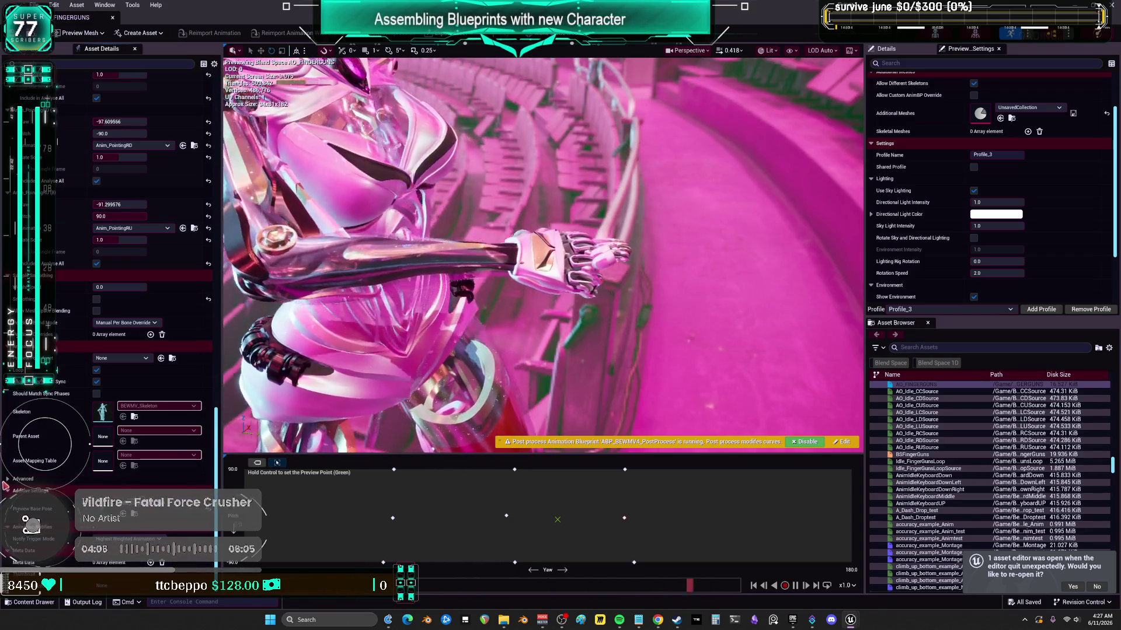
{"action": "left_click", "coordinate": [126, 358]}
{"action": "left_click", "coordinate": [130, 365]}
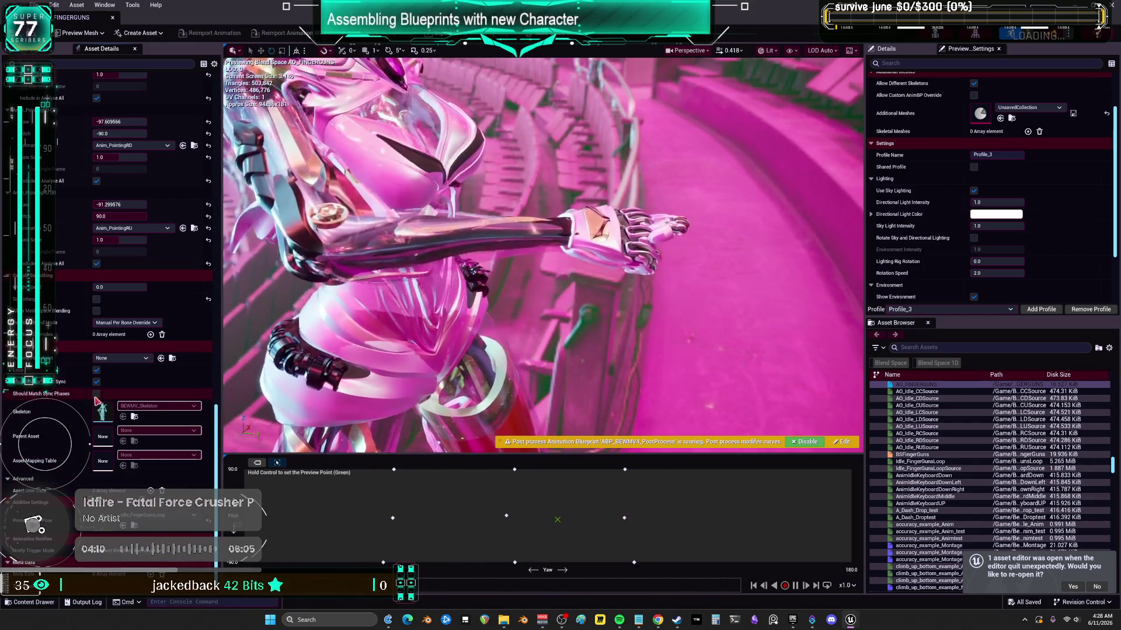
{"action": "left_click", "coordinate": [96, 395]}
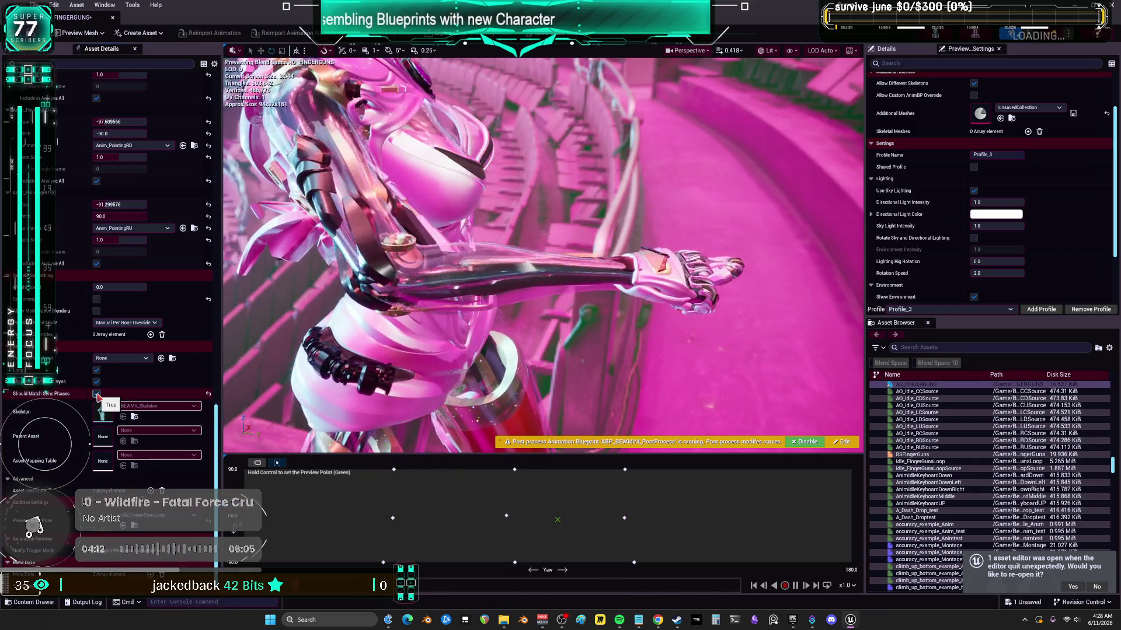
{"action": "scroll", "coordinate": [97, 409], "scroll_direction": "down", "scroll_amount": 1}
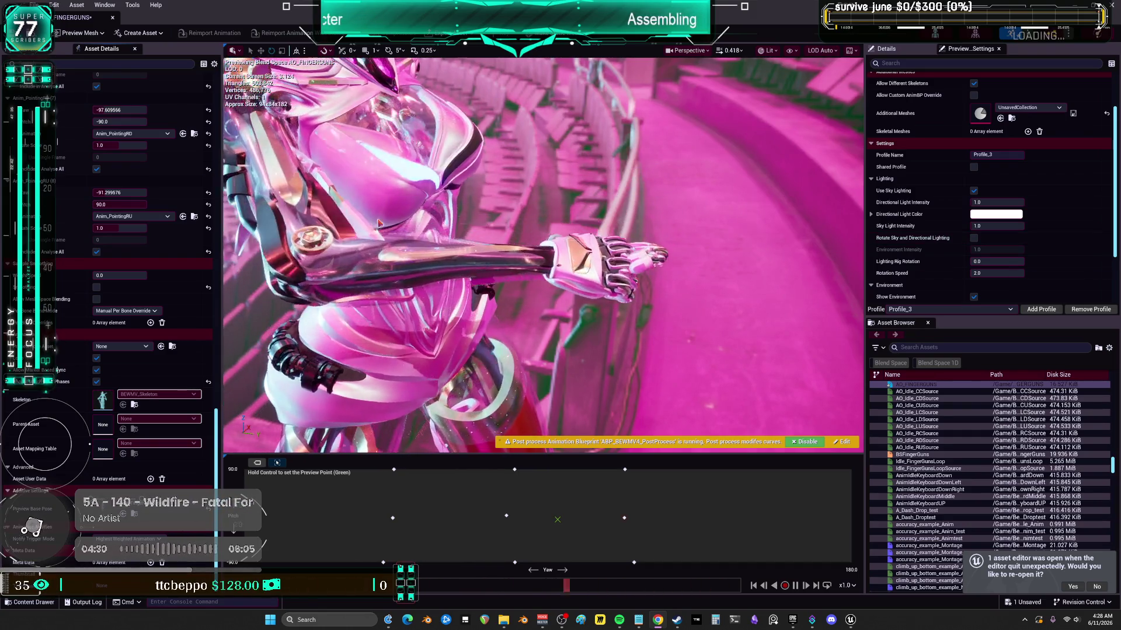
- Drop Anim_PointingCC onto the graph at Yaw -25.07, Pitch -0.97, then float the editor window
{"action": "scroll", "coordinate": [128, 218], "scroll_direction": "up", "scroll_amount": 2}
{"action": "scroll", "coordinate": [129, 219], "scroll_direction": "up", "scroll_amount": 10}
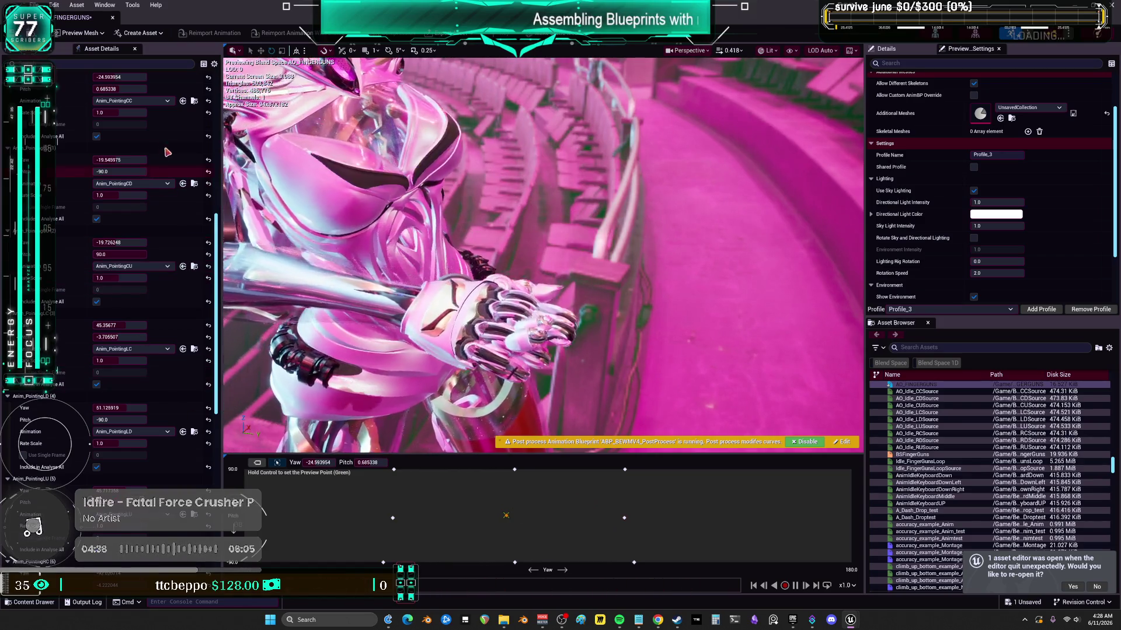
{"action": "scroll", "coordinate": [183, 199], "scroll_direction": "up", "scroll_amount": 2}
{"action": "scroll", "coordinate": [120, 128], "scroll_direction": "up", "scroll_amount": 6}
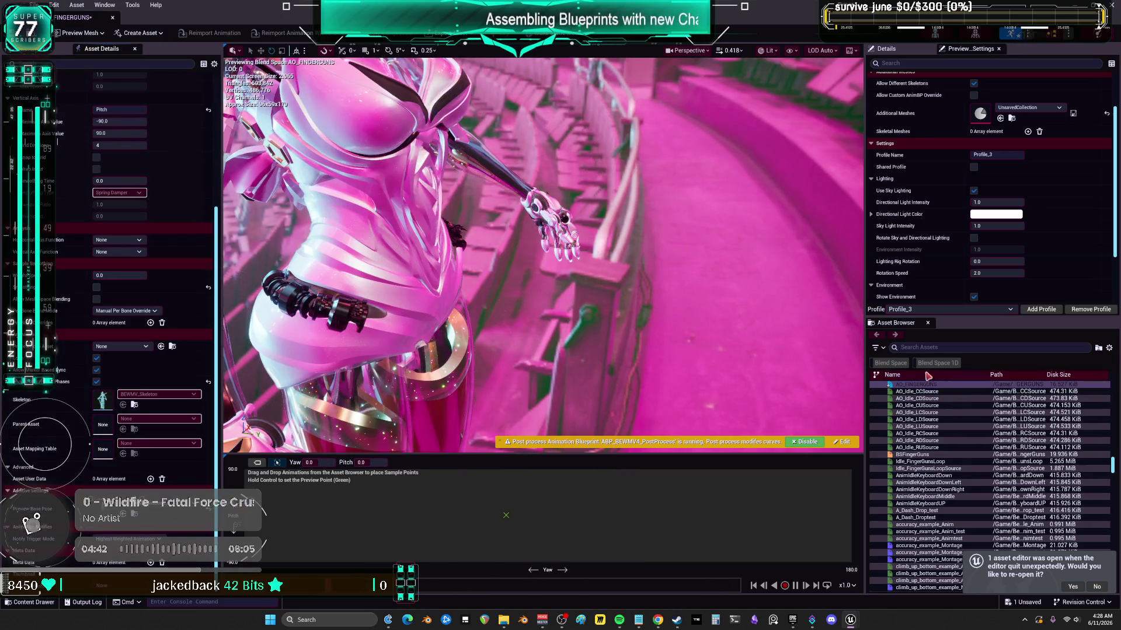
{"action": "scroll", "coordinate": [948, 403], "scroll_direction": "up", "scroll_amount": 4}
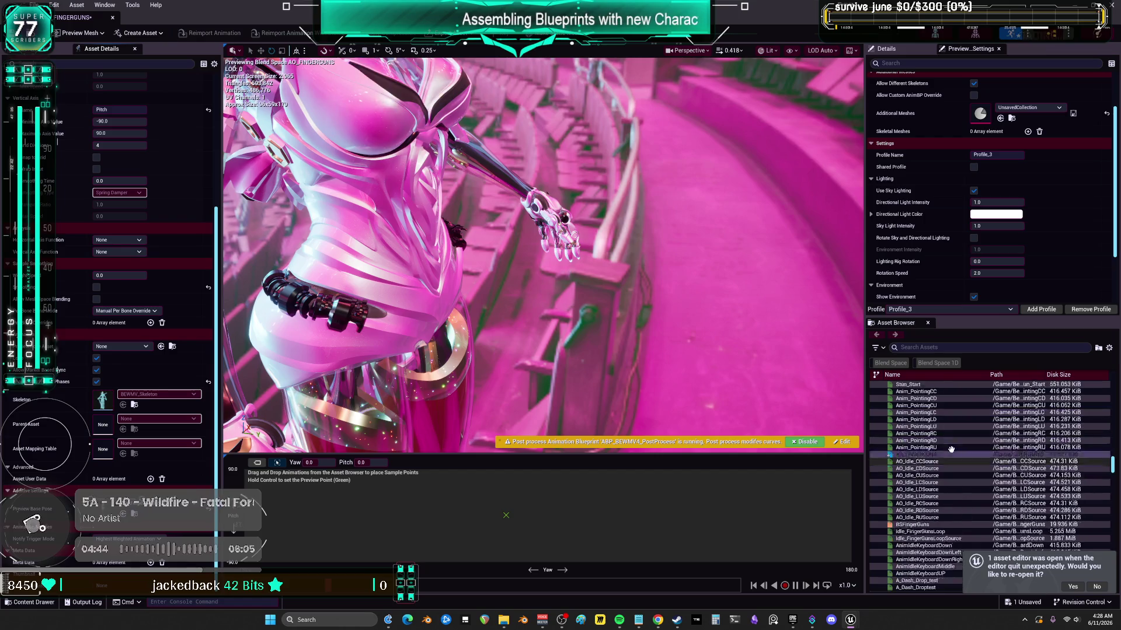
{"action": "left_click", "coordinate": [934, 405]}
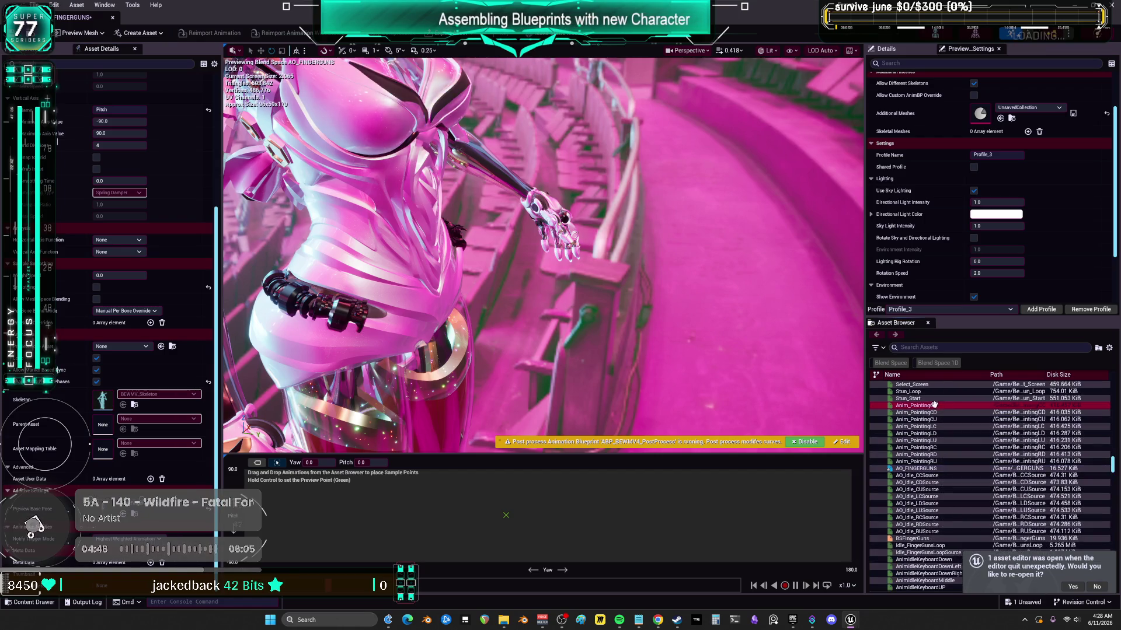
{"action": "left_click_drag", "start_coordinate": [941, 407], "coordinate": [505, 515]}
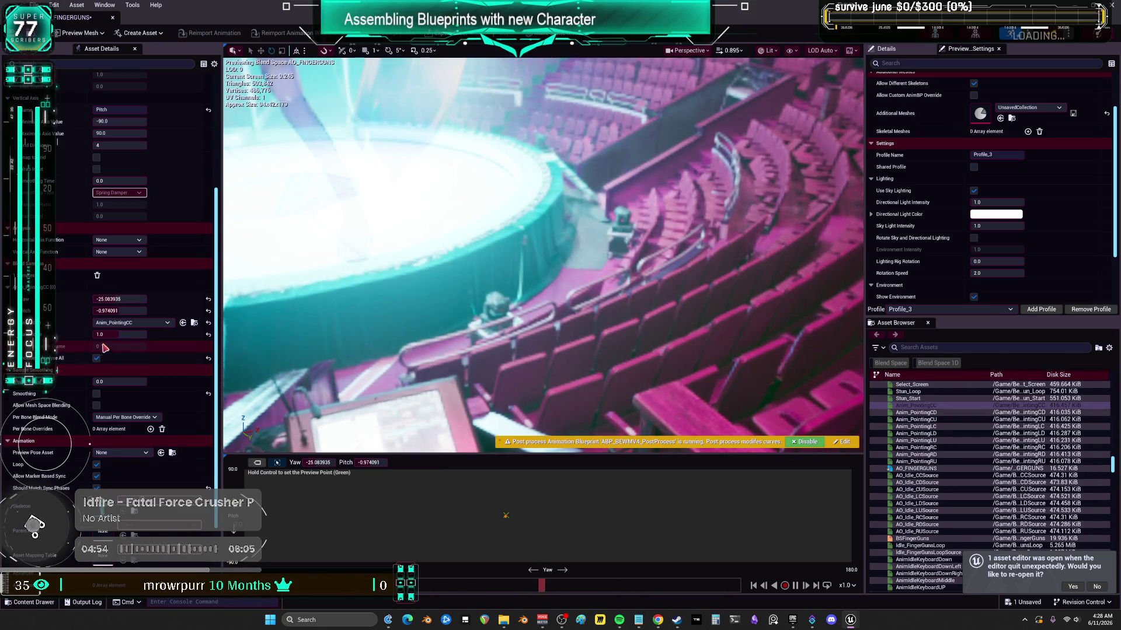
{"action": "left_click", "coordinate": [136, 310]}
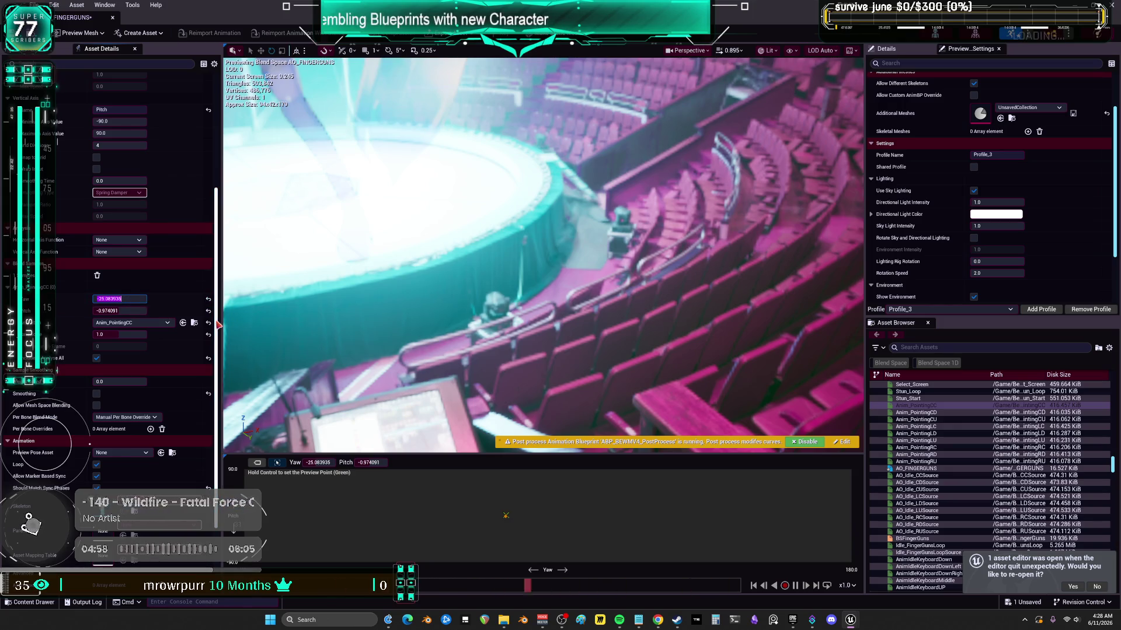
{"action": "left_click_drag", "start_coordinate": [444, 20], "coordinate": [695, 288]}
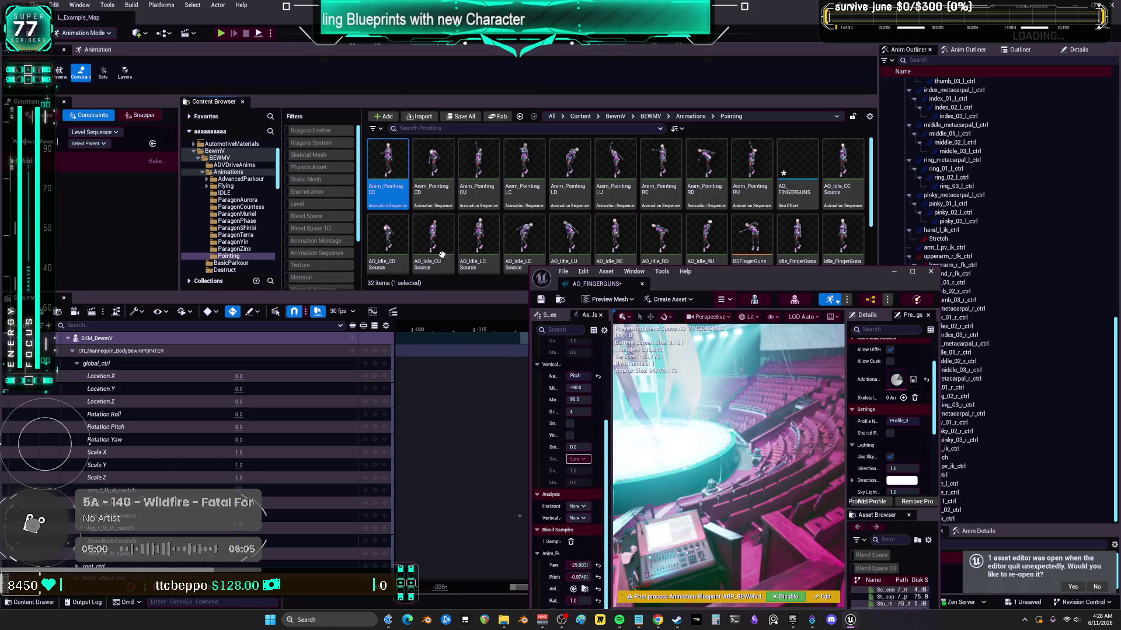
- Open Anim_PointingCC and copy the Idle_FingerGunsLoop name from the Content Browser
{"action": "double_click", "coordinate": [385, 153]}
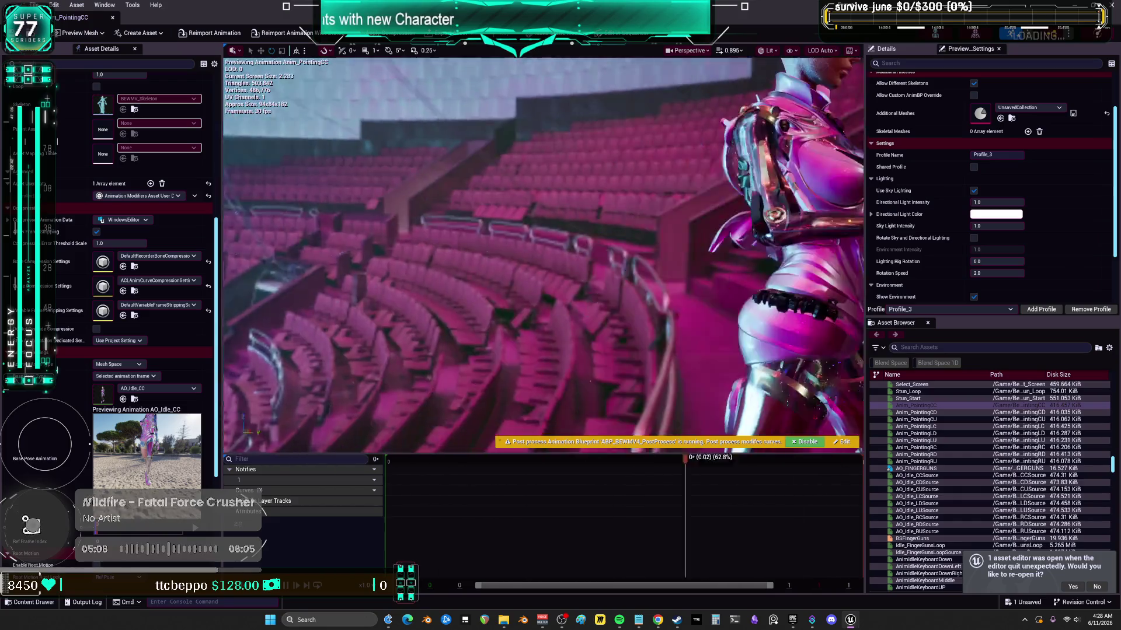
{"action": "left_click_drag", "start_coordinate": [678, 233], "coordinate": [679, 233]}
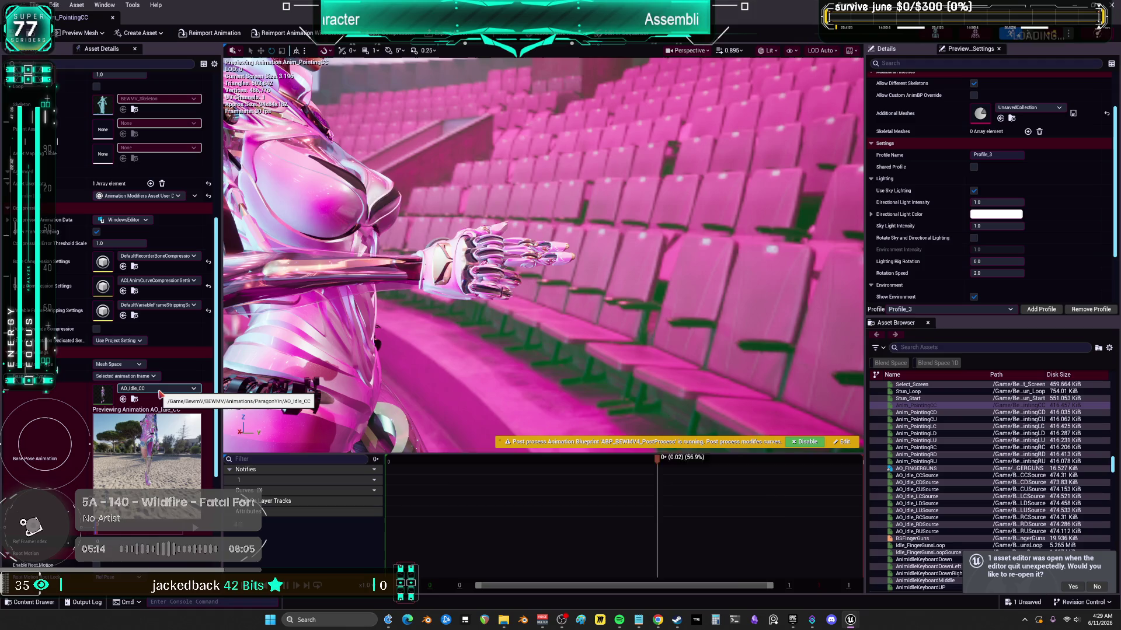
{"action": "left_click_drag", "start_coordinate": [159, 8], "coordinate": [476, 233]}
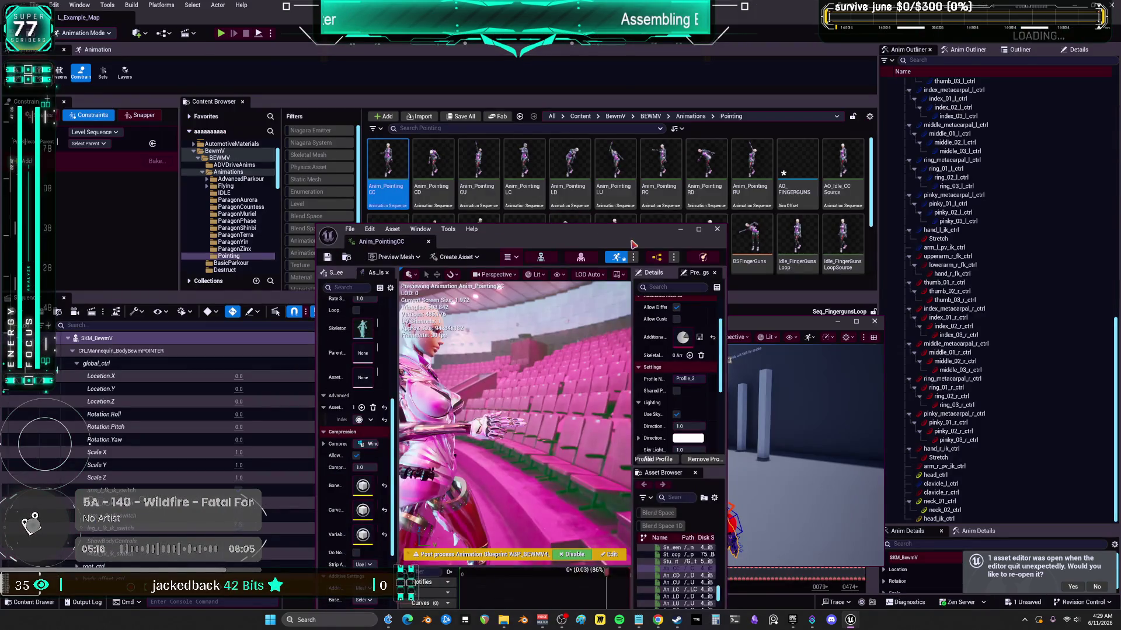
{"action": "left_click_drag", "start_coordinate": [633, 244], "coordinate": [592, 319]}
{"action": "scroll", "coordinate": [847, 238], "scroll_direction": "down", "scroll_amount": 1}
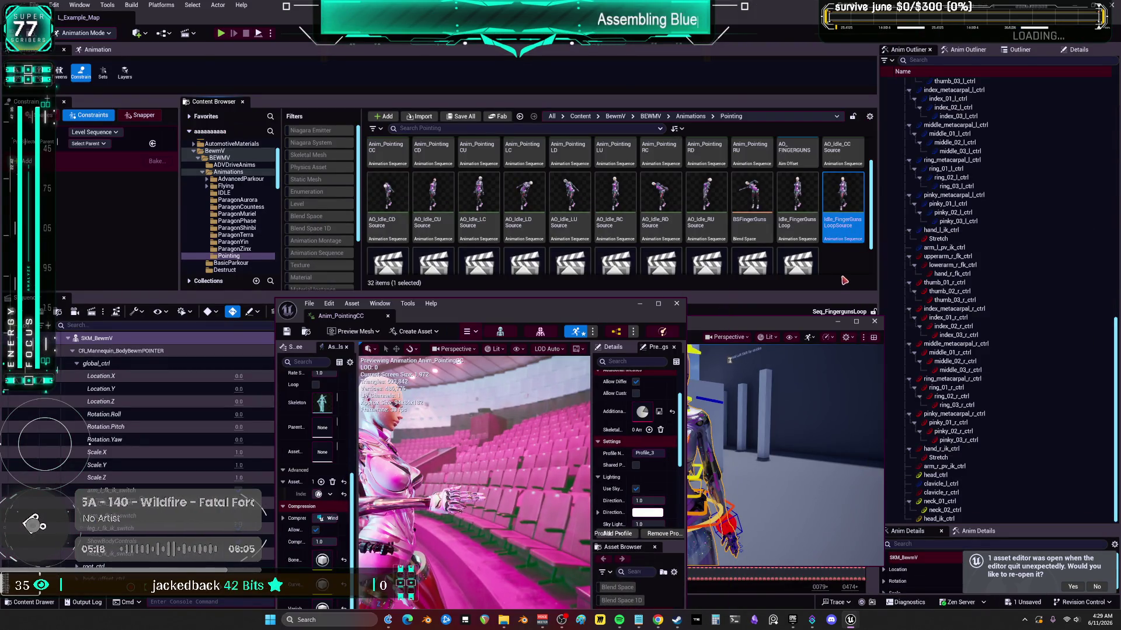
{"action": "left_click", "coordinate": [797, 234]}
{"action": "key", "text": "F2"}
{"action": "scroll", "coordinate": [797, 233], "scroll_direction": "down", "scroll_amount": 1}
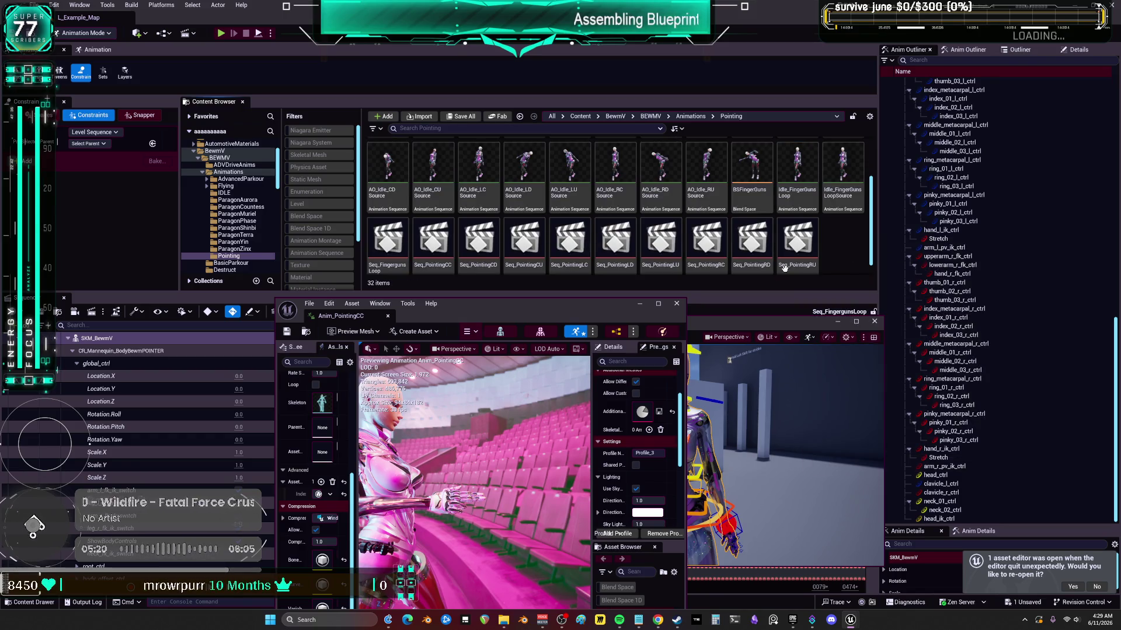
{"action": "left_click", "coordinate": [661, 304]}
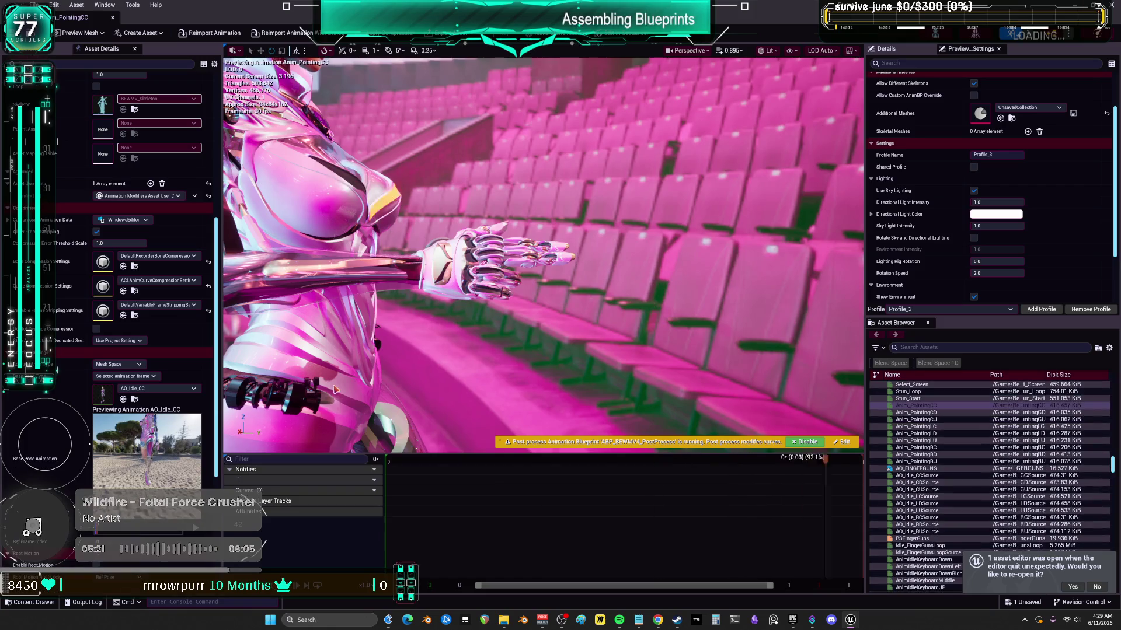
- Set Anim_PointingCC's base pose to Idle_FingerGunsLoop and additive type to Mesh Space, then save
{"action": "left_click", "coordinate": [156, 388]}
{"action": "type", "text": "Idle_FingerGunsLoop"}
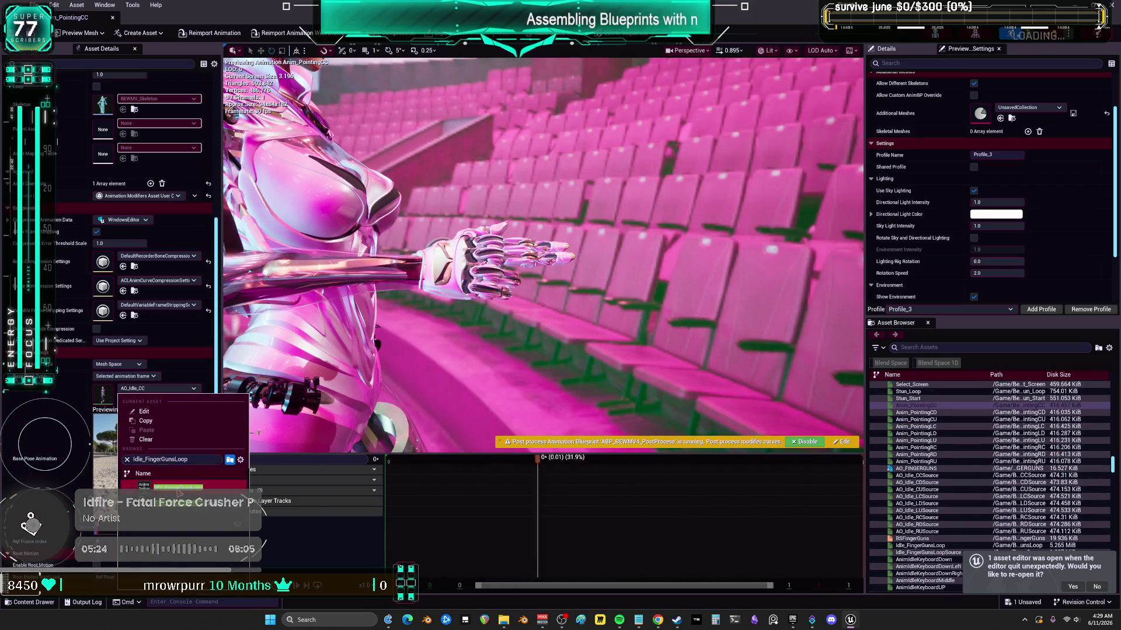
{"action": "left_click", "coordinate": [178, 487]}
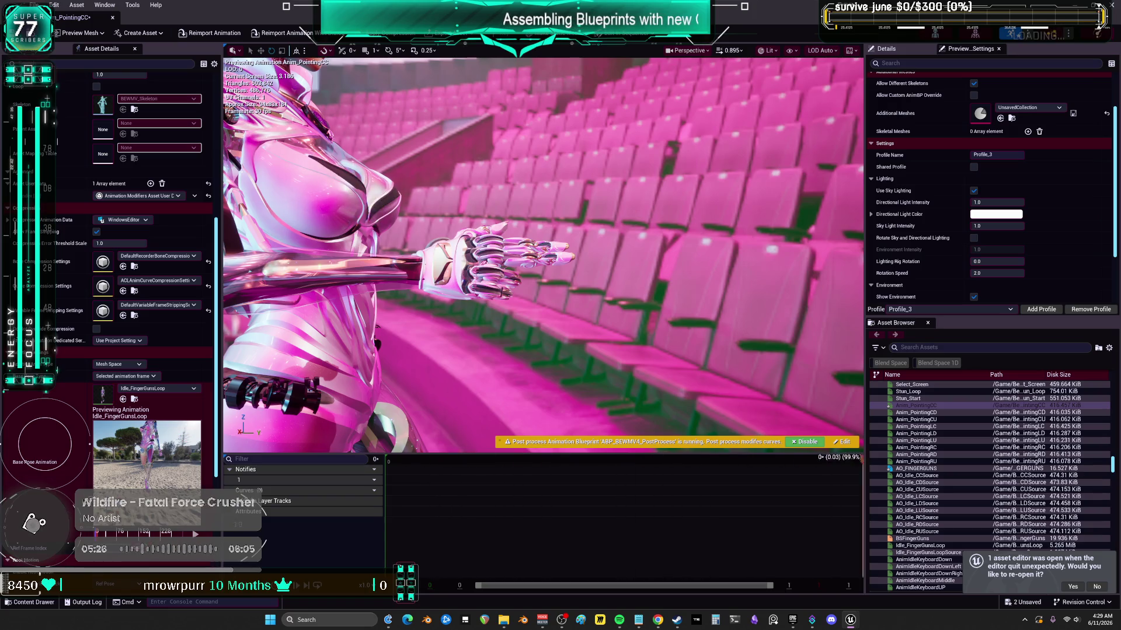
{"action": "left_click", "coordinate": [141, 376]}
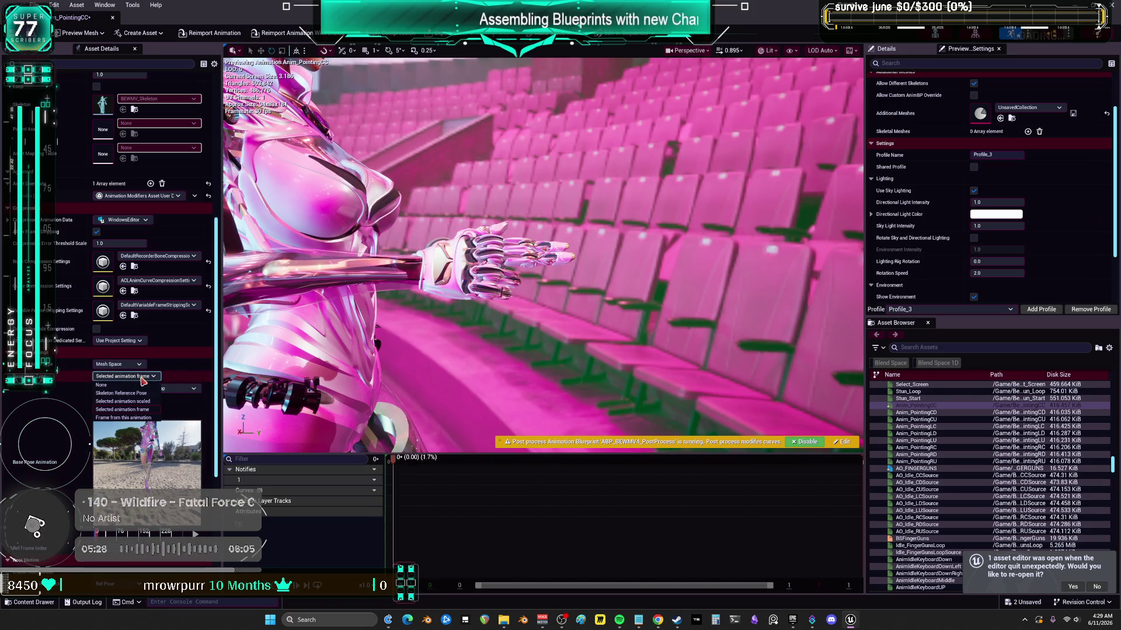
{"action": "left_click", "coordinate": [150, 377]}
{"action": "left_click", "coordinate": [134, 364]}
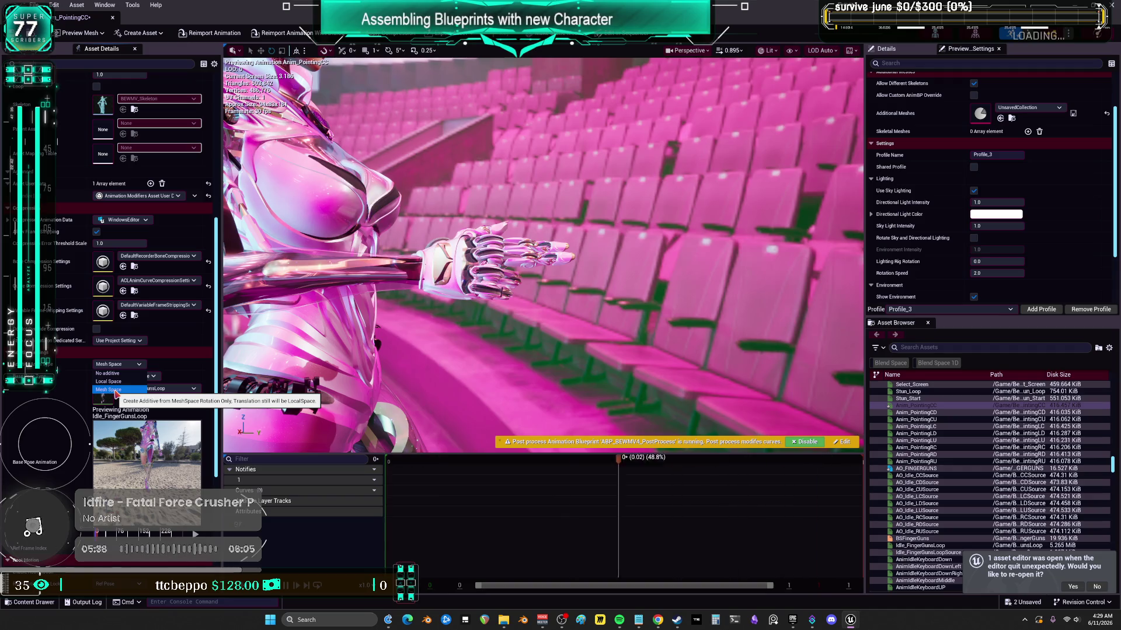
{"action": "left_click", "coordinate": [114, 391]}
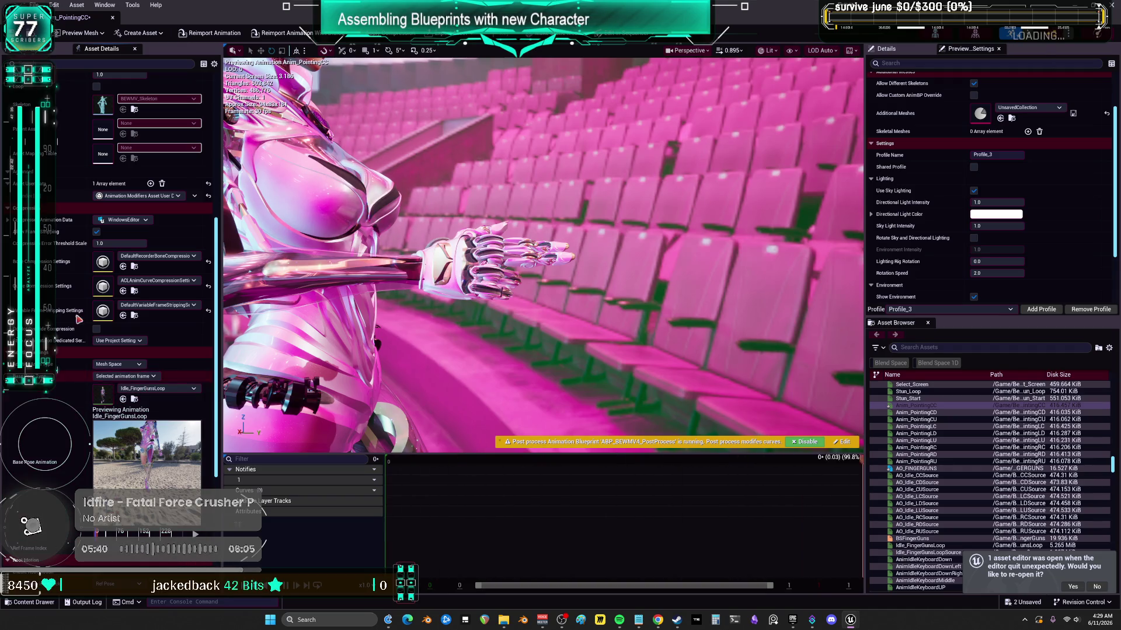
{"action": "key", "text": "ctrl+s"}
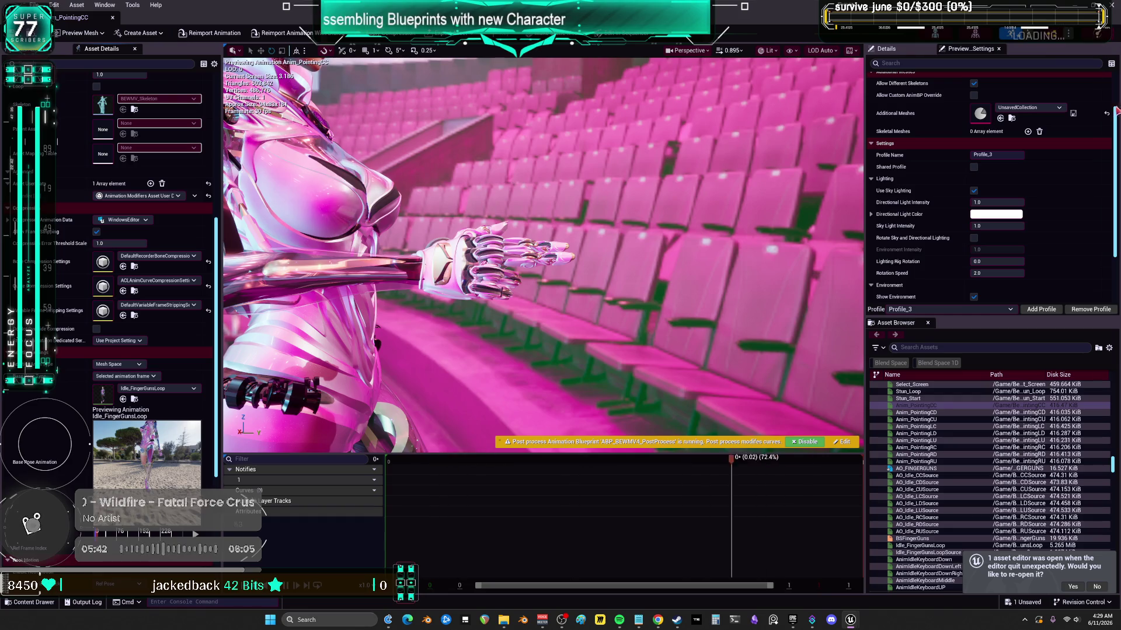
{"action": "key", "text": "alt+Tab"}
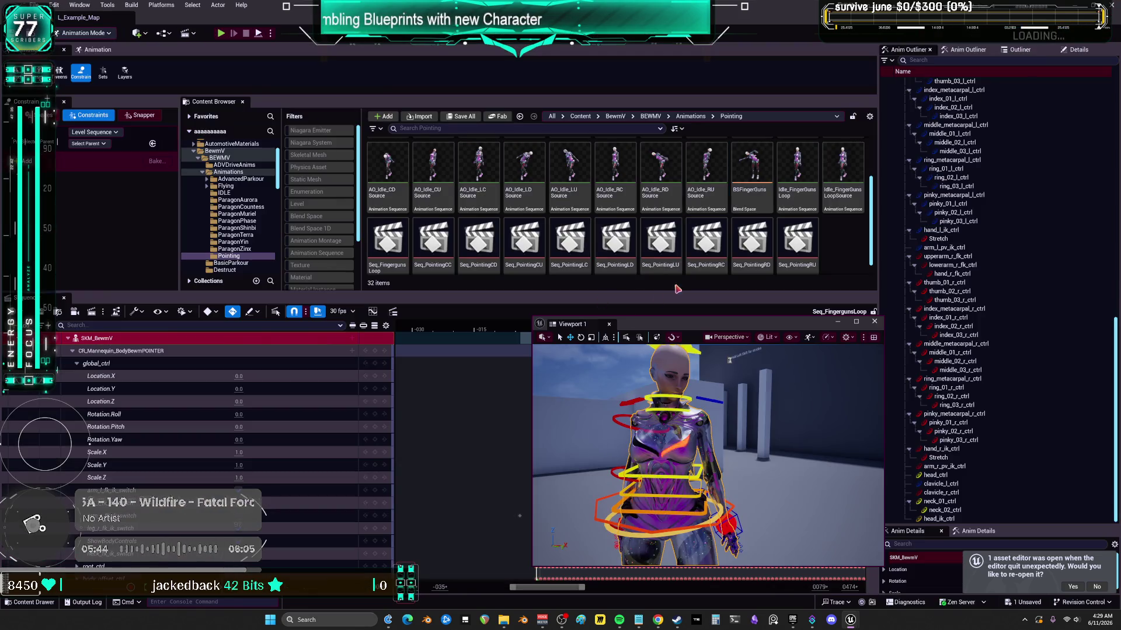
- Reopen AO_FINGERGUNS and remove the existing Anim_PointingCC sample
{"action": "double_click", "coordinate": [799, 168]}
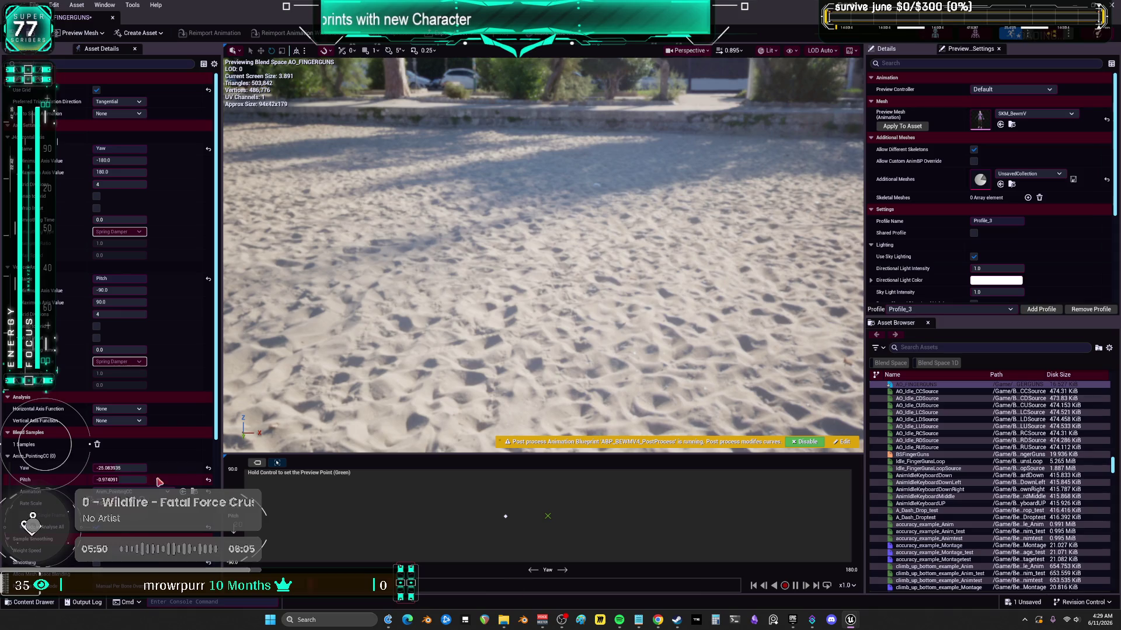
{"action": "left_click", "coordinate": [96, 444]}
{"action": "scroll", "coordinate": [600, 128], "scroll_direction": "down", "scroll_amount": 6}
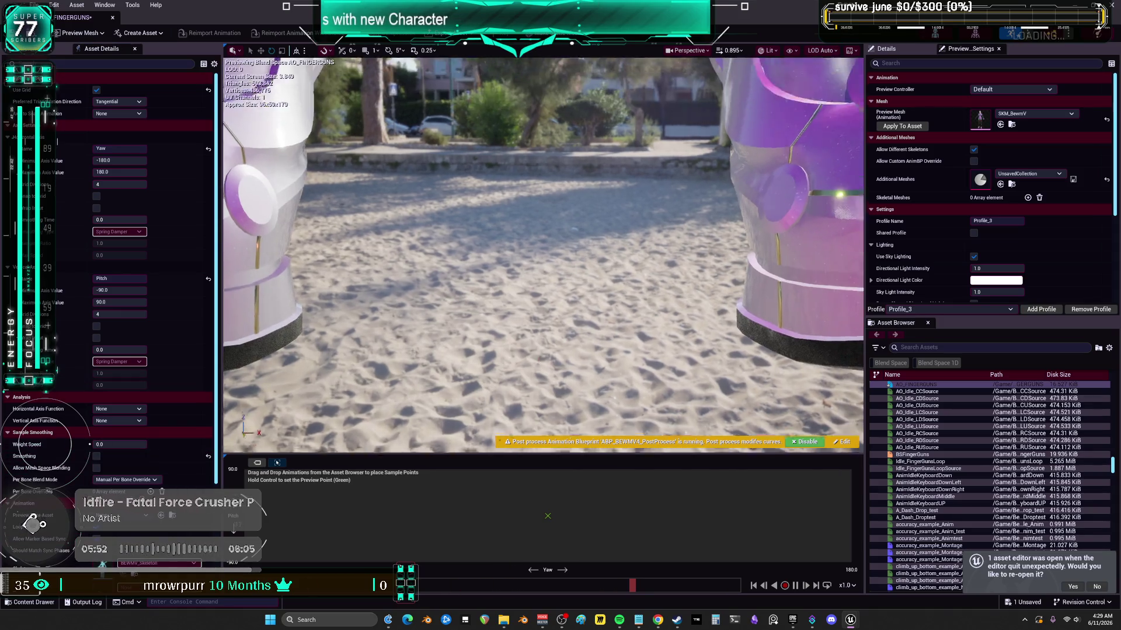
- Float the blend space editor at the upper right and make the Content Browser taller
{"action": "left_click_drag", "start_coordinate": [489, 17], "coordinate": [617, 280]}
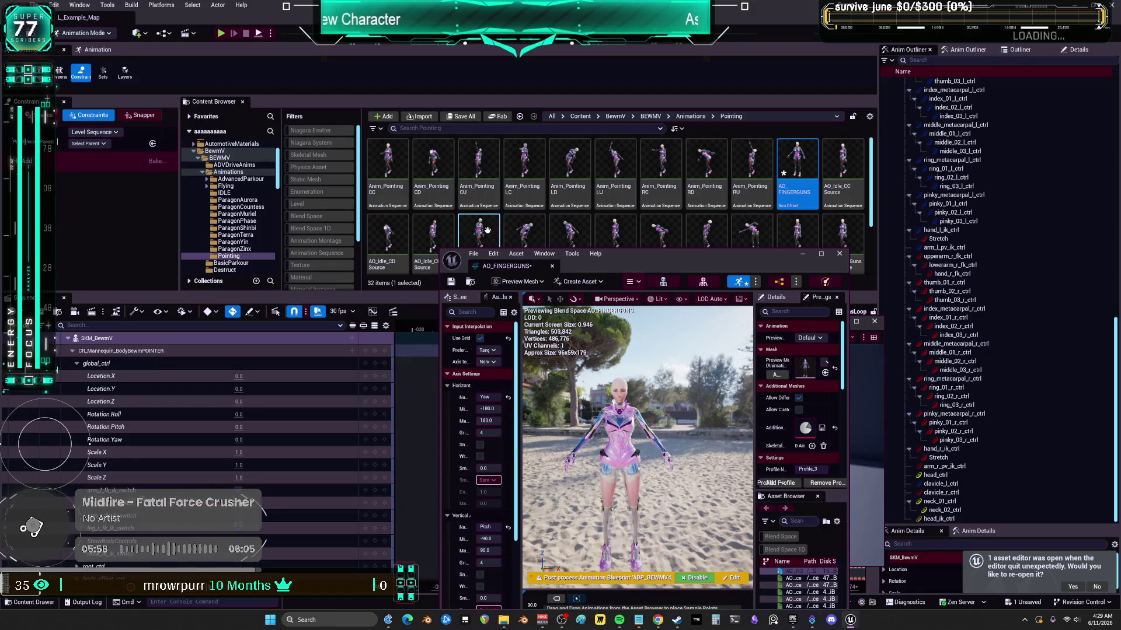
{"action": "left_click_drag", "start_coordinate": [736, 264], "coordinate": [917, 126]}
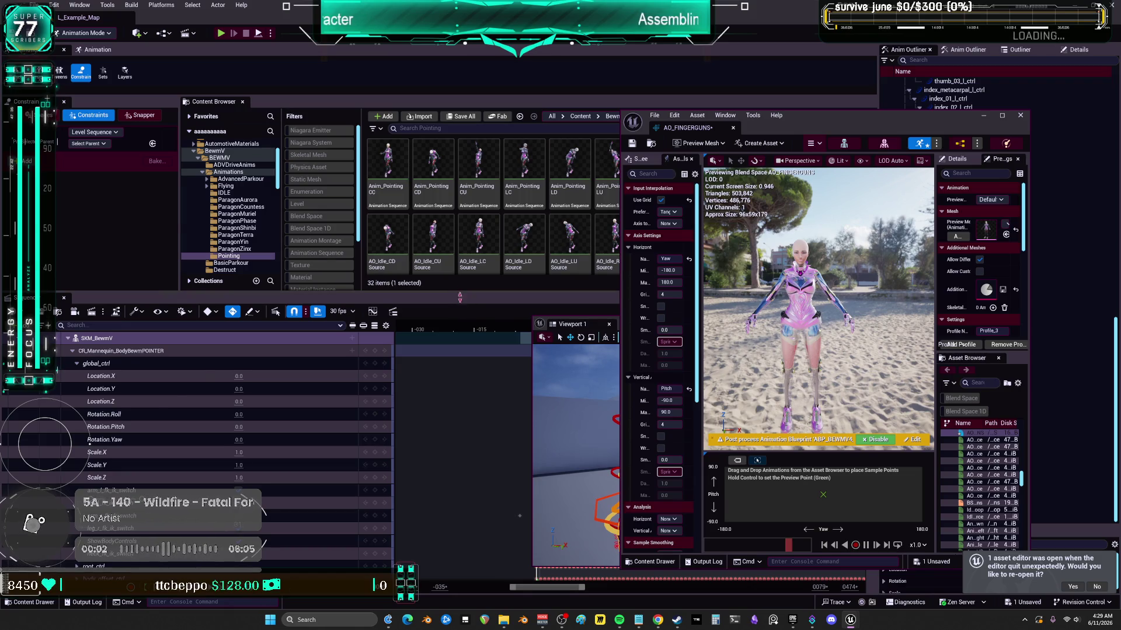
{"action": "left_click_drag", "start_coordinate": [459, 293], "coordinate": [459, 434]}
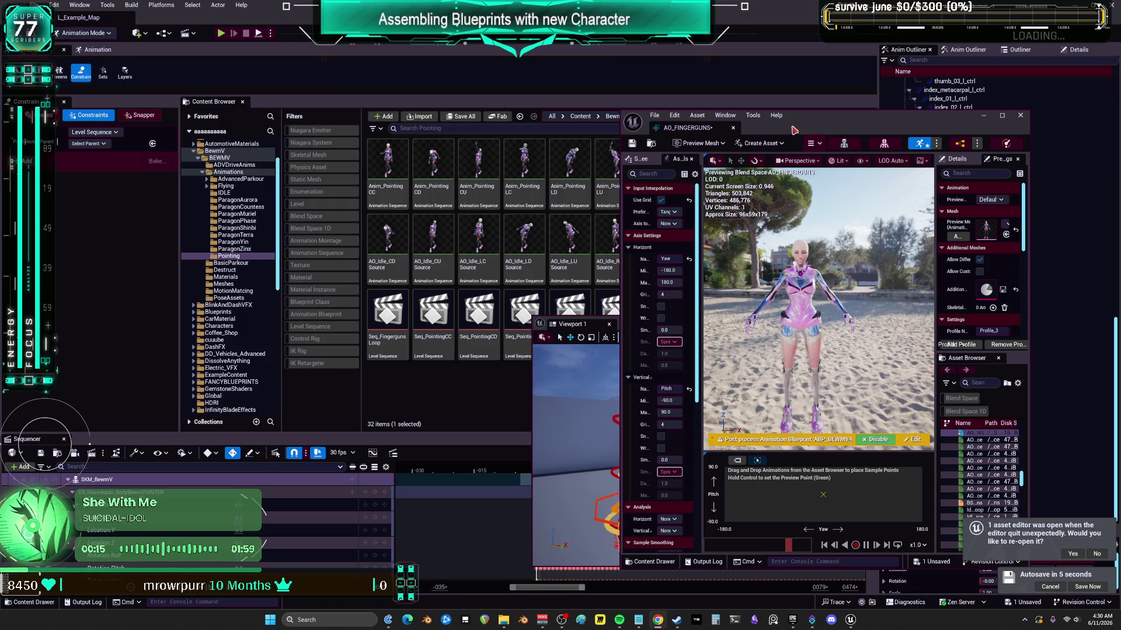
{"action": "mouse_move", "coordinate": [790, 129]}
{"action": "left_mouse_down"}
{"action": "mouse_move", "coordinate": [795, 114]}
{"action": "mouse_move", "coordinate": [834, 99]}
{"action": "mouse_move", "coordinate": [847, 57]}
{"action": "left_mouse_up"}
- Minimize Viewport 1, reposition the blend space editor and enlarge its grid area
{"action": "left_click", "coordinate": [627, 328]}
{"action": "left_click_drag", "start_coordinate": [626, 328], "coordinate": [346, 283]}
{"action": "left_click", "coordinate": [431, 272]}
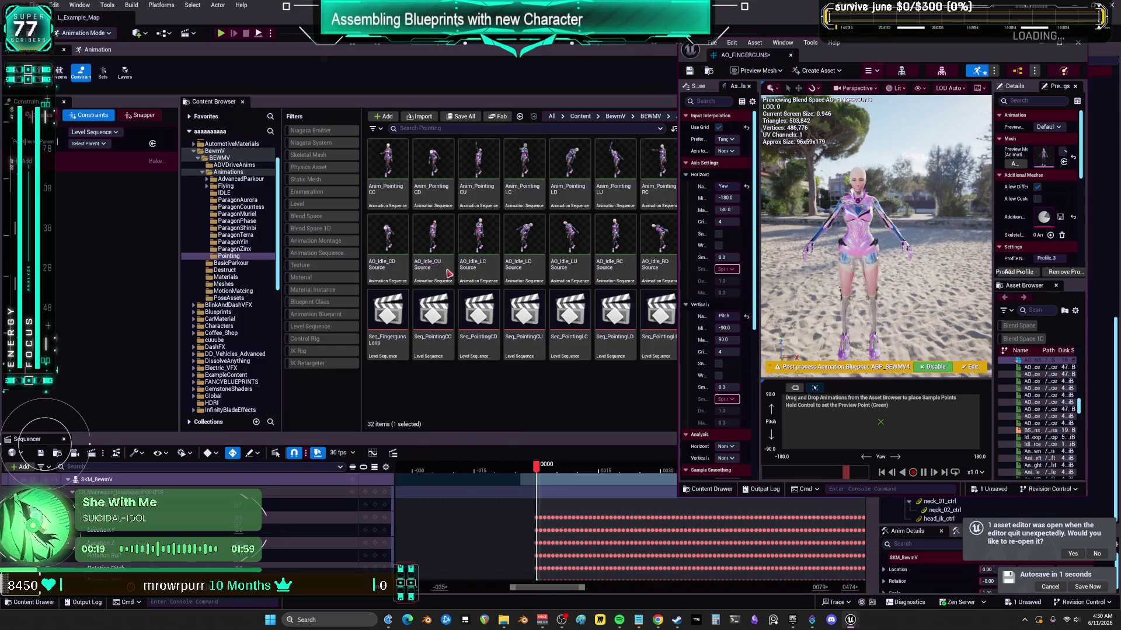
{"action": "left_click", "coordinate": [479, 242]}
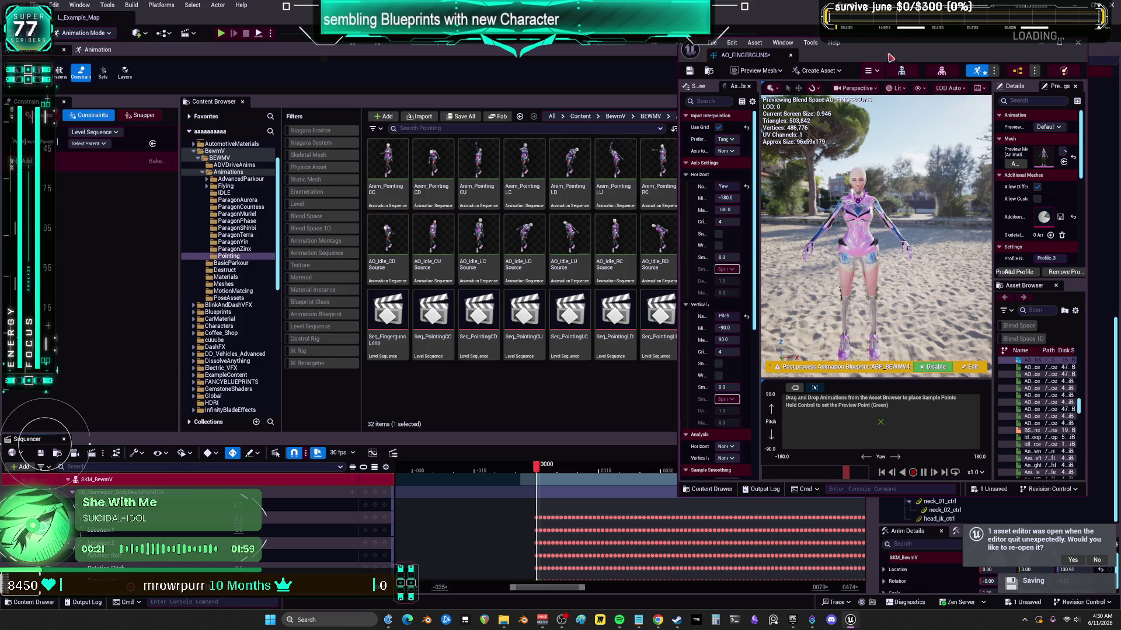
{"action": "left_click_drag", "start_coordinate": [888, 59], "coordinate": [865, 212]}
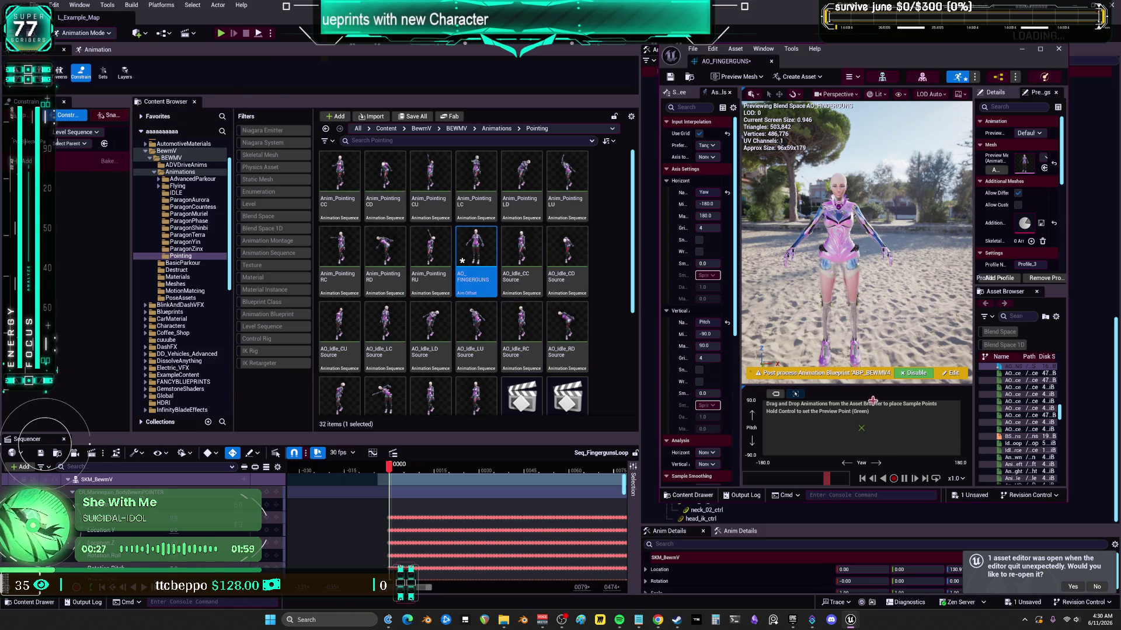
{"action": "left_click_drag", "start_coordinate": [844, 387], "coordinate": [849, 287]}
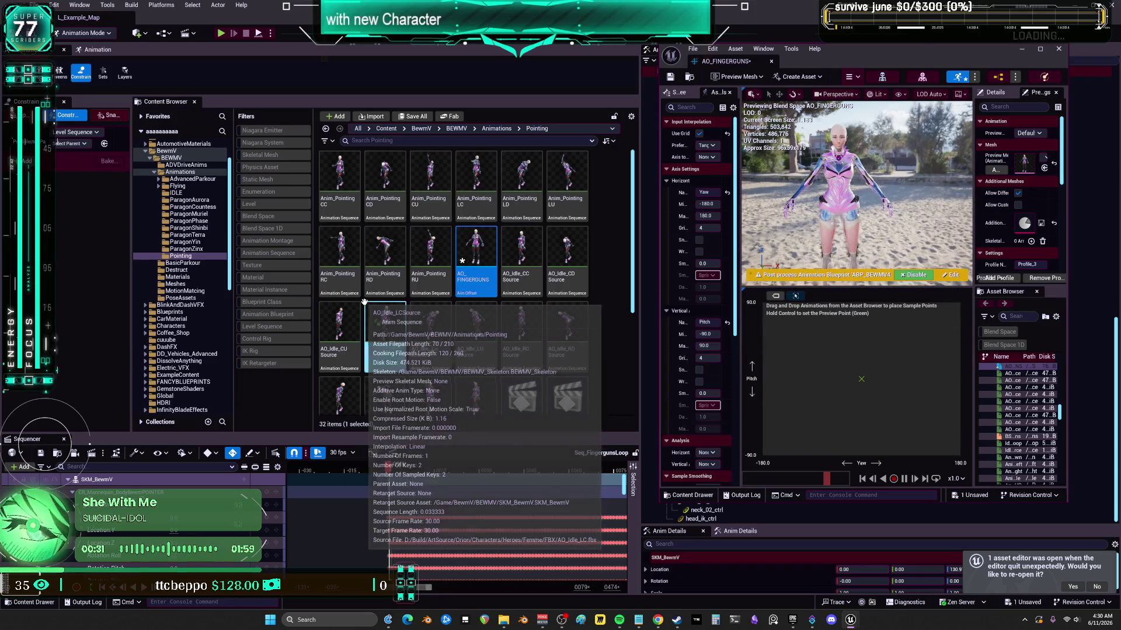
- Place Anim_Pointing CC, CD, CU, LD, LU and RD samples across the Yaw/Pitch grid
{"action": "mouse_move", "coordinate": [339, 175]}
{"action": "left_mouse_down"}
{"action": "mouse_move", "coordinate": [852, 392]}
{"action": "mouse_move", "coordinate": [862, 377]}
{"action": "left_mouse_up"}
{"action": "left_click_drag", "start_coordinate": [385, 184], "coordinate": [866, 448]}
{"action": "mouse_move", "coordinate": [430, 175]}
{"action": "left_mouse_down"}
{"action": "mouse_move", "coordinate": [864, 350]}
{"action": "mouse_move", "coordinate": [849, 315]}
{"action": "mouse_move", "coordinate": [861, 317]}
{"action": "left_mouse_up"}
{"action": "mouse_move", "coordinate": [476, 178]}
{"action": "left_mouse_down"}
{"action": "mouse_move", "coordinate": [823, 385]}
{"action": "mouse_move", "coordinate": [945, 379]}
{"action": "left_mouse_up"}
{"action": "left_click", "coordinate": [476, 198]}
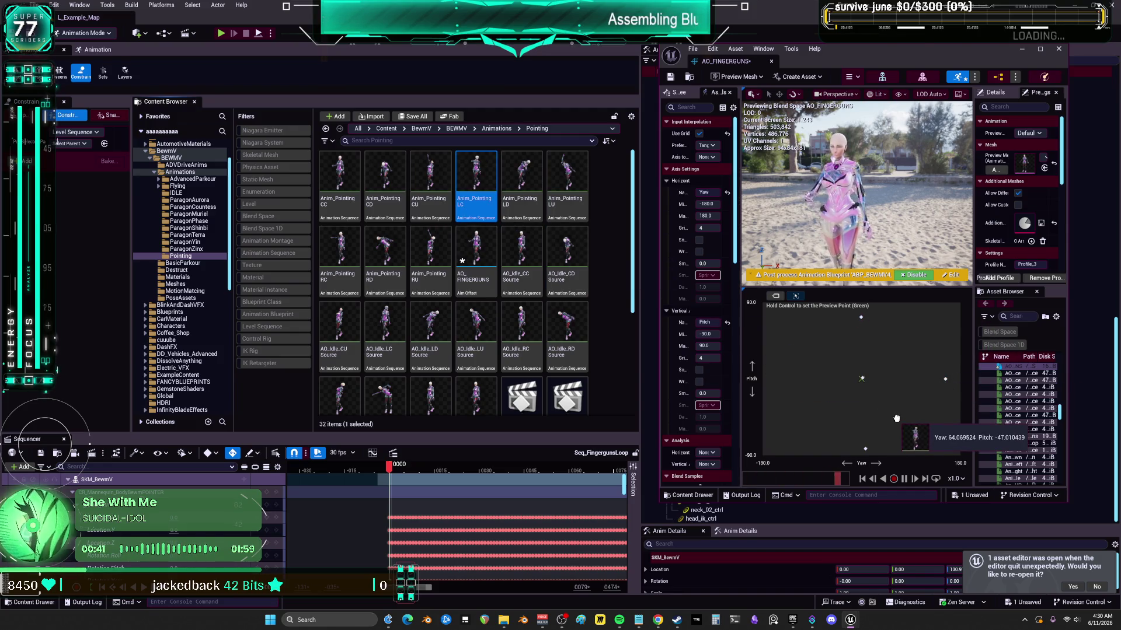
{"action": "left_click_drag", "start_coordinate": [476, 199], "coordinate": [520, 201]}
{"action": "mouse_move", "coordinate": [520, 201]}
{"action": "left_mouse_down"}
{"action": "mouse_move", "coordinate": [759, 350]}
{"action": "mouse_move", "coordinate": [946, 448]}
{"action": "left_mouse_up"}
{"action": "mouse_move", "coordinate": [566, 178]}
{"action": "left_mouse_down"}
{"action": "mouse_move", "coordinate": [838, 350]}
{"action": "mouse_move", "coordinate": [937, 320]}
{"action": "left_mouse_up"}
{"action": "left_click_drag", "start_coordinate": [385, 262], "coordinate": [773, 377]}
- Add Anim_Pointing RU at the grid's top-left, maximize the editor and set a preview point
{"action": "mouse_move", "coordinate": [430, 251]}
{"action": "left_mouse_down"}
{"action": "mouse_move", "coordinate": [782, 344]}
{"action": "mouse_move", "coordinate": [764, 322]}
{"action": "left_mouse_up"}
{"action": "left_click", "coordinate": [1039, 49]}
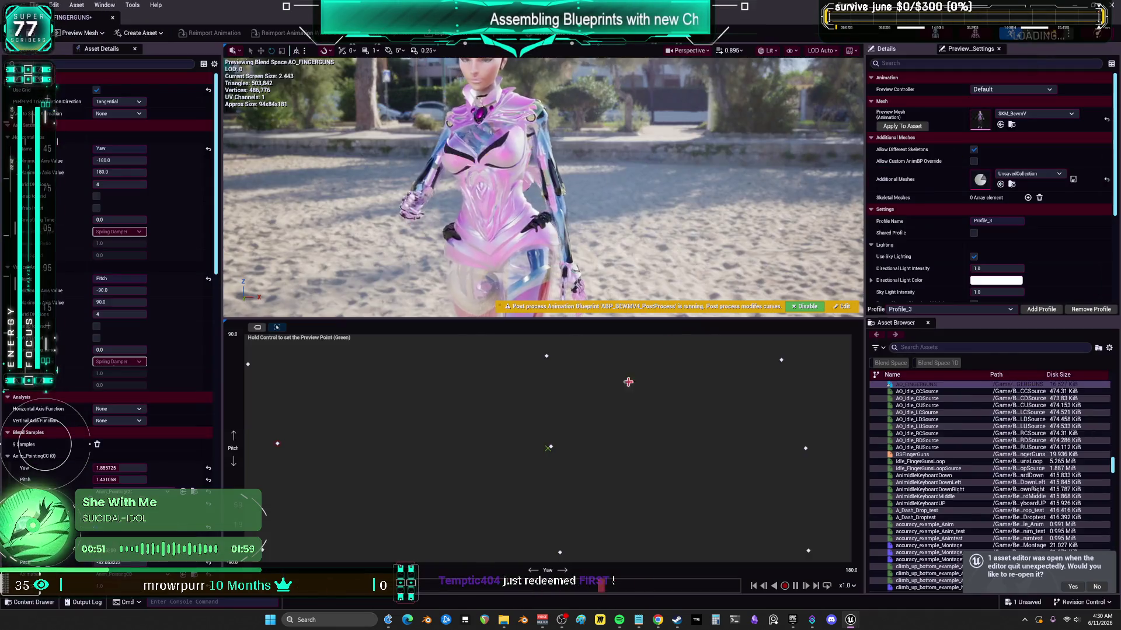
{"action": "left_click", "coordinate": [424, 419], "text": "ctrl"}
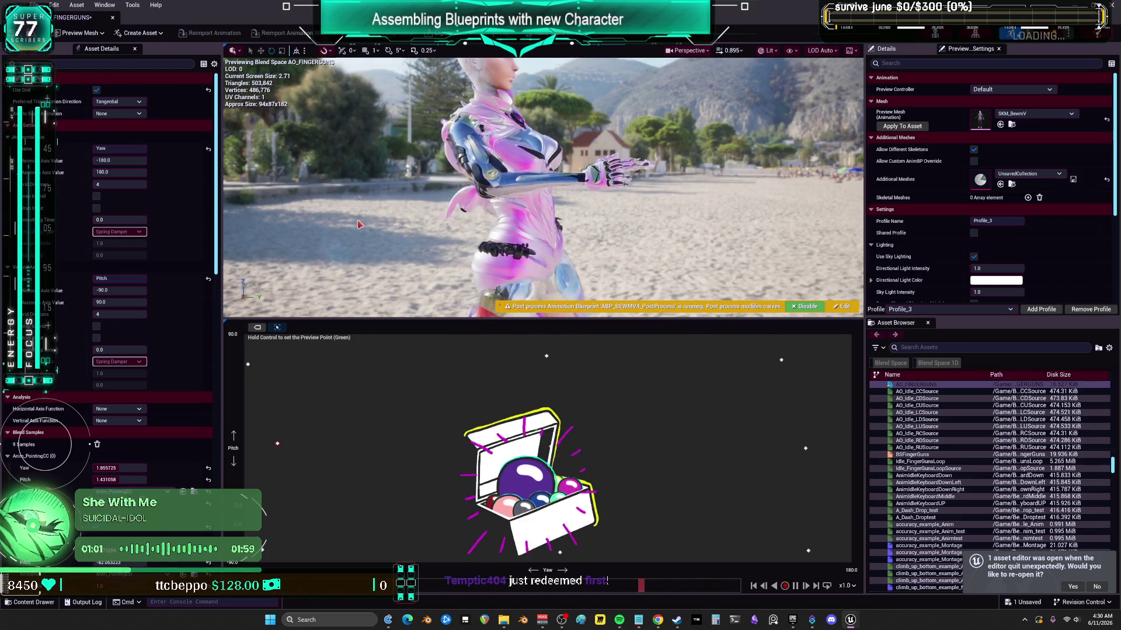
{"action": "scroll", "coordinate": [208, 354], "scroll_direction": "down", "scroll_amount": 5}
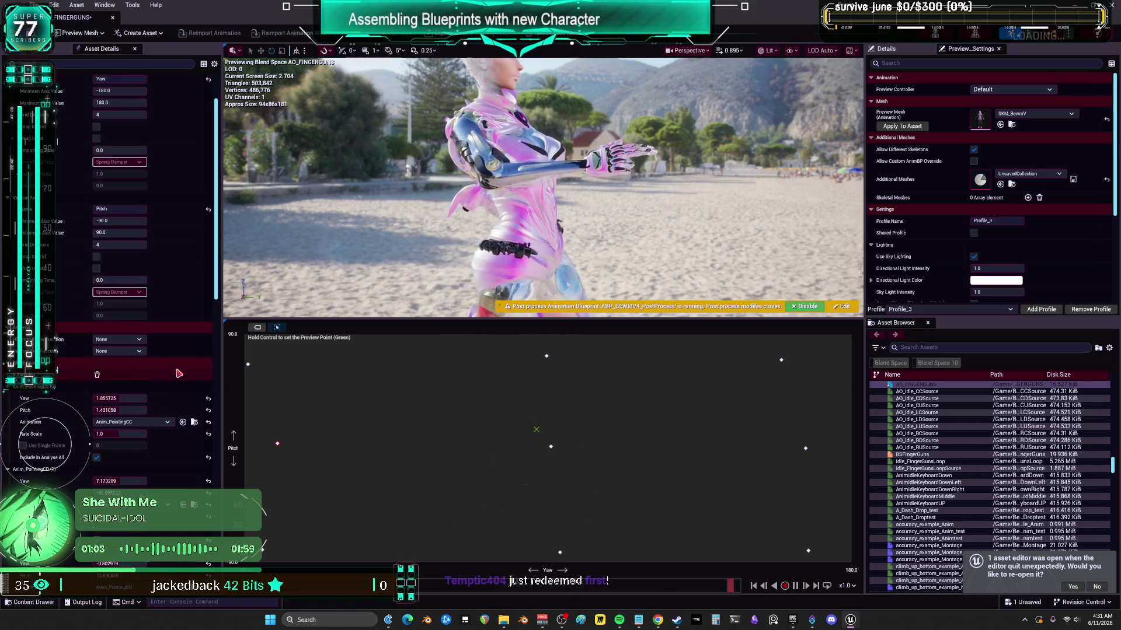
{"action": "scroll", "coordinate": [111, 292], "scroll_direction": "down", "scroll_amount": 10}
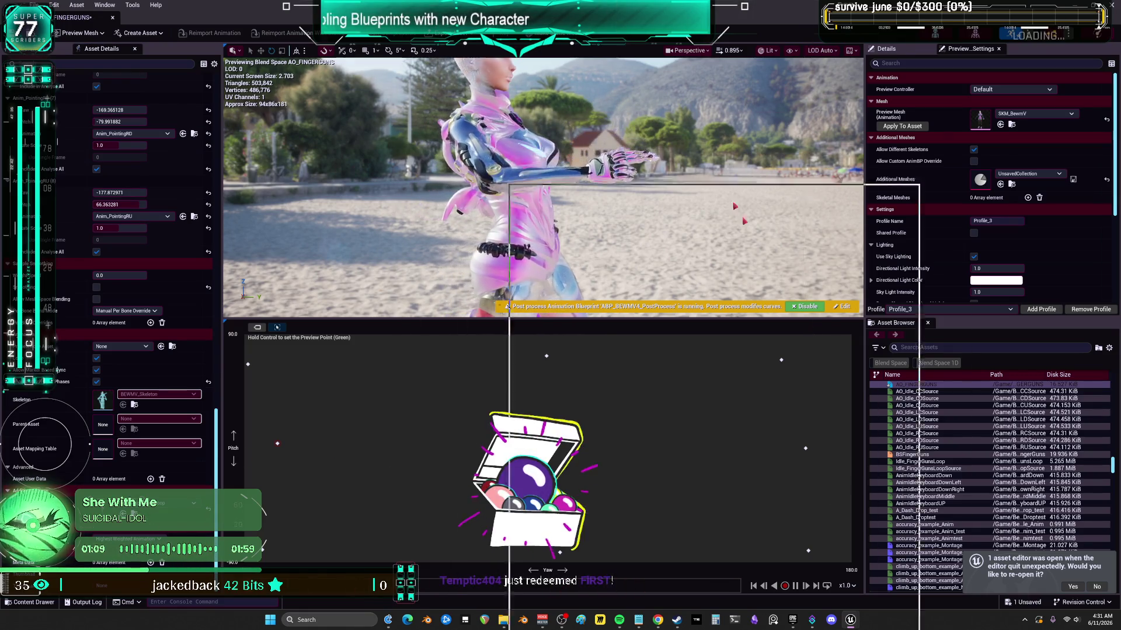
- Restore the blend space editor and select all nine Anim_Pointing animations from CC to RU
{"action": "key", "text": "super+Down"}
{"action": "left_click", "coordinate": [440, 339]}
{"action": "left_click_drag", "start_coordinate": [817, 348], "coordinate": [834, 95]}
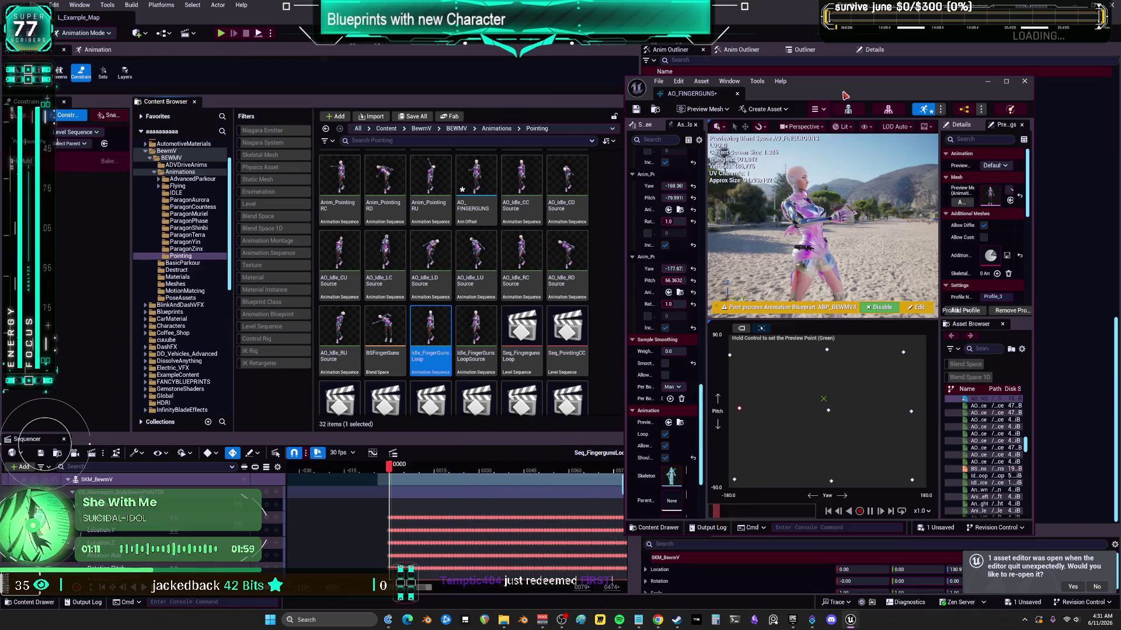
{"action": "scroll", "coordinate": [567, 288], "scroll_direction": "up", "scroll_amount": 2}
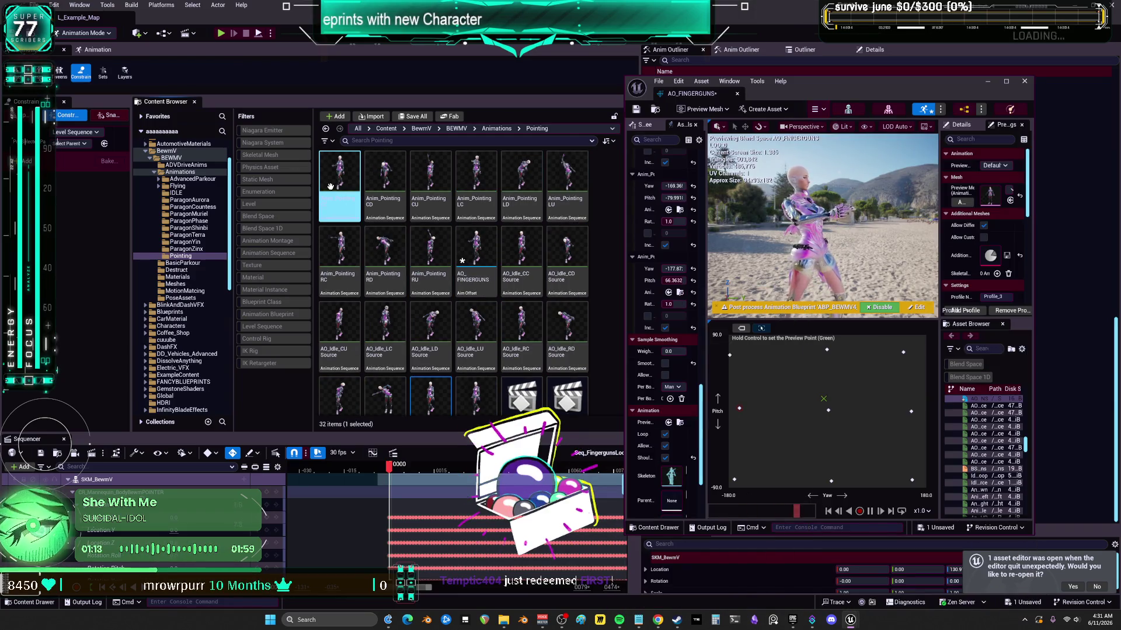
{"action": "left_click", "coordinate": [340, 176]}
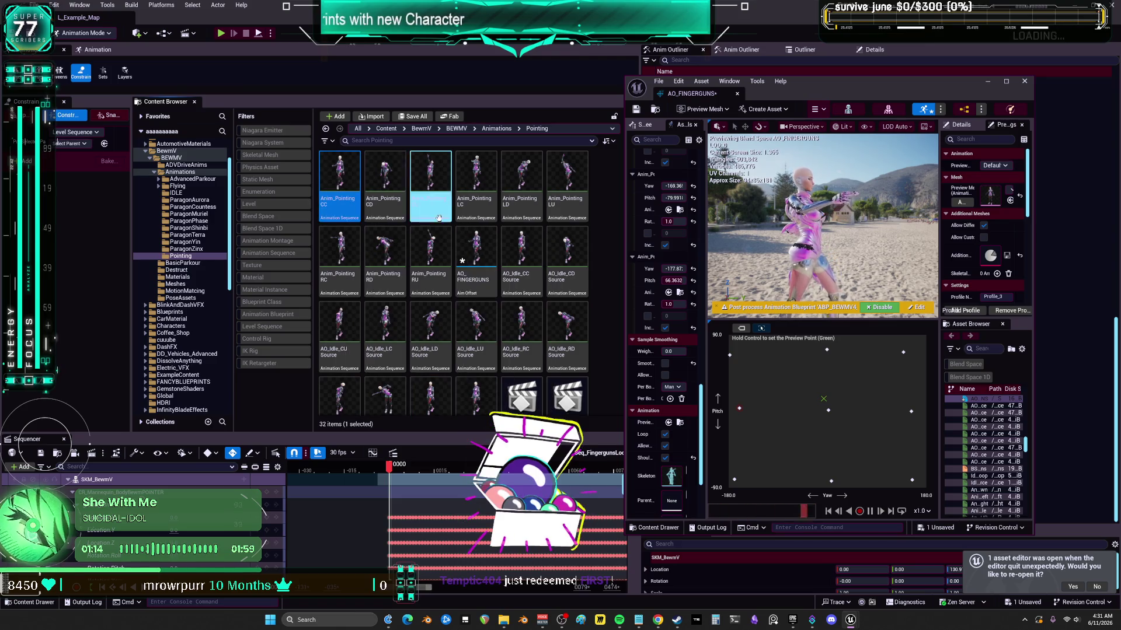
{"action": "left_click", "coordinate": [441, 262], "text": "shift"}
{"action": "right_click", "coordinate": [442, 263]}
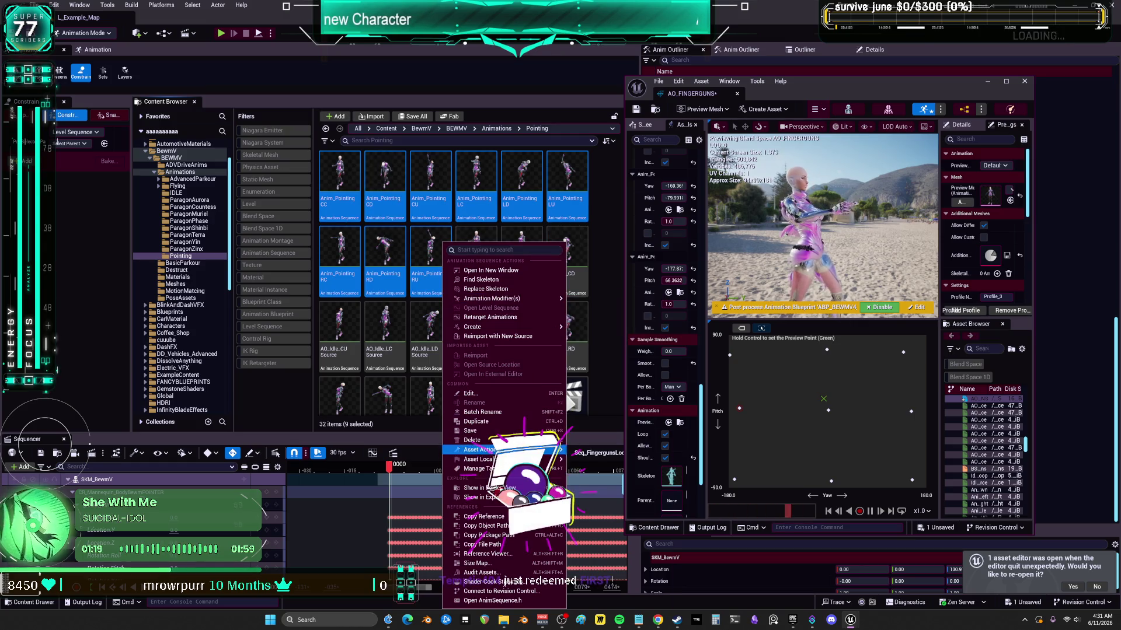
- In the Property Matrix, give all nine Pointing animations Idle_FingerGunsLoop as base pose and save
{"action": "mouse_move", "coordinate": [502, 450]}
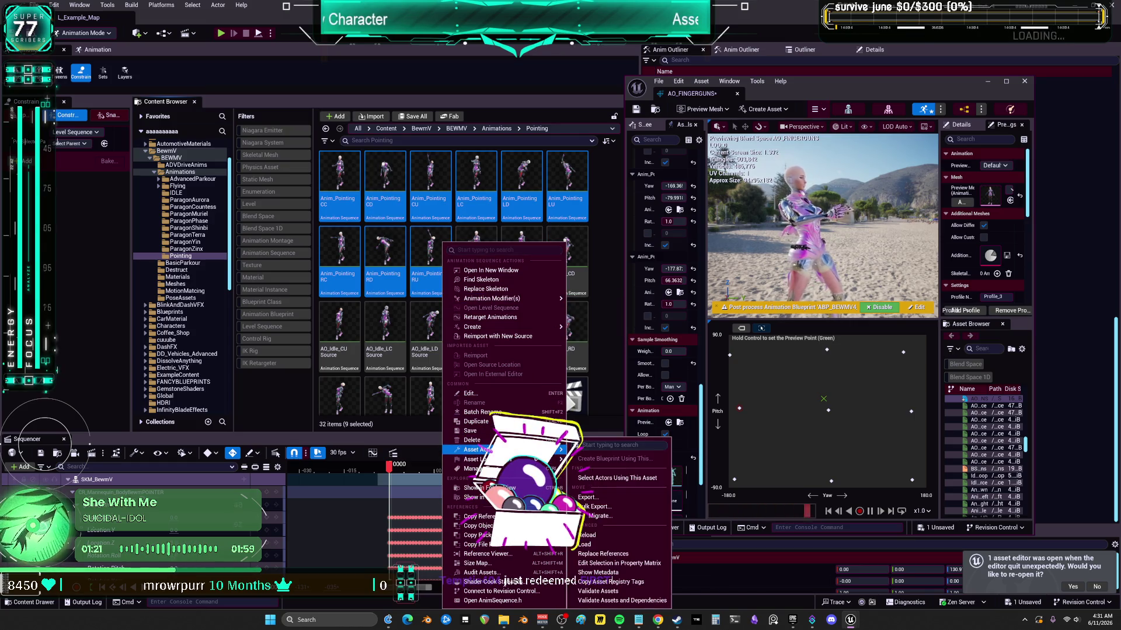
{"action": "left_click", "coordinate": [619, 563]}
{"action": "left_click", "coordinate": [670, 216]}
{"action": "left_click", "coordinate": [677, 146], "text": "shift"}
{"action": "scroll", "coordinate": [431, 323], "scroll_direction": "down", "scroll_amount": 3}
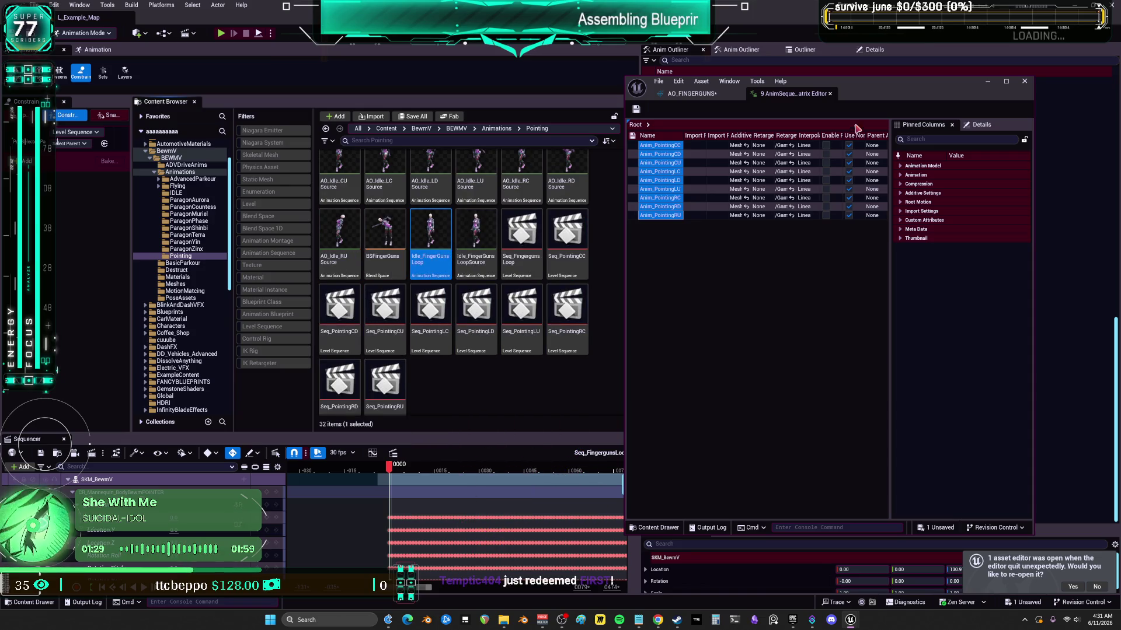
{"action": "double_click", "coordinate": [899, 84]}
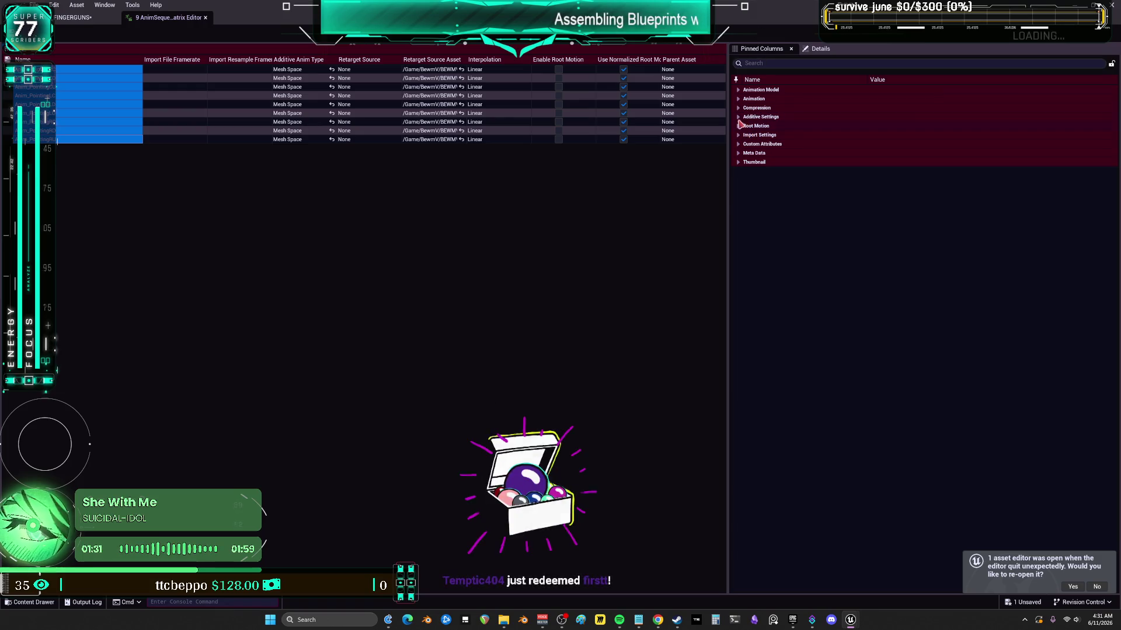
{"action": "left_click", "coordinate": [739, 117]}
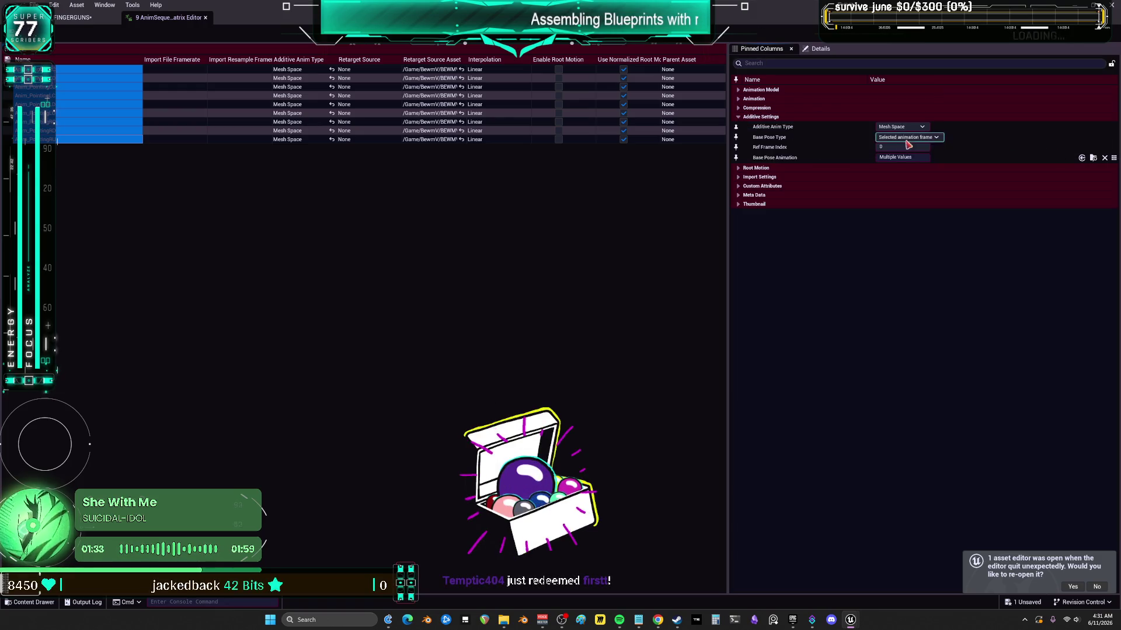
{"action": "left_click", "coordinate": [1081, 159]}
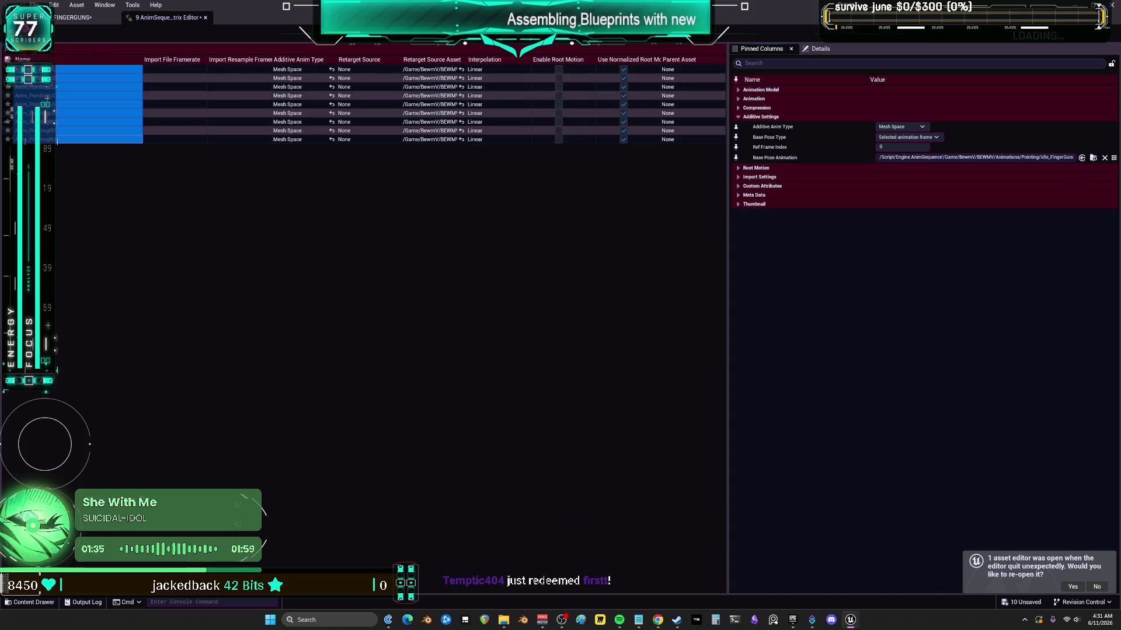
{"action": "key", "text": "ctrl+s"}
{"action": "left_click", "coordinate": [206, 18]}
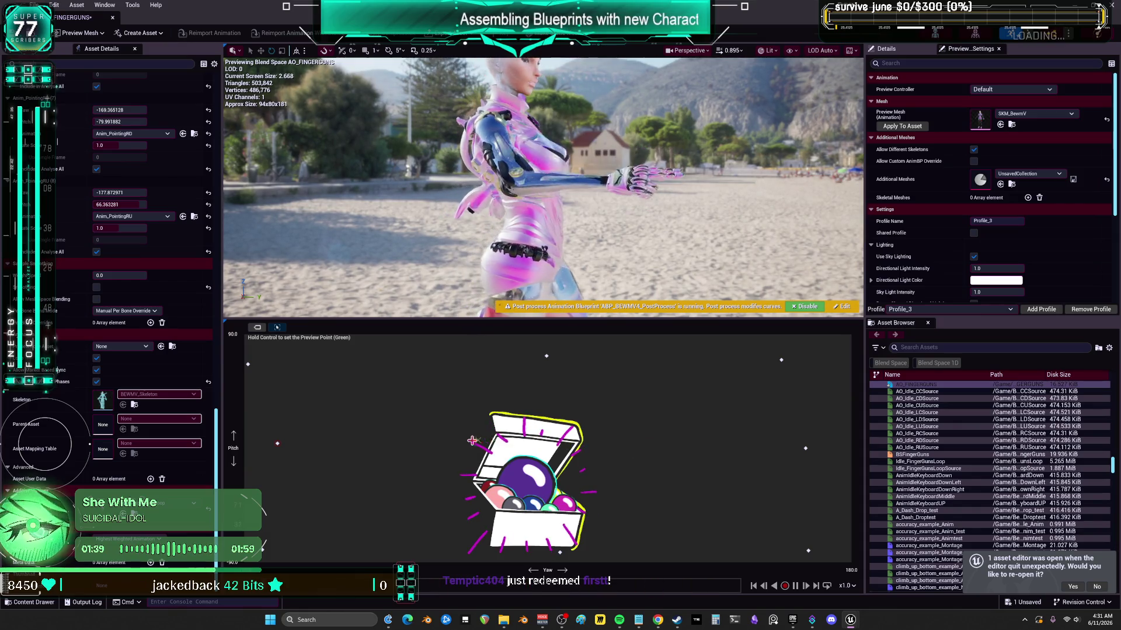
- Enlarge the AO_FINGERGUNS preview viewport and move the camera close around the pointing character
{"action": "key", "text": "ctrl"}
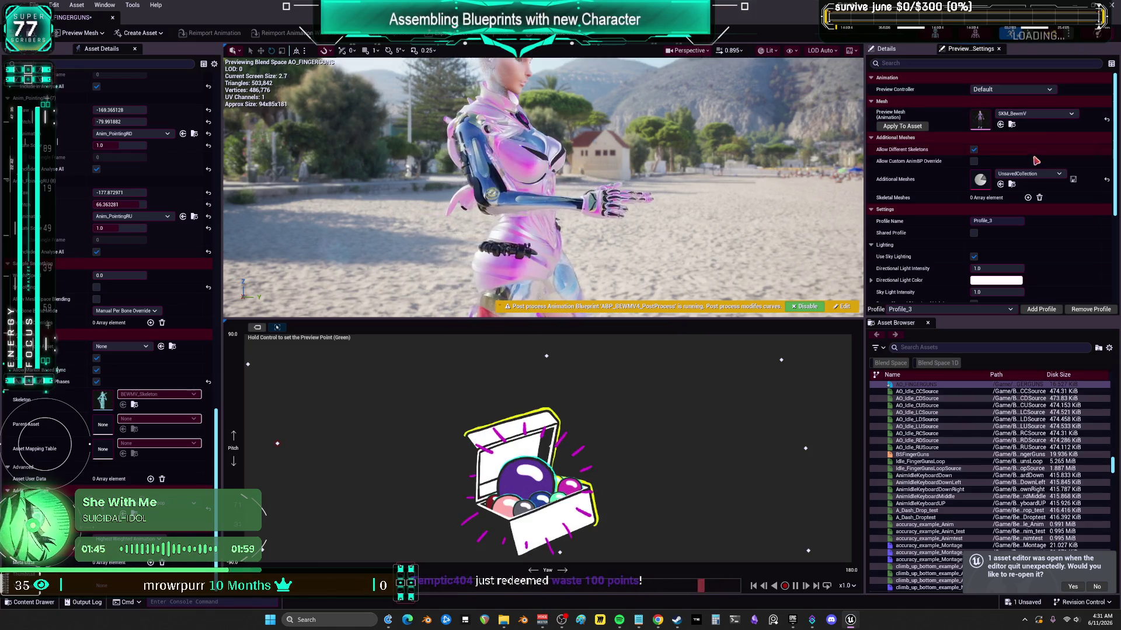
{"action": "scroll", "coordinate": [1035, 160], "scroll_direction": "down", "scroll_amount": 2}
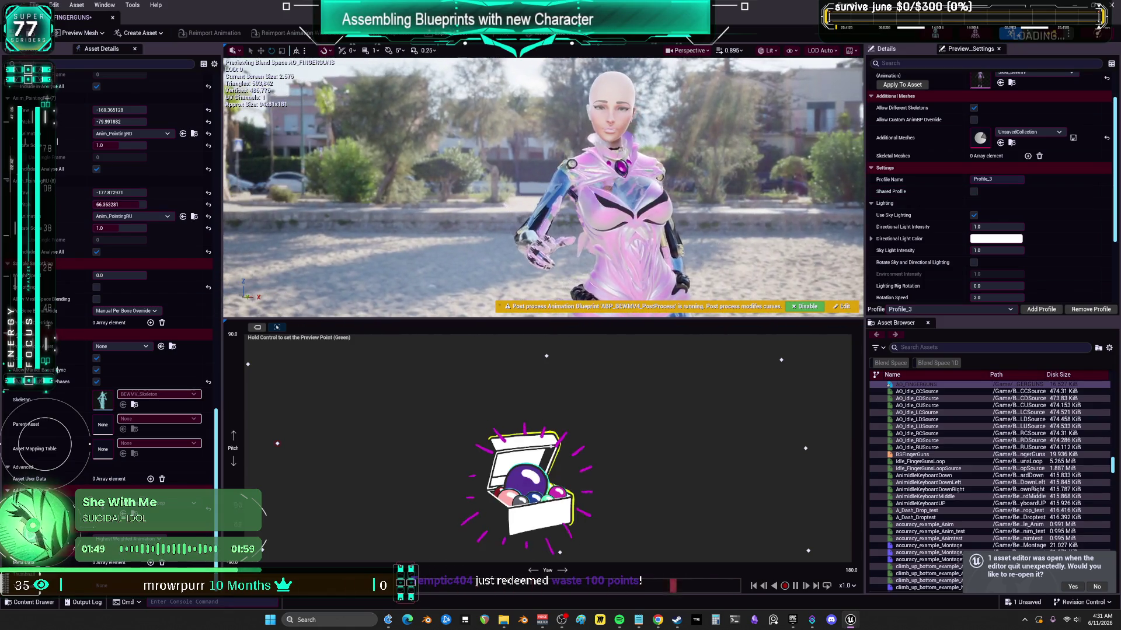
{"action": "left_click_drag", "start_coordinate": [671, 321], "coordinate": [671, 514]}
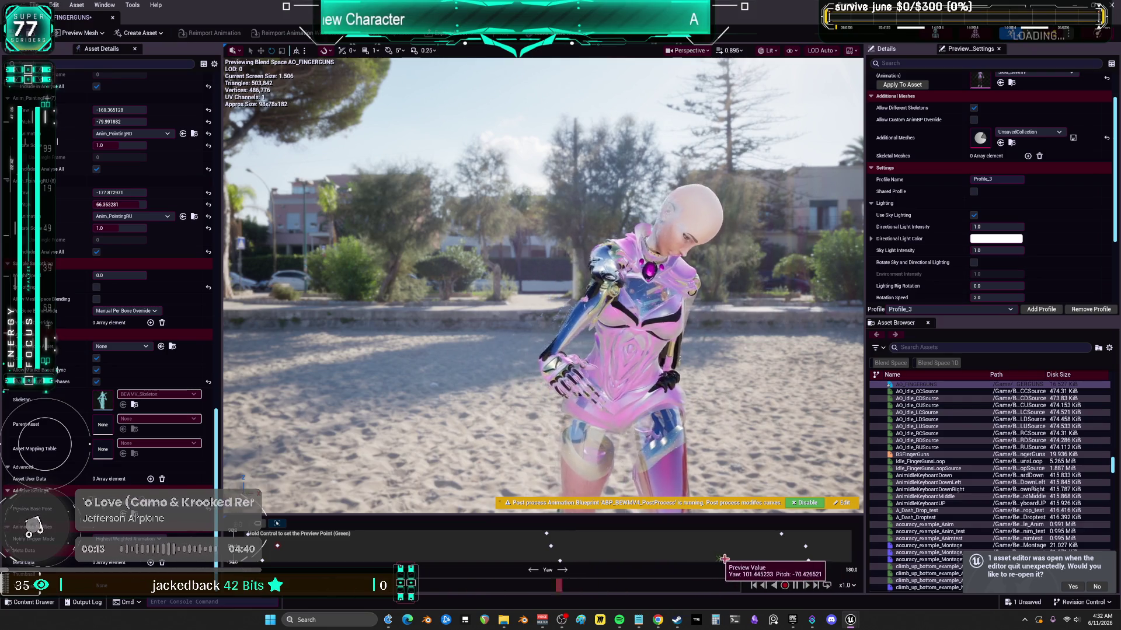
{"action": "left_click_drag", "start_coordinate": [726, 336], "coordinate": [726, 298]}
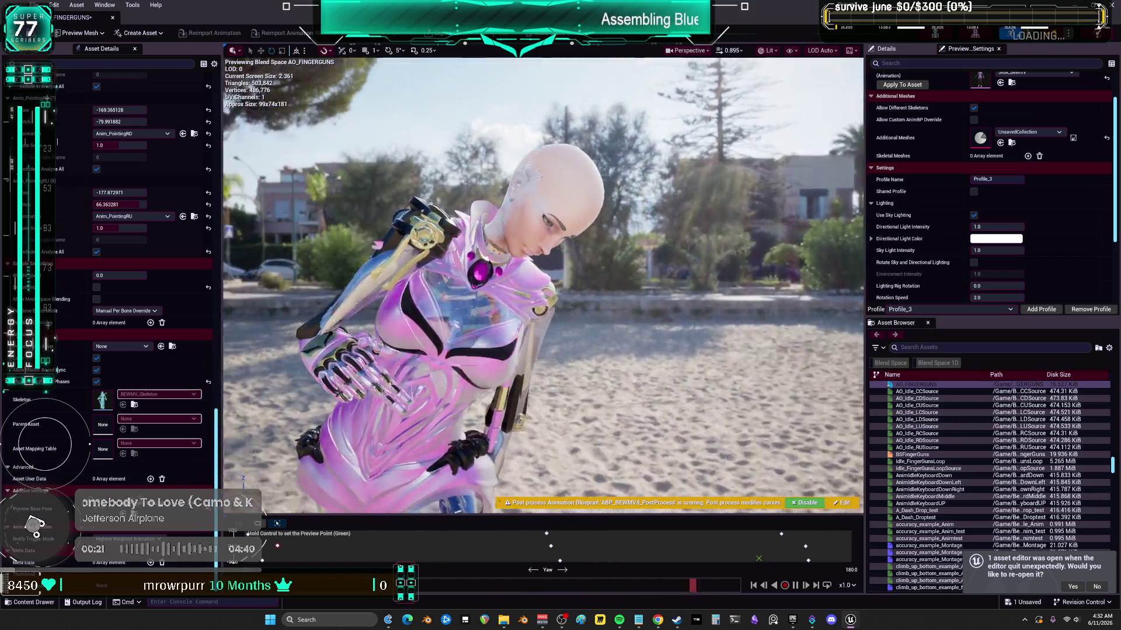
{"action": "left_click_drag", "start_coordinate": [726, 336], "coordinate": [727, 335]}
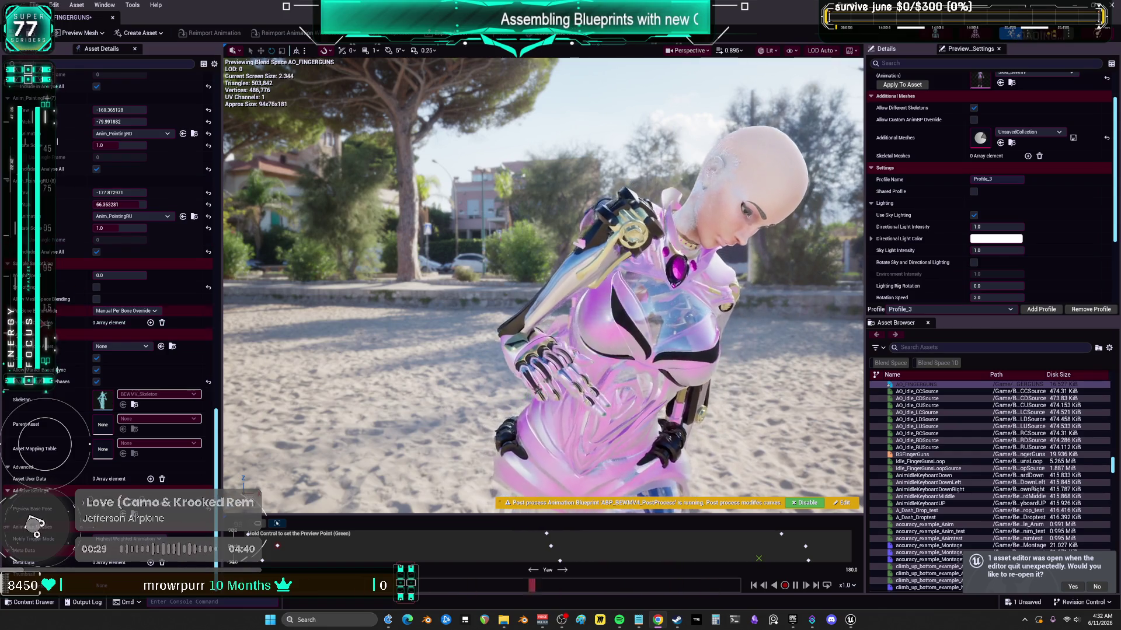
- Scroll Asset Details up to the axis settings and enlarge the blend-space graph area
{"action": "scroll", "coordinate": [70, 325], "scroll_direction": "up", "scroll_amount": 10}
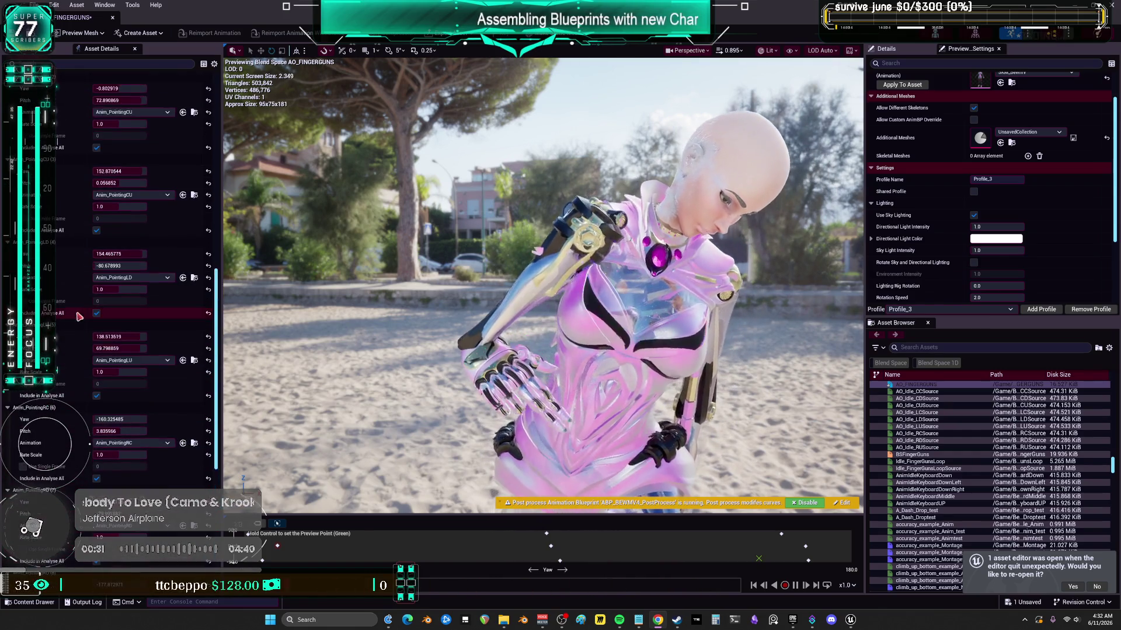
{"action": "scroll", "coordinate": [70, 325], "scroll_direction": "up", "scroll_amount": 5}
{"action": "scroll", "coordinate": [71, 325], "scroll_direction": "up", "scroll_amount": 5}
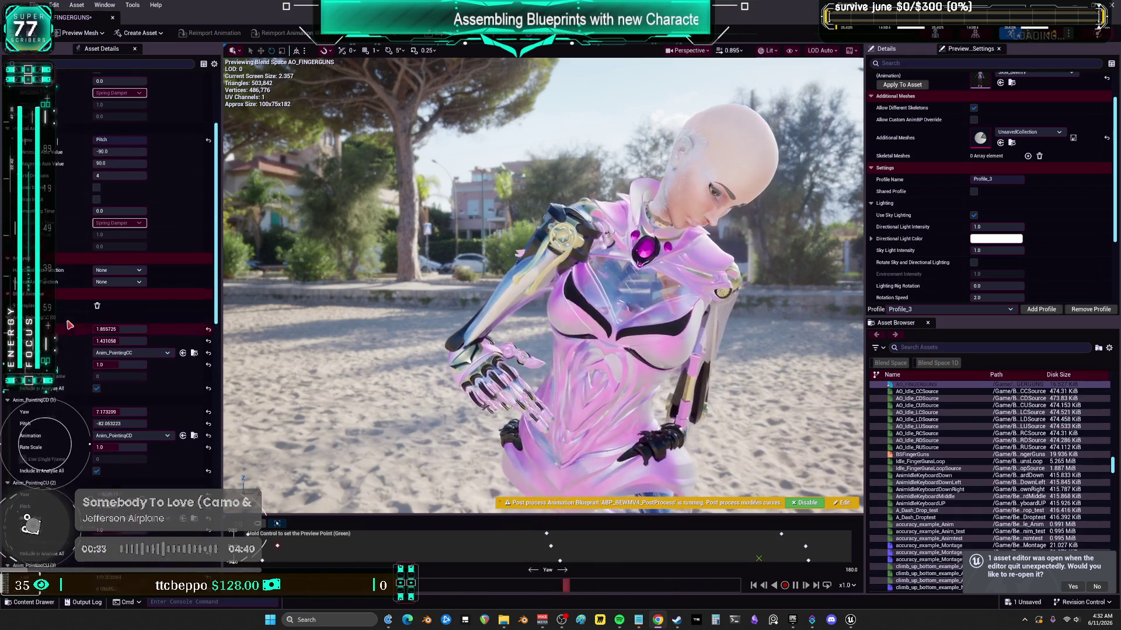
{"action": "scroll", "coordinate": [73, 308], "scroll_direction": "up", "scroll_amount": 2}
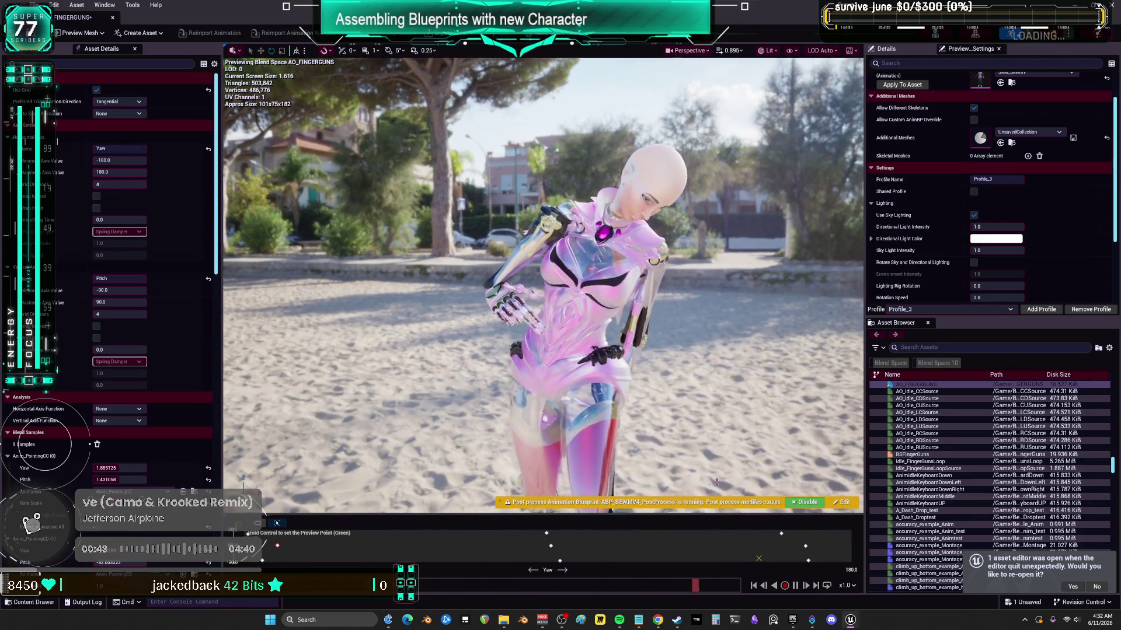
{"action": "left_click_drag", "start_coordinate": [722, 519], "coordinate": [660, 443]}
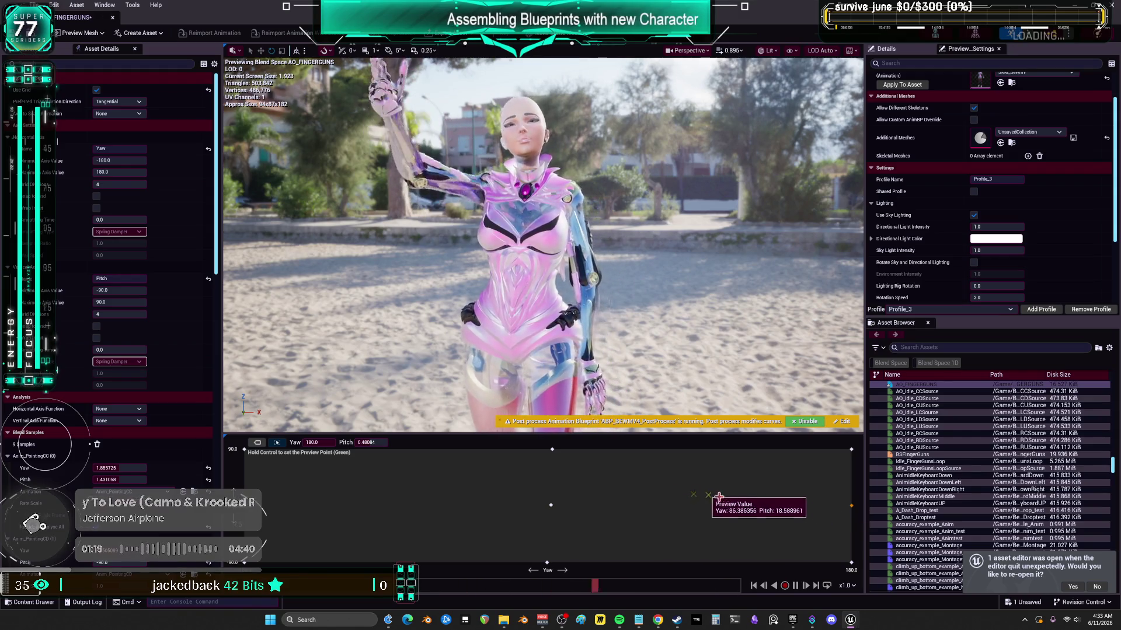
{"action": "left_click_drag", "start_coordinate": [669, 418], "coordinate": [660, 430]}
- Orbit close to the character, toggle the post-process blueprint off and on, and scroll to Per Bone Blend Mode
{"action": "left_click_drag", "start_coordinate": [854, 309], "coordinate": [854, 309]}
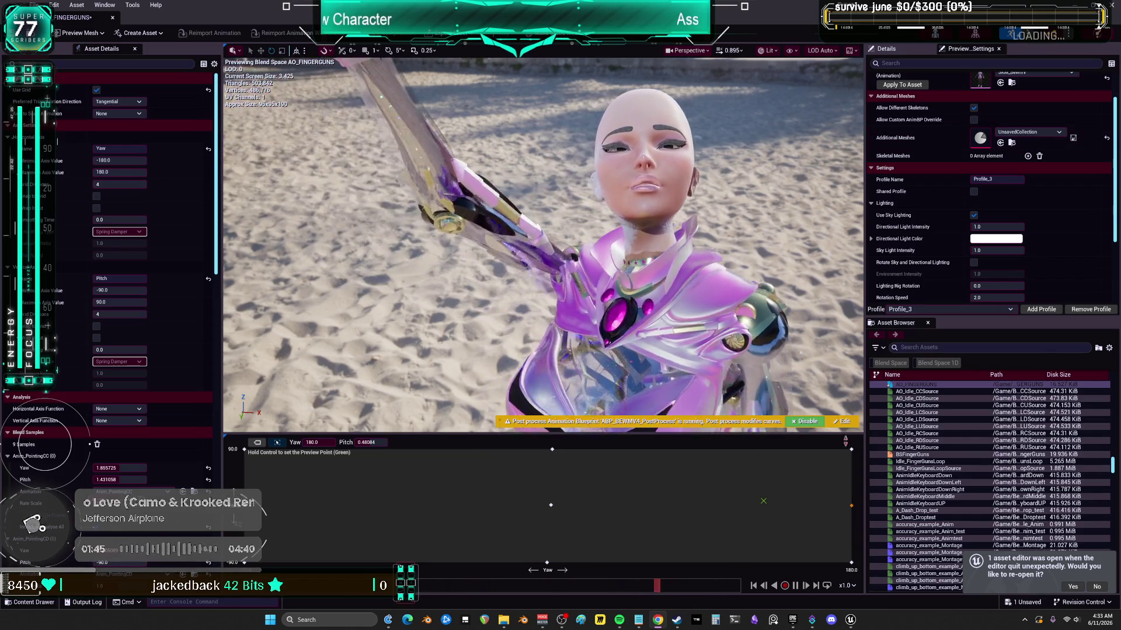
{"action": "left_click", "coordinate": [811, 423]}
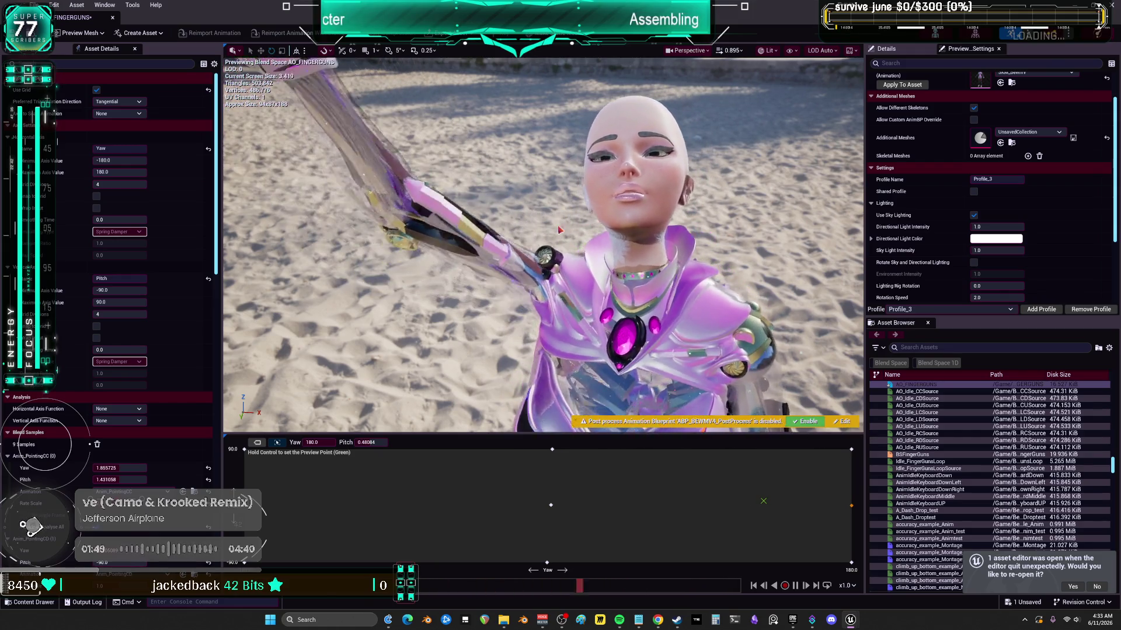
{"action": "left_click", "coordinate": [805, 421]}
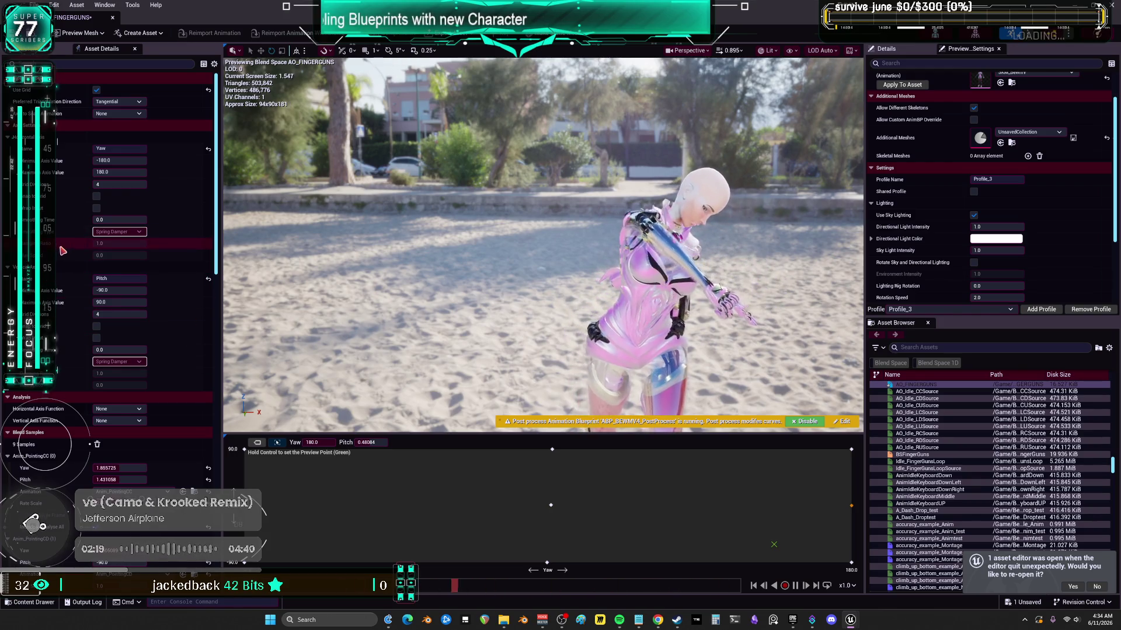
{"action": "scroll", "coordinate": [63, 251], "scroll_direction": "down", "scroll_amount": 10}
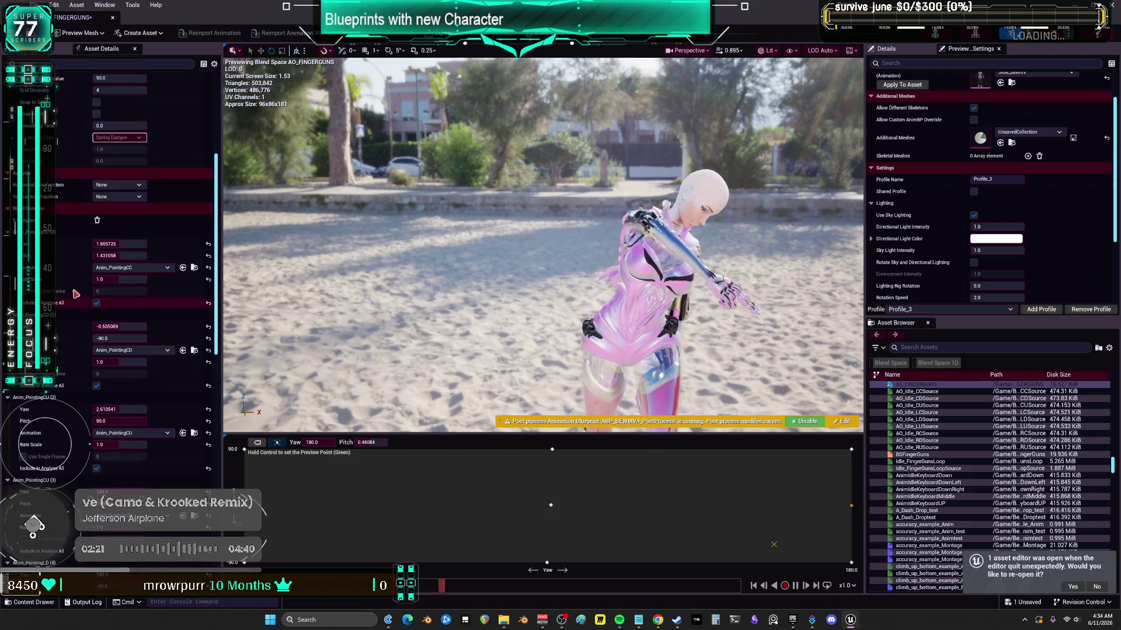
{"action": "scroll", "coordinate": [77, 292], "scroll_direction": "down", "scroll_amount": 8}
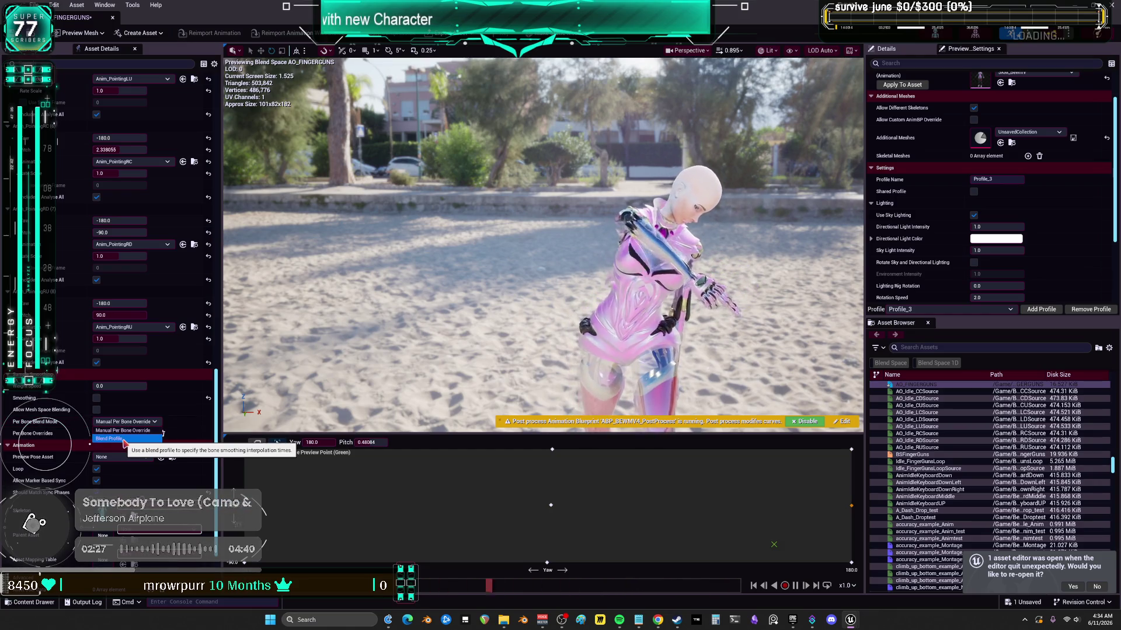
- Leave Per Bone Blend Mode on Manual Per Bone Override and scroll down to Sample Smoothing
{"action": "left_click", "coordinate": [57, 410]}
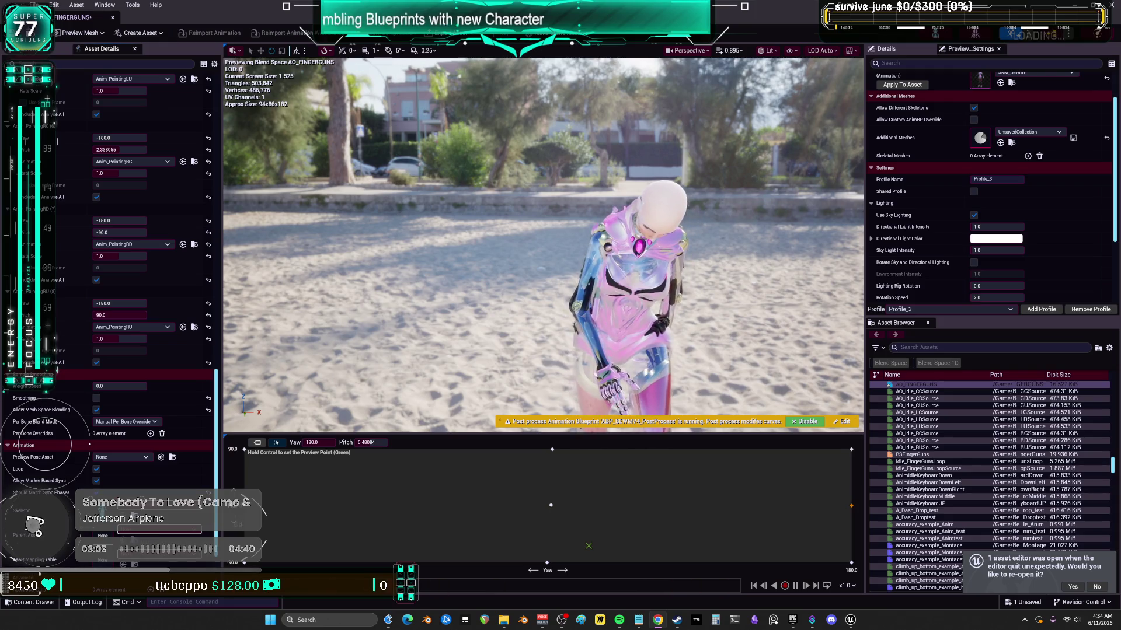
{"action": "scroll", "coordinate": [58, 365], "scroll_direction": "down", "scroll_amount": 4}
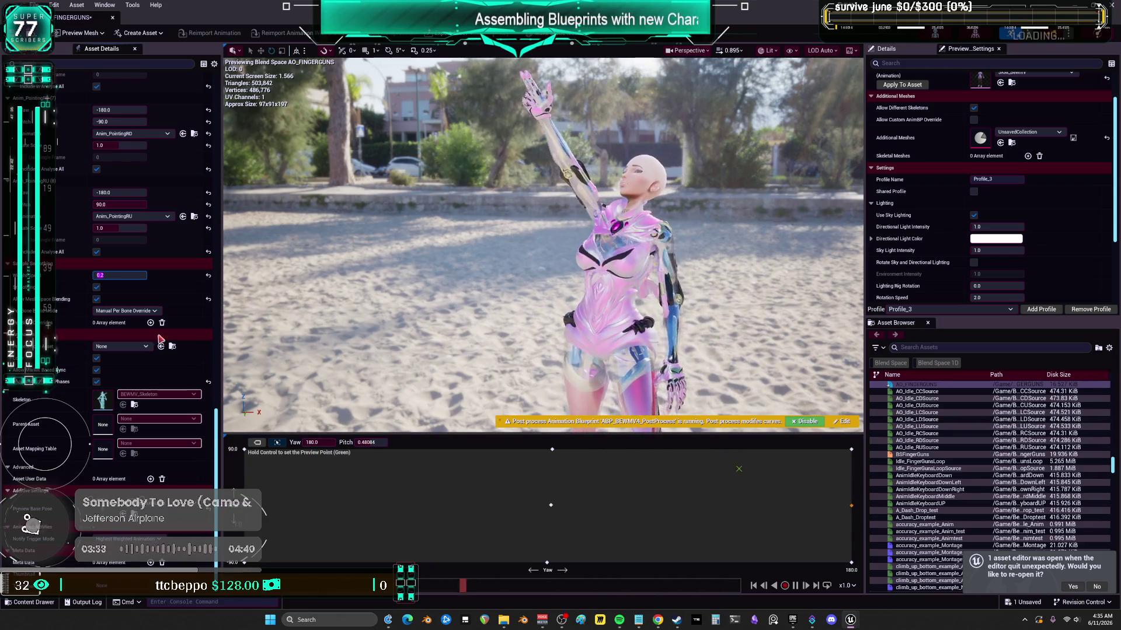
- Commit Weight Speed 0.2, change it to 3.0, and Ctrl-move the preview point to test smoothing
{"action": "key", "text": "Return"}
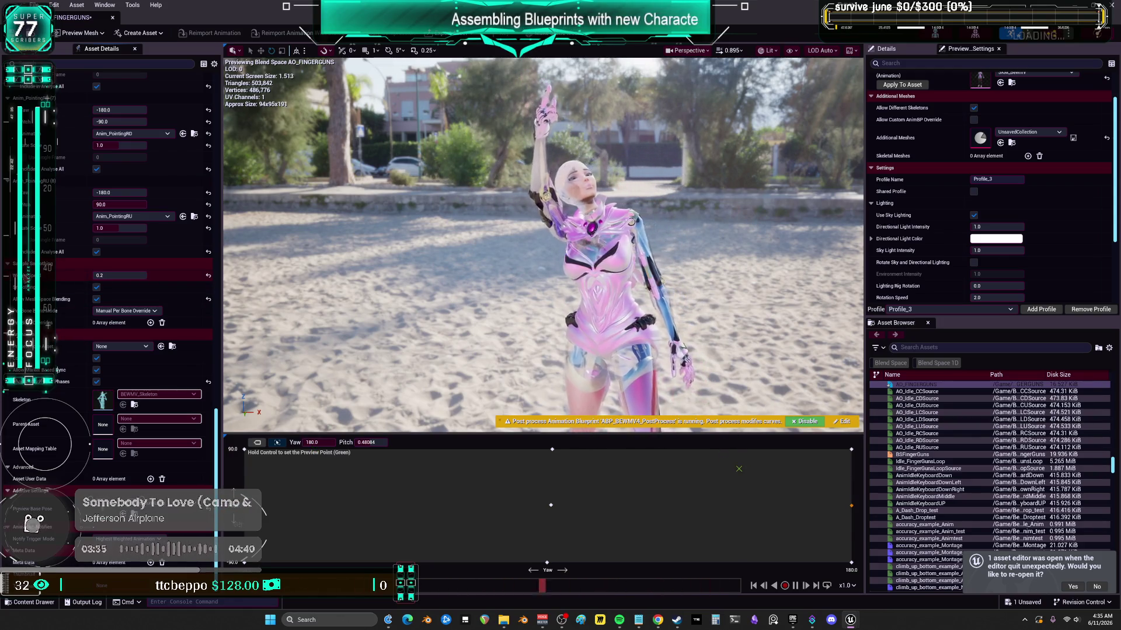
{"action": "mouse_move", "coordinate": [31, 274]}
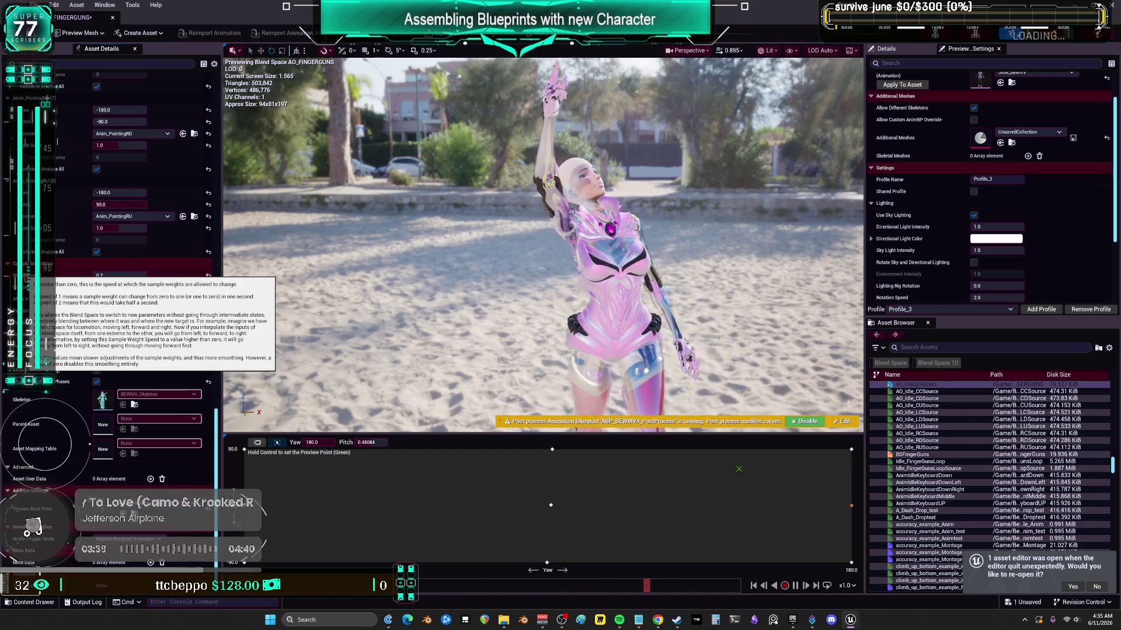
{"action": "left_click", "coordinate": [120, 275]}
{"action": "type", "text": "3.0"}
{"action": "key", "text": "ctrl"}
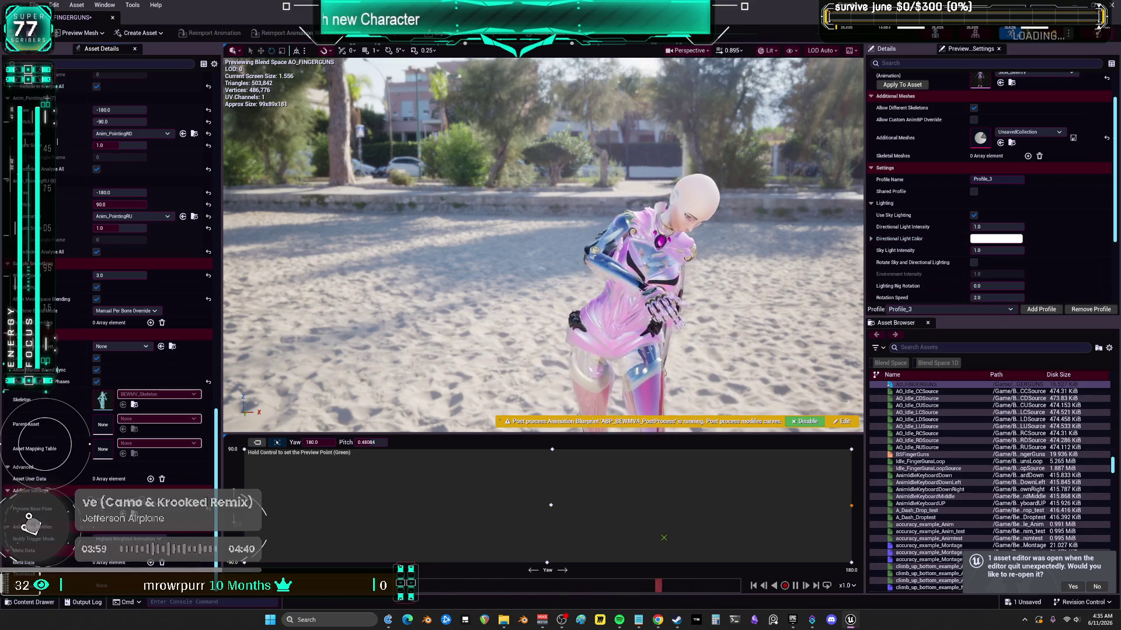
{"action": "key", "text": "alt+Tab"}
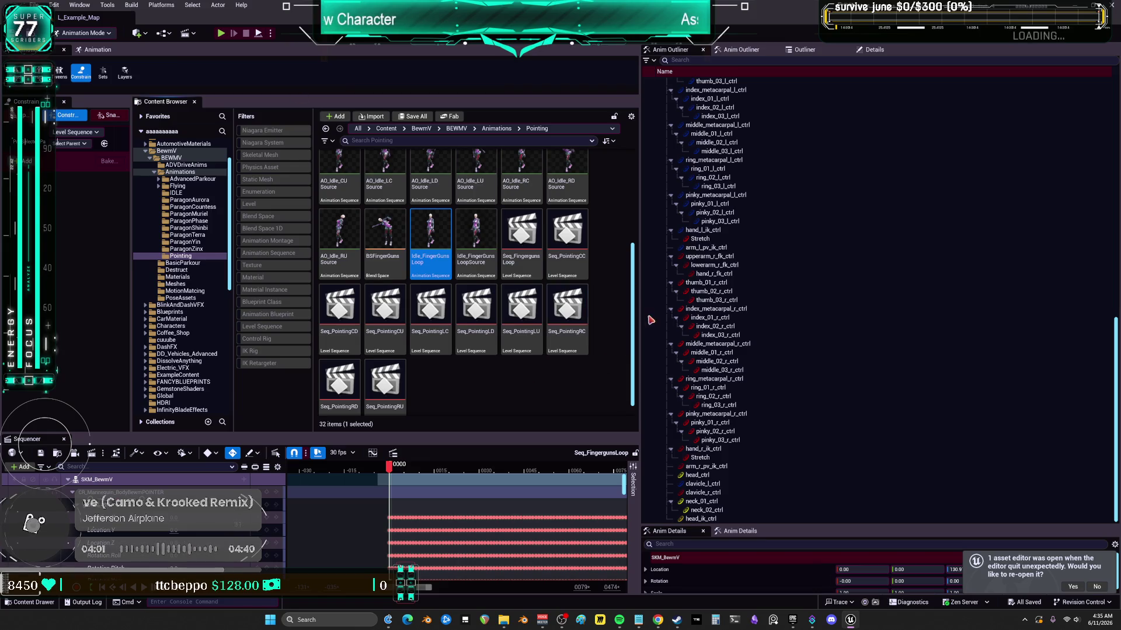
- Open Viewport 1 as a floating window, reposition it, and fly close to the character's shoulder
{"action": "left_click", "coordinate": [80, 5]}
{"action": "mouse_move", "coordinate": [147, 103]}
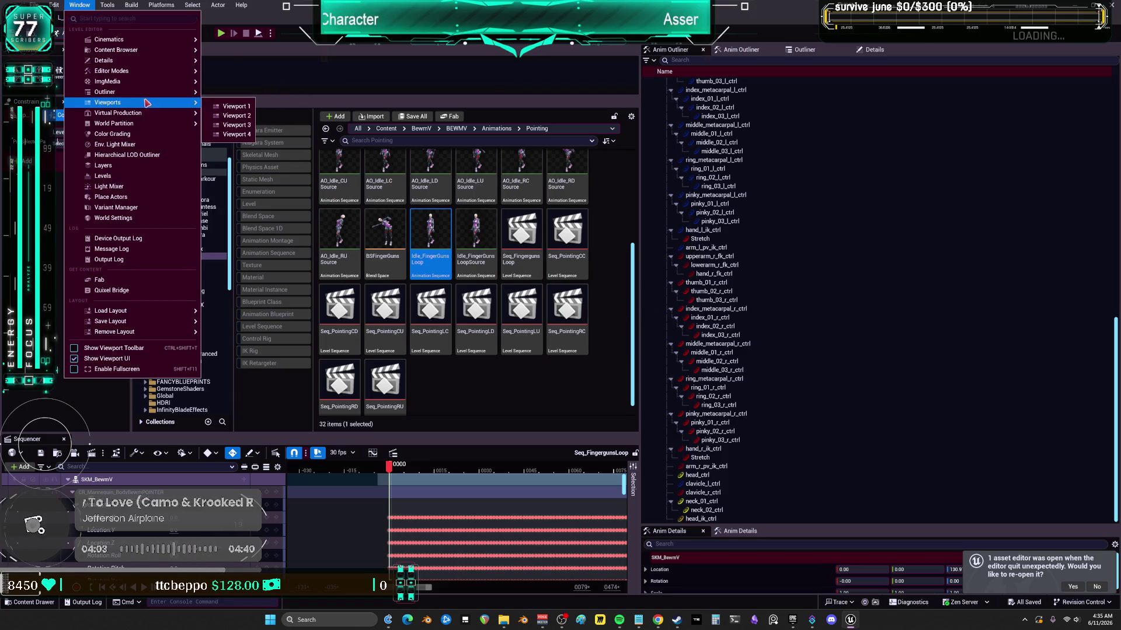
{"action": "left_click", "coordinate": [227, 110]}
{"action": "left_click_drag", "start_coordinate": [349, 275], "coordinate": [878, 177]}
{"action": "left_click_drag", "start_coordinate": [905, 229], "coordinate": [864, 241]}
- Move Seq_FingergunsLoop to frame 14 and enlarge Sequencer to show more tracks
{"action": "left_click", "coordinate": [398, 471]}
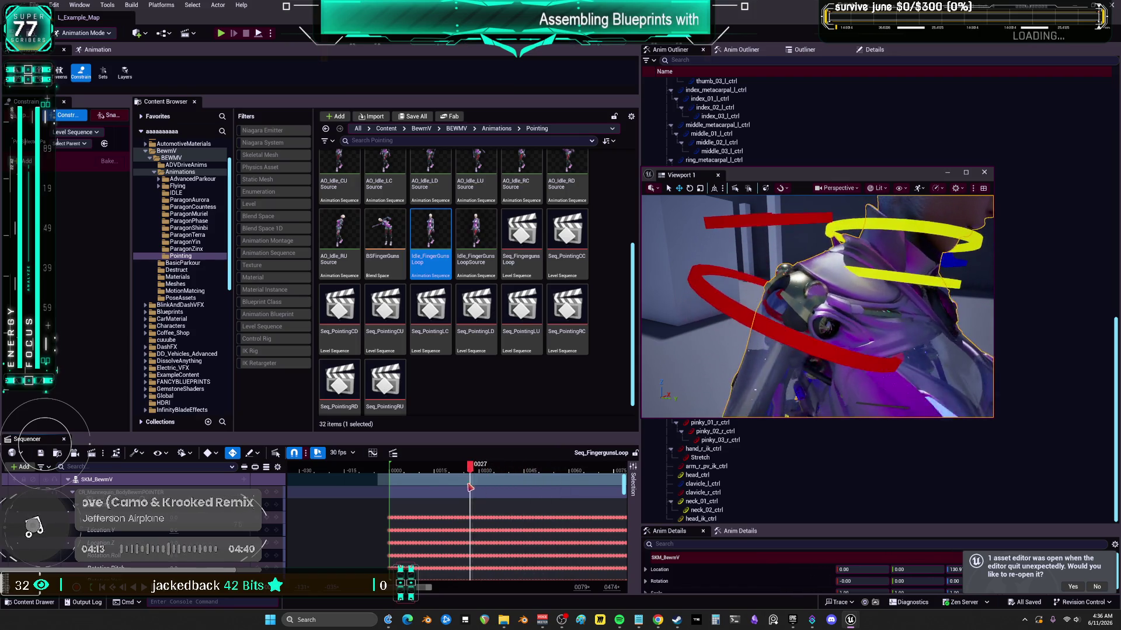
{"action": "left_click_drag", "start_coordinate": [471, 487], "coordinate": [430, 484]}
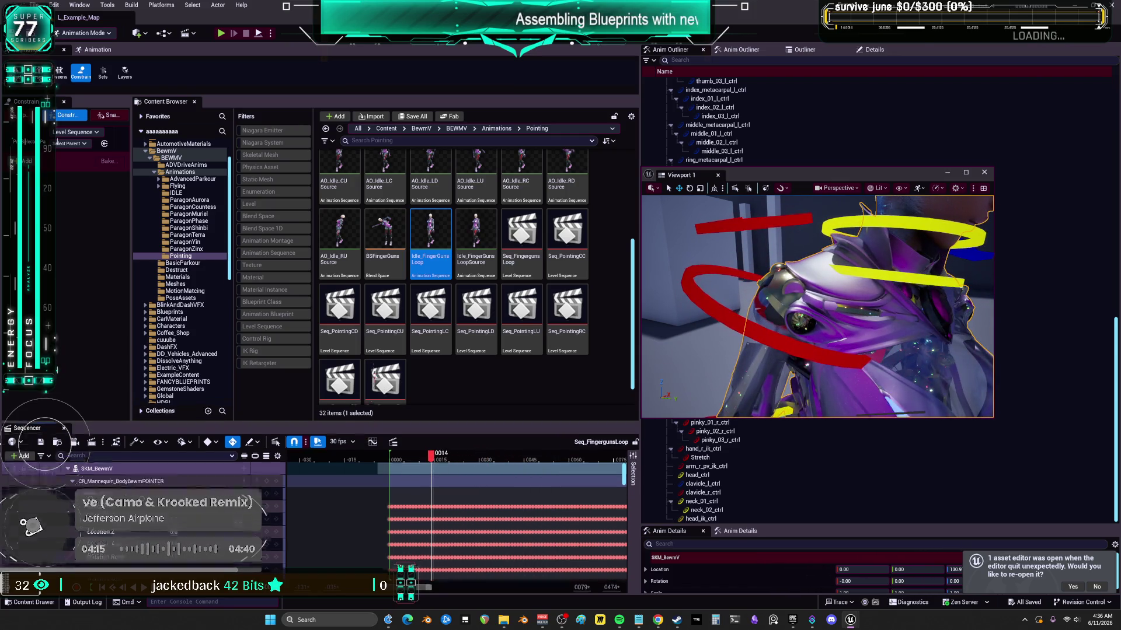
{"action": "left_click_drag", "start_coordinate": [369, 435], "coordinate": [369, 271]}
{"action": "scroll", "coordinate": [254, 463], "scroll_direction": "down", "scroll_amount": 3}
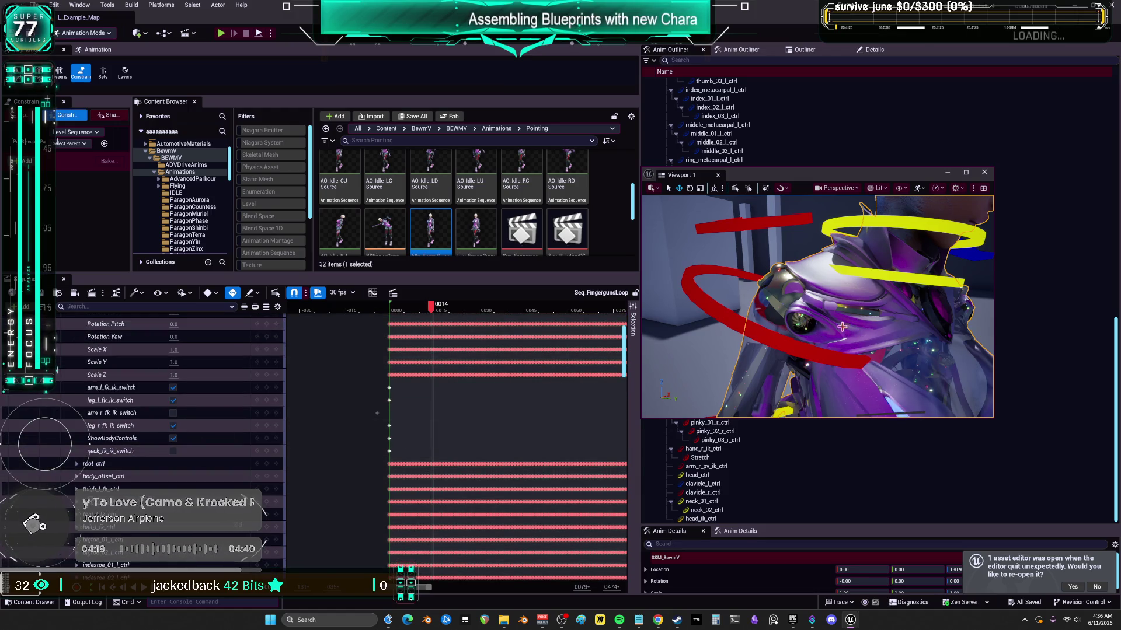
- Select upperarm_r_fk_ctrl, jump to its frame-11 key, select clavicle_r_ctrl, and scrub the sequence
{"action": "left_click", "coordinate": [700, 295]}
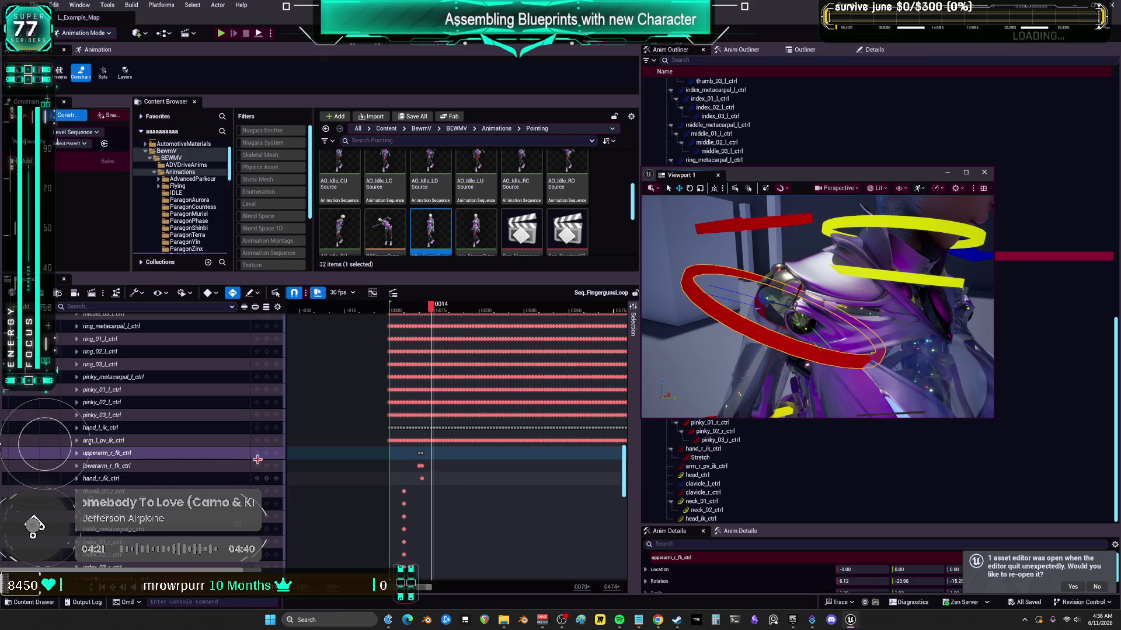
{"action": "left_click", "coordinate": [425, 452]}
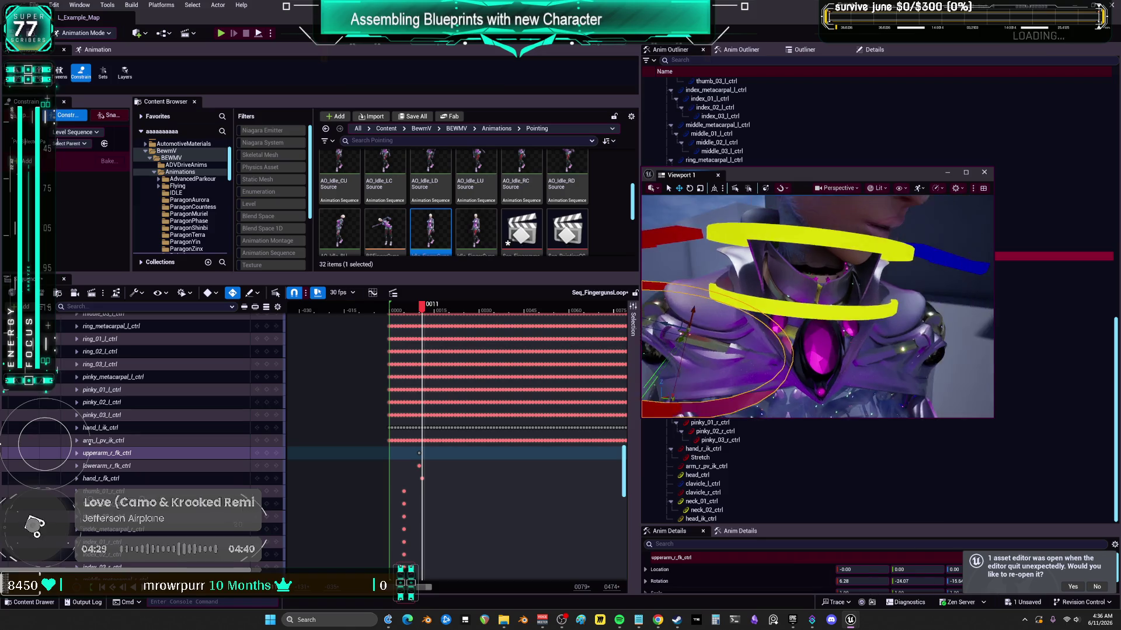
{"action": "left_click", "coordinate": [703, 493]}
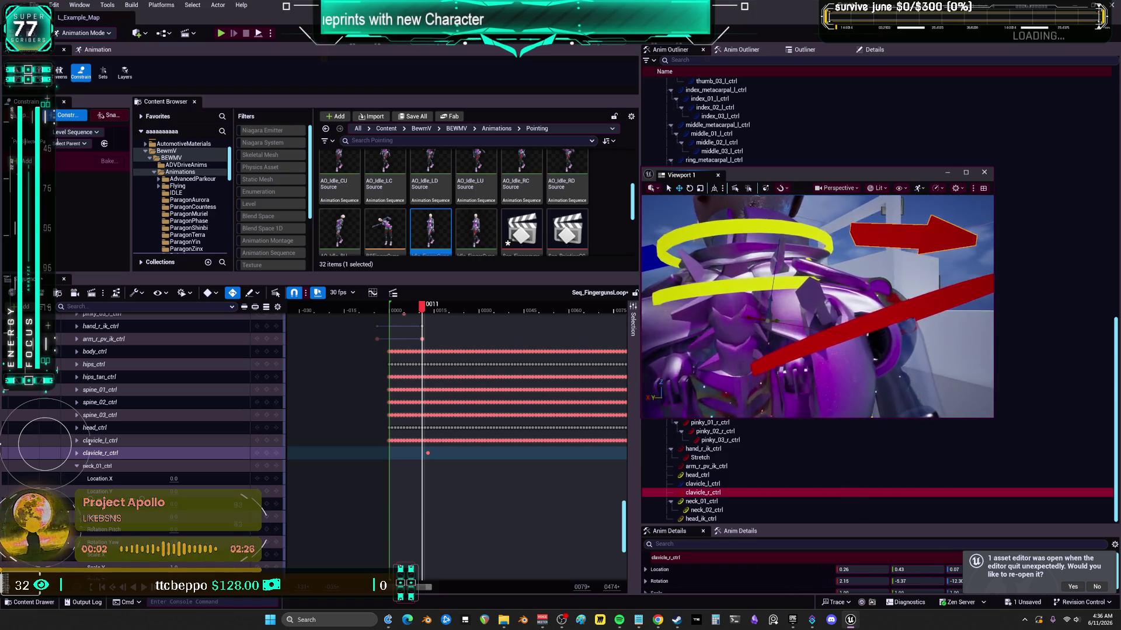
{"action": "mouse_move", "coordinate": [428, 312]}
{"action": "left_mouse_down"}
{"action": "mouse_move", "coordinate": [618, 336]}
{"action": "mouse_move", "coordinate": [430, 351]}
{"action": "left_mouse_up"}
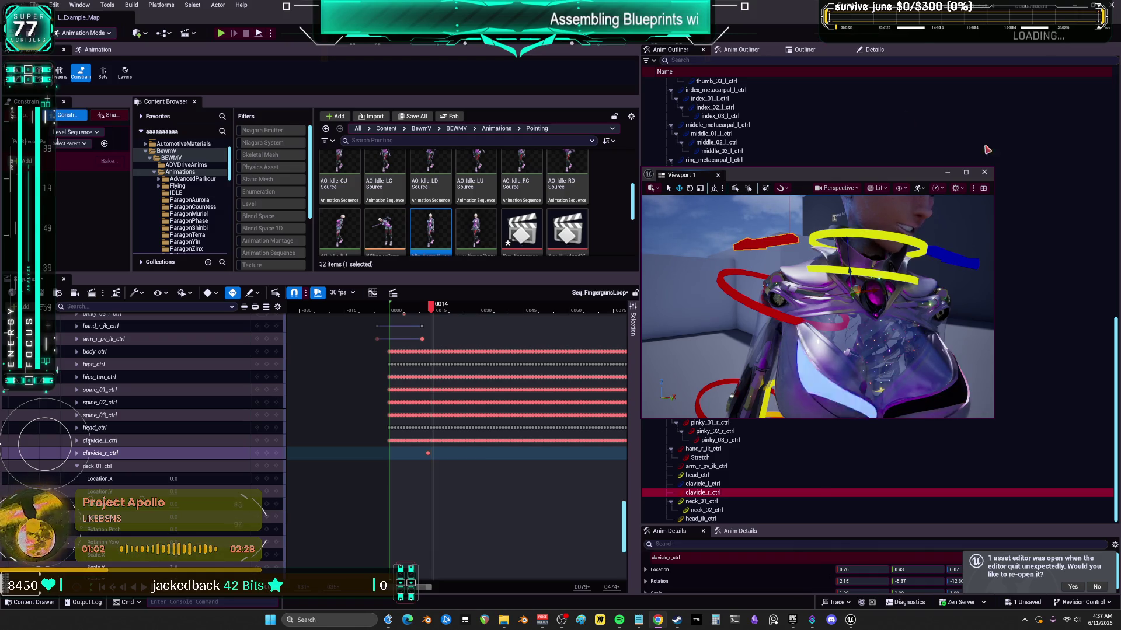
- Shift Viewport 1 right, enlarge the Content Browser, and open the AO_FINGERGUNS aim offset
{"action": "left_click", "coordinate": [35, 5]}
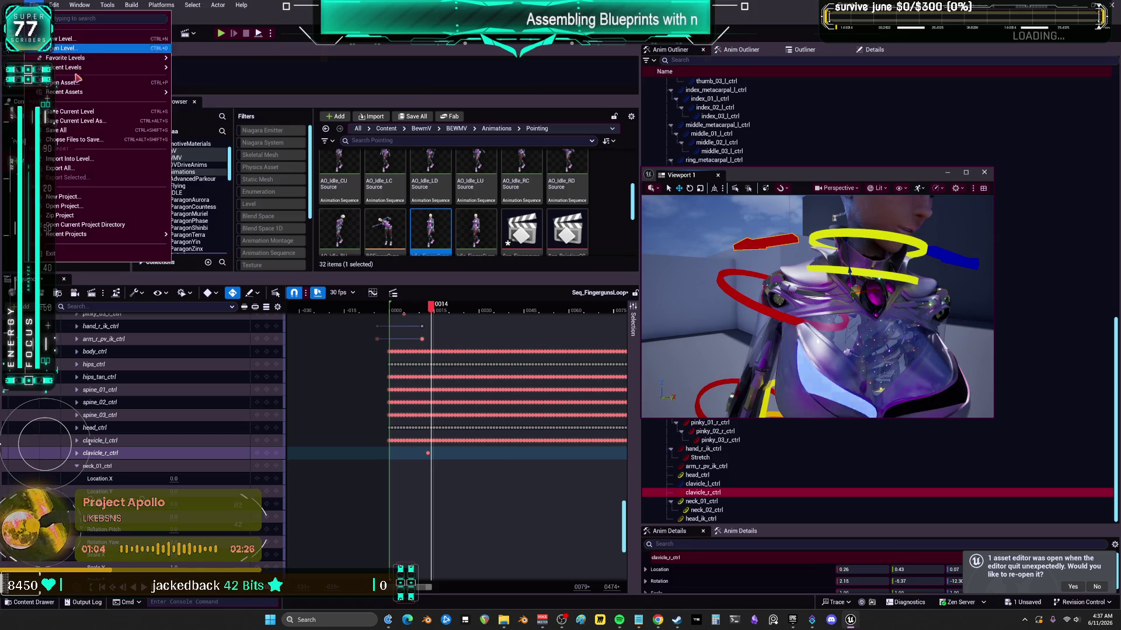
{"action": "left_click", "coordinate": [145, 135]}
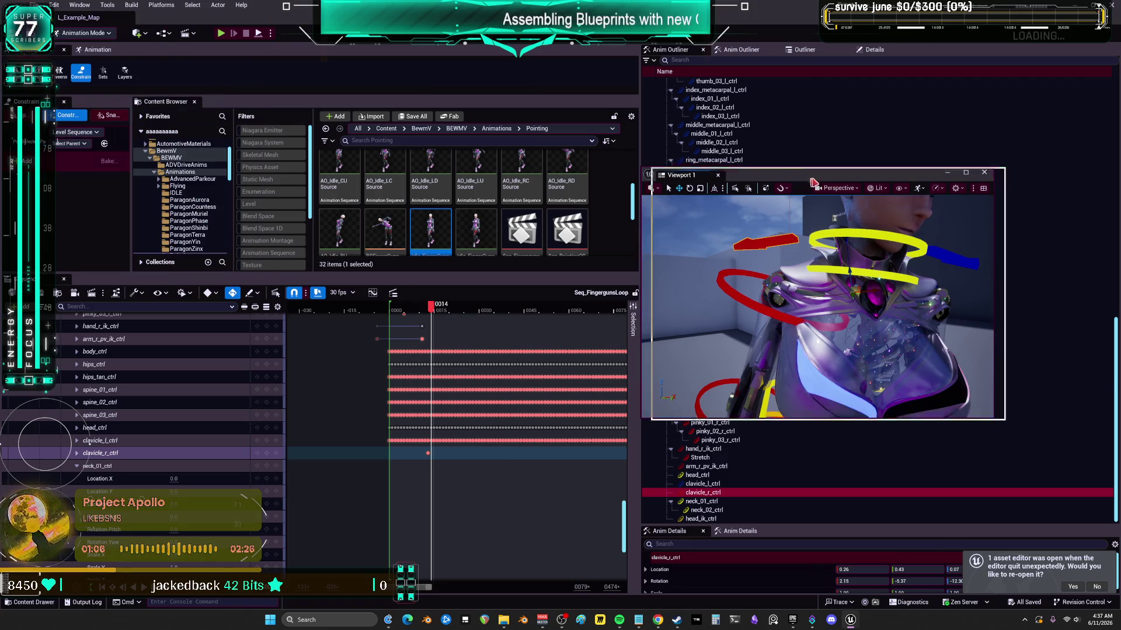
{"action": "left_click_drag", "start_coordinate": [804, 177], "coordinate": [899, 194]}
{"action": "mouse_move", "coordinate": [584, 277]}
{"action": "left_mouse_down"}
{"action": "mouse_move", "coordinate": [593, 432]}
{"action": "mouse_move", "coordinate": [595, 369]}
{"action": "left_mouse_up"}
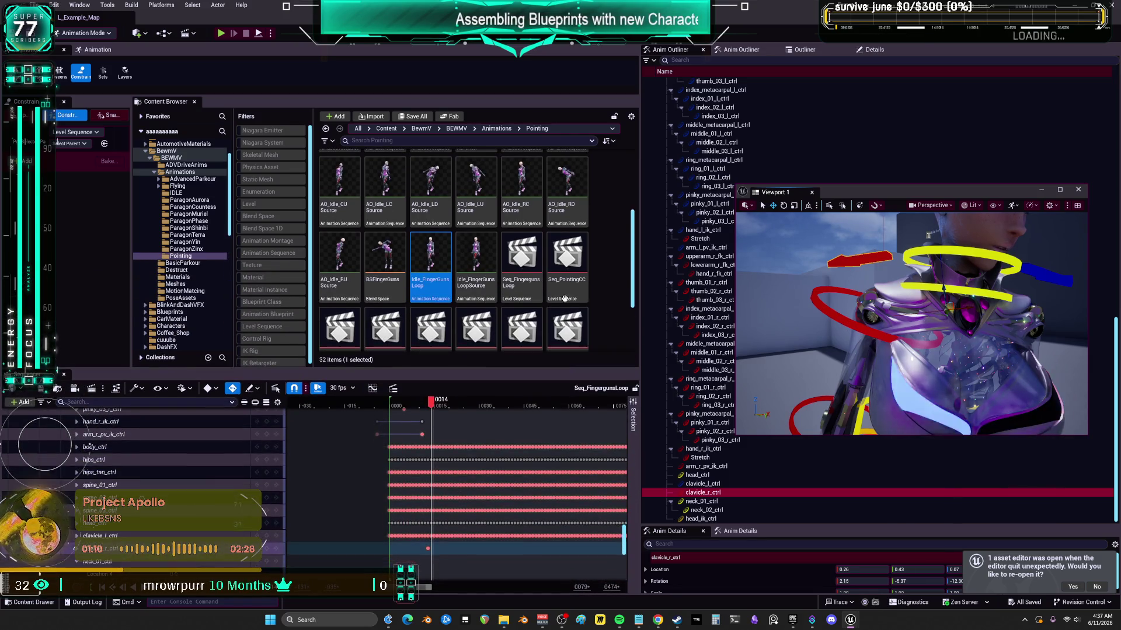
{"action": "scroll", "coordinate": [490, 239], "scroll_direction": "up", "scroll_amount": 3}
{"action": "double_click", "coordinate": [489, 240]}
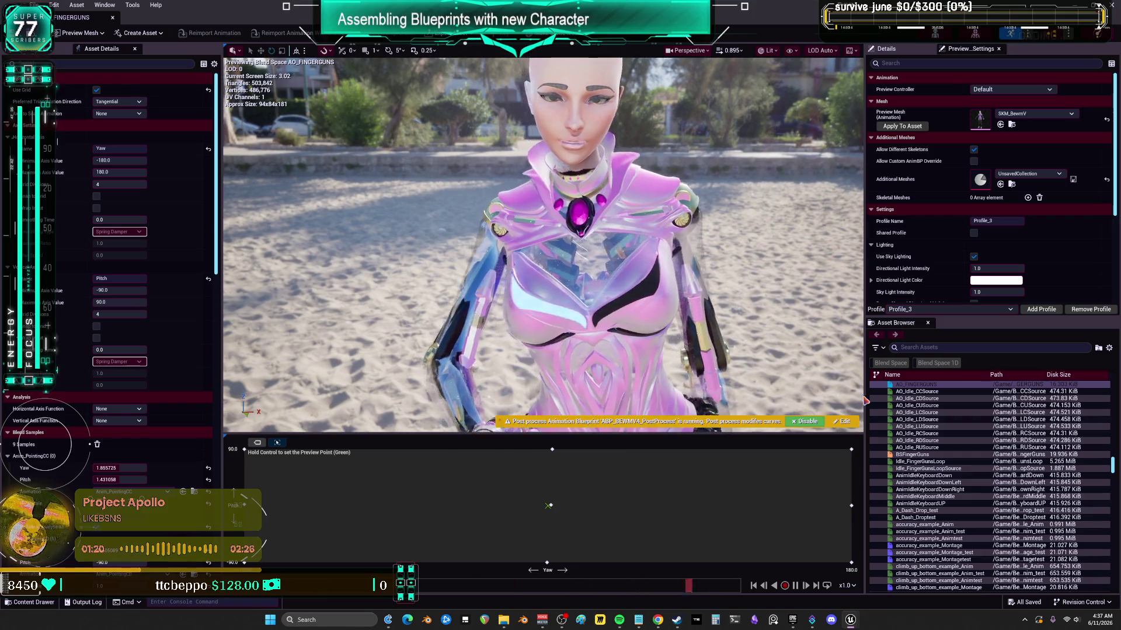
- Disable and re-enable the post-process animation blueprint, then open the view mode list
{"action": "left_click", "coordinate": [814, 424]}
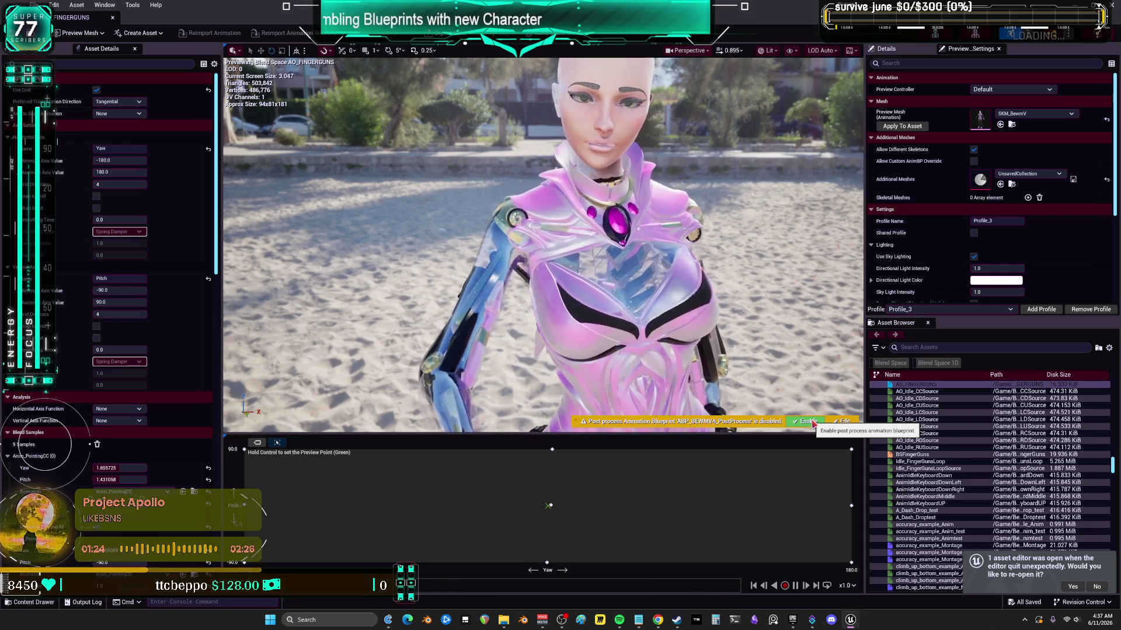
{"action": "left_click", "coordinate": [814, 424]}
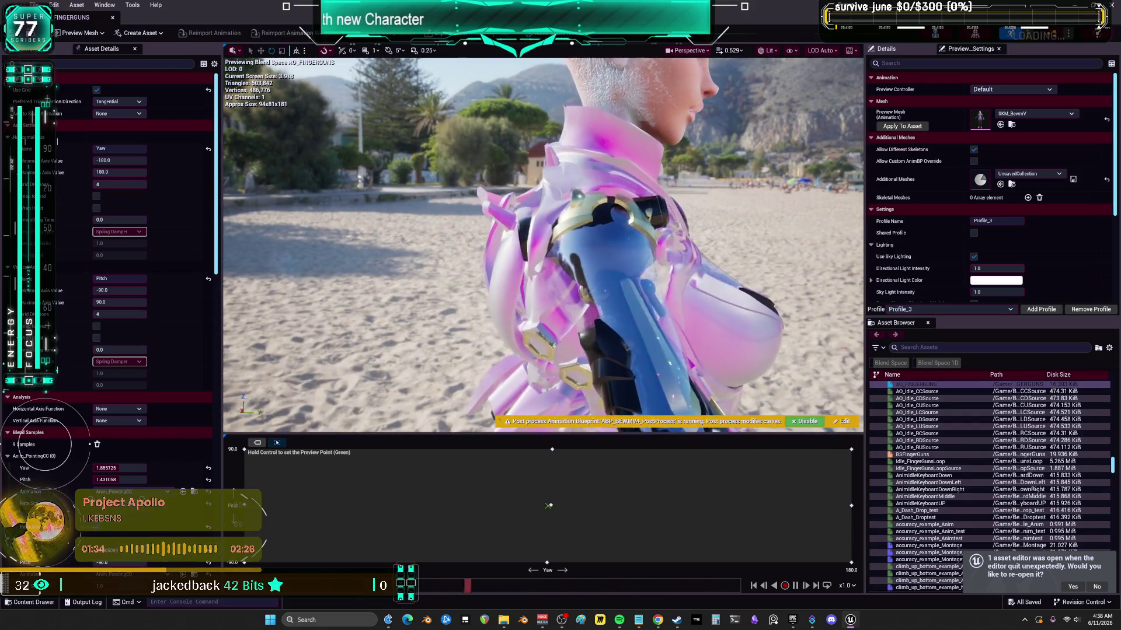
{"action": "left_click", "coordinate": [768, 50]}
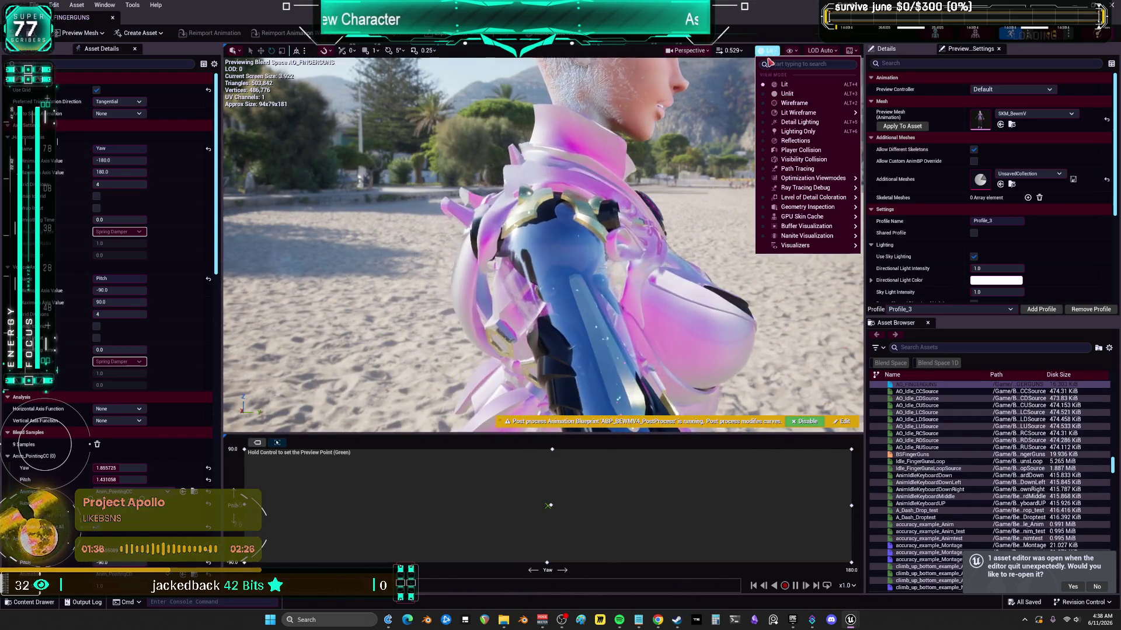
- Display every skeleton bone using Bones > All Hierarchy in the preview viewport
{"action": "left_click", "coordinate": [791, 51]}
{"action": "mouse_move", "coordinate": [814, 105]}
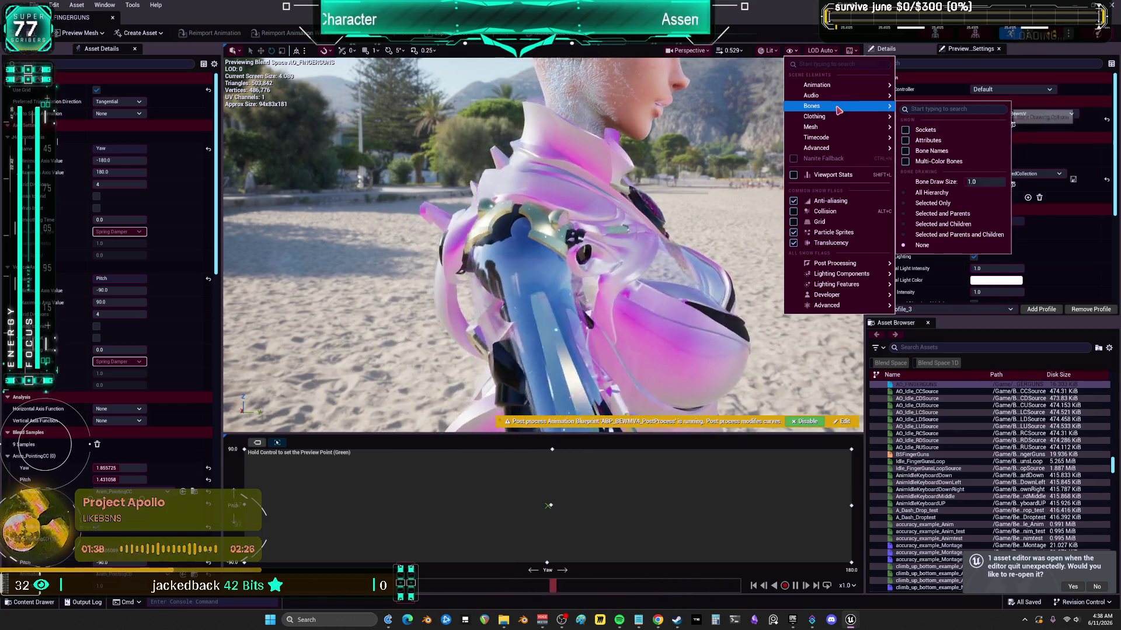
{"action": "left_click", "coordinate": [950, 194]}
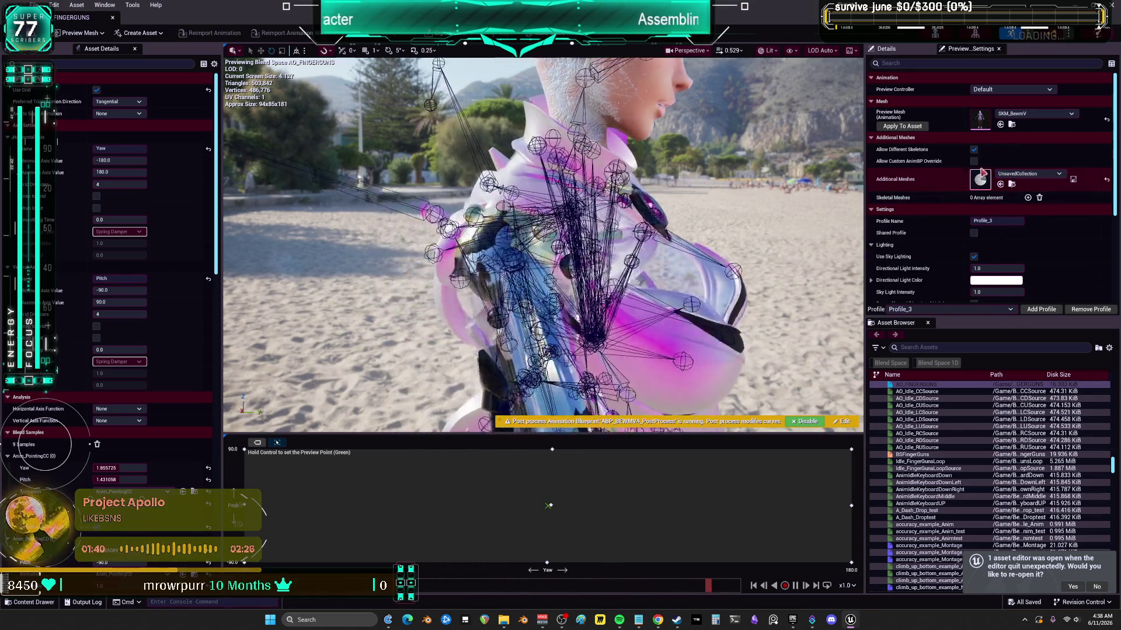
{"action": "left_click", "coordinate": [791, 51]}
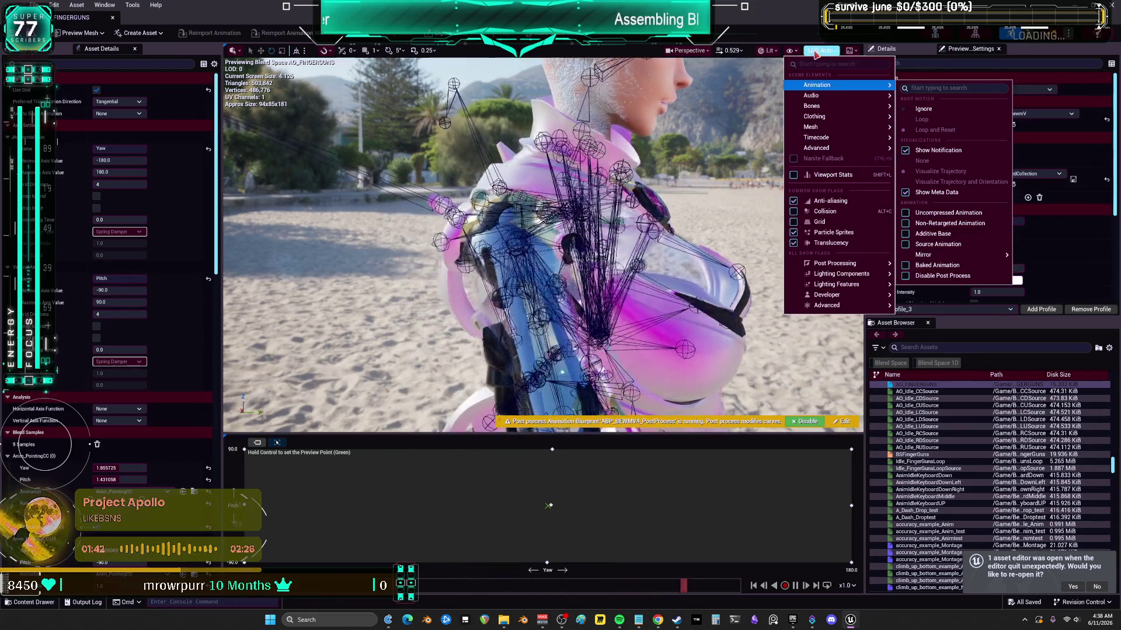
{"action": "left_click", "coordinate": [768, 50]}
- Turn on Multi-Color Bones and set Bone Draw Size to 0.001
{"action": "left_click", "coordinate": [791, 51]}
{"action": "mouse_move", "coordinate": [814, 105]}
{"action": "left_click", "coordinate": [938, 161]}
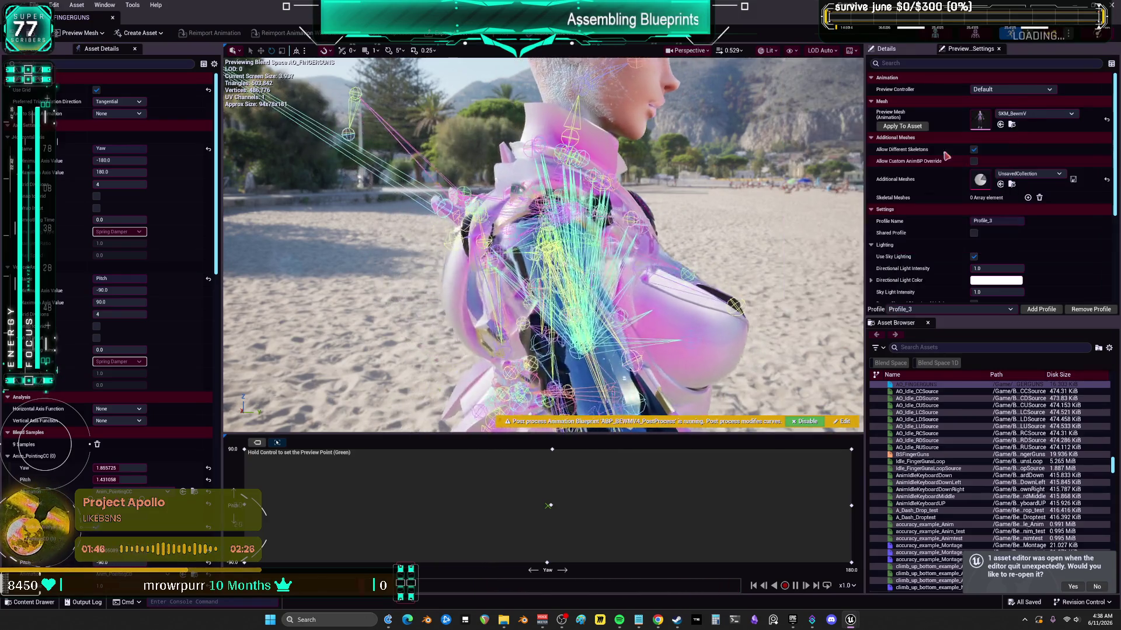
{"action": "left_click", "coordinate": [768, 50]}
{"action": "left_click", "coordinate": [791, 51]}
{"action": "mouse_move", "coordinate": [814, 106]}
{"action": "left_click", "coordinate": [964, 178]}
{"action": "type", "text": "0.001"}
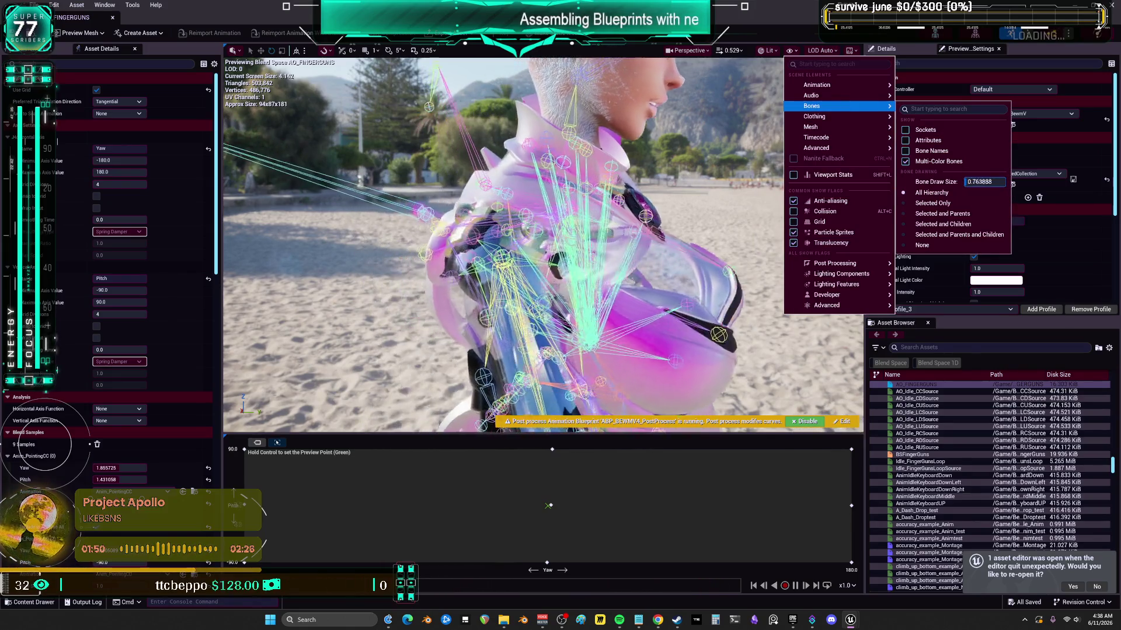
- Orbit to a side view, play and pause the preview, then zoom in on the shoulder
{"action": "left_click_drag", "start_coordinate": [542, 245], "coordinate": [922, 248]}
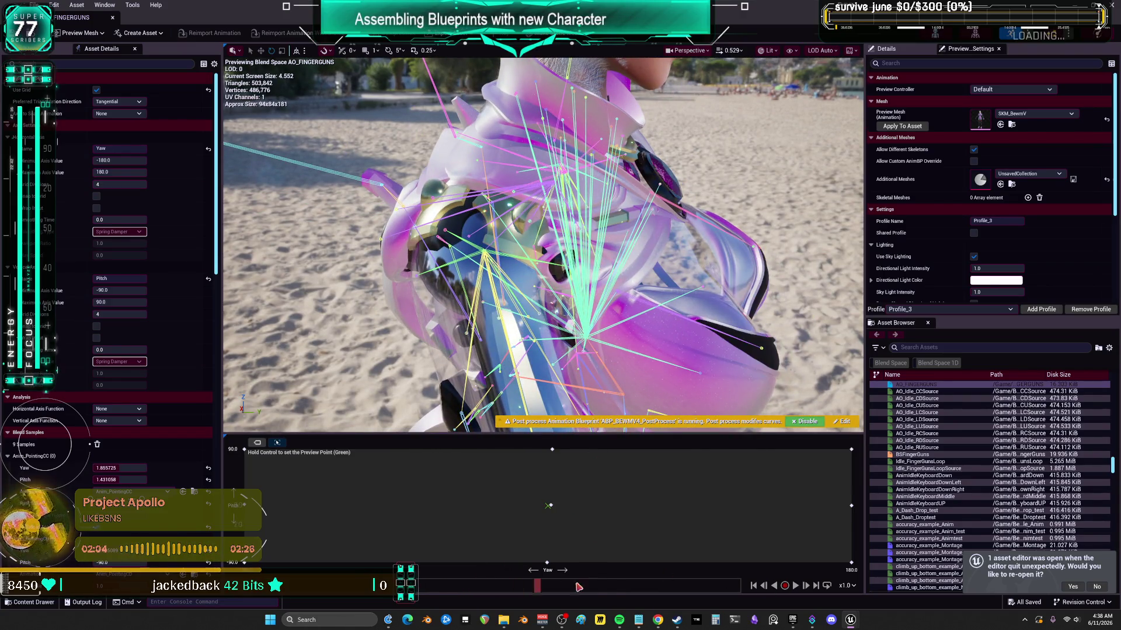
{"action": "left_click", "coordinate": [795, 586]}
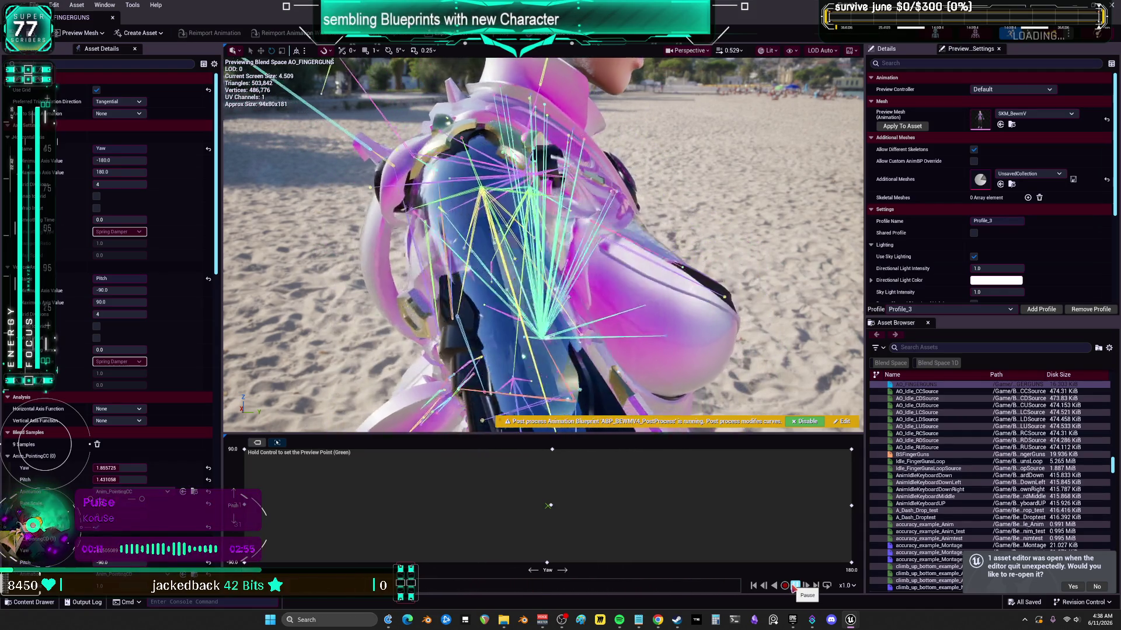
{"action": "left_click", "coordinate": [795, 586]}
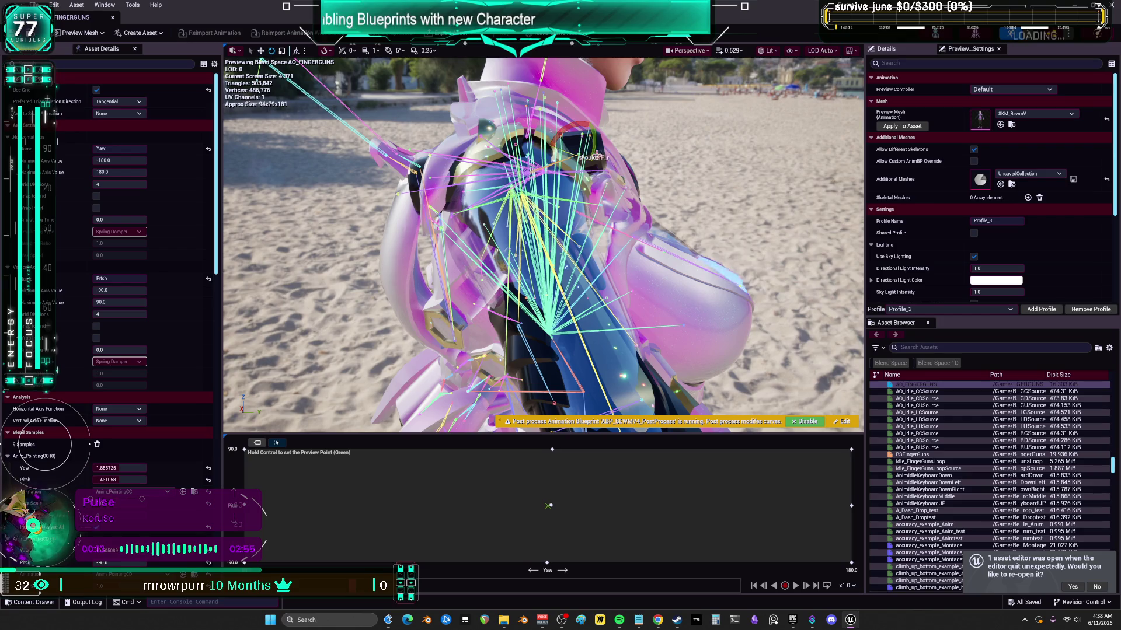
{"action": "left_click_drag", "start_coordinate": [543, 245], "coordinate": [455, 252]}
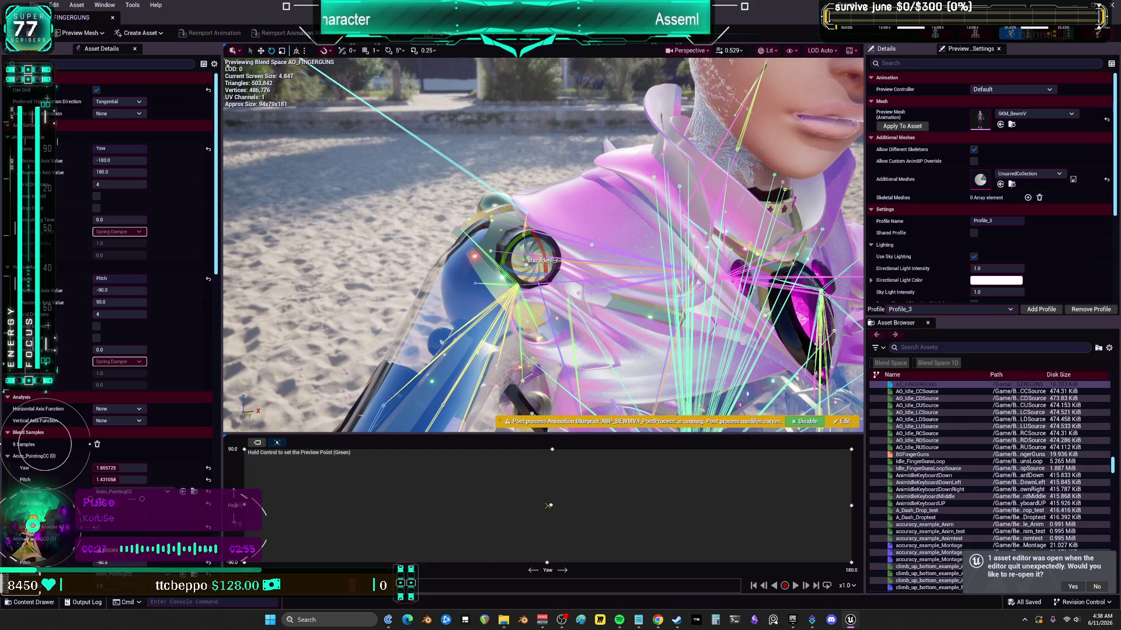
- Create a new Level Sequence named fixingloop in the Pointing animations folder
{"action": "key", "text": "alt+Tab"}
{"action": "left_click", "coordinate": [604, 229]}
{"action": "scroll", "coordinate": [606, 233], "scroll_direction": "down", "scroll_amount": 2}
{"action": "right_click", "coordinate": [610, 229]}
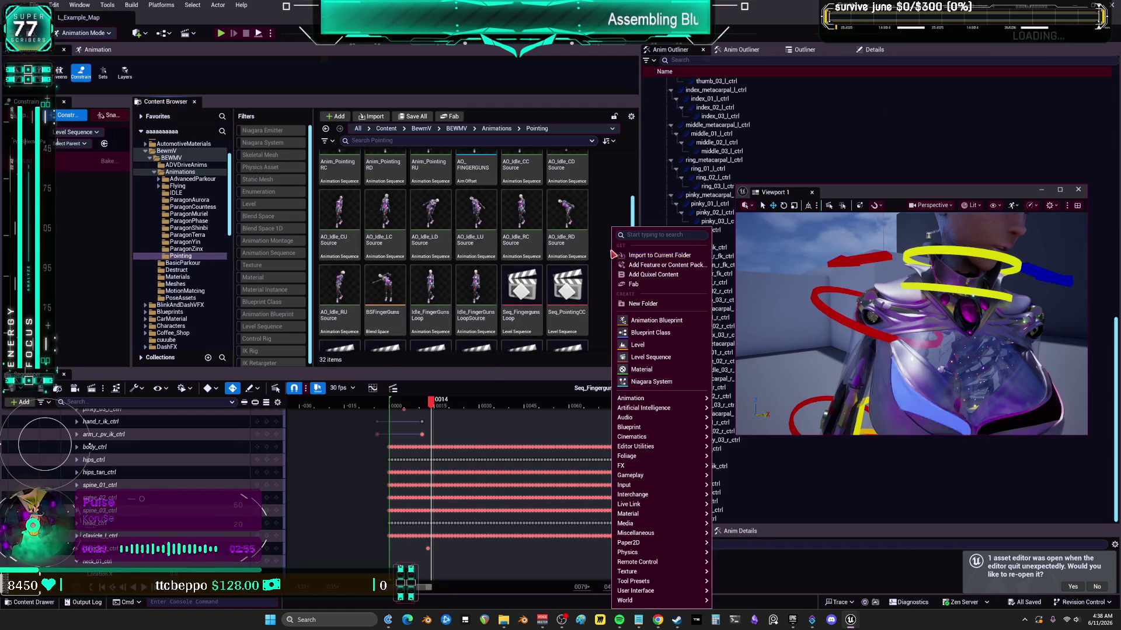
{"action": "left_click", "coordinate": [654, 356]}
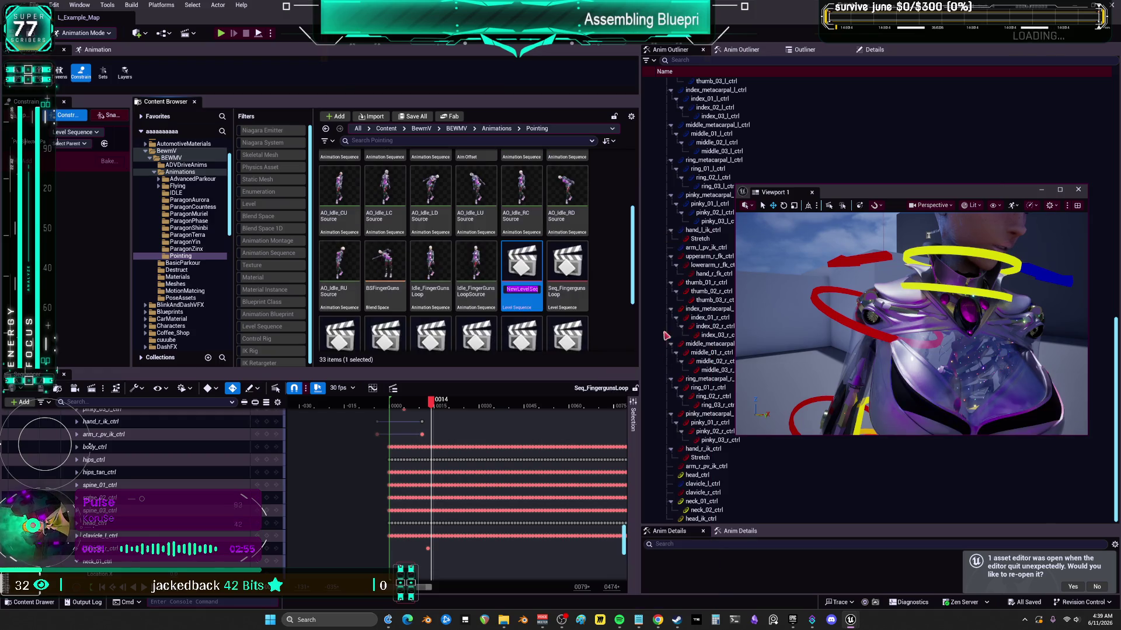
{"action": "type", "text": "fixingloop"}
{"action": "key", "text": "Return"}
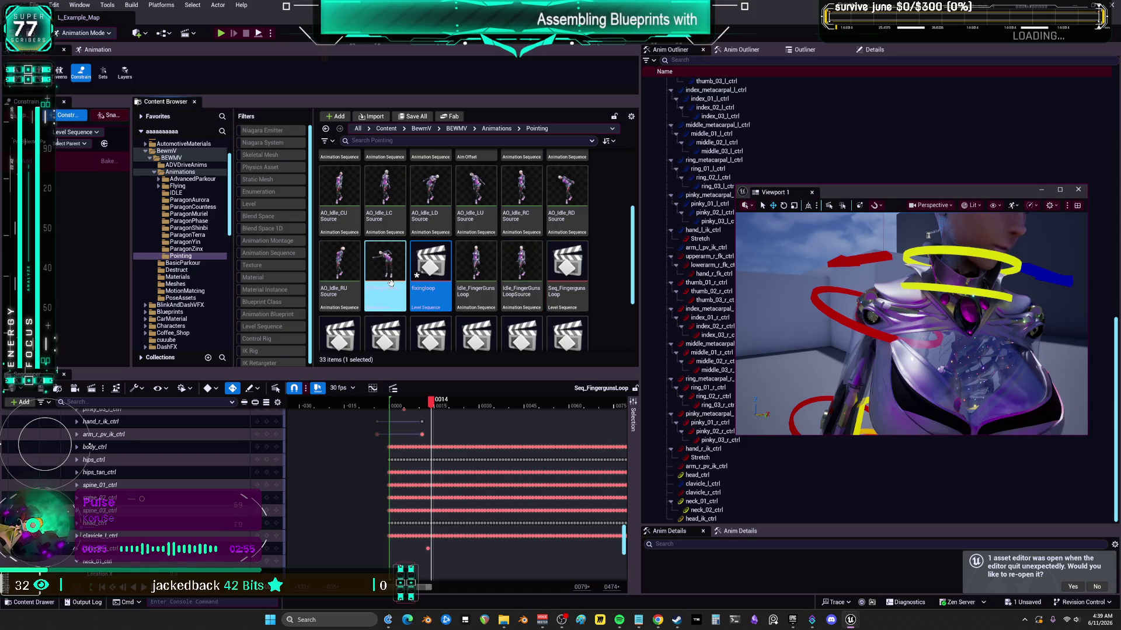
- Save all unsaved assets with File > Save All
{"action": "left_click", "coordinate": [36, 5]}
{"action": "left_click", "coordinate": [60, 130]}
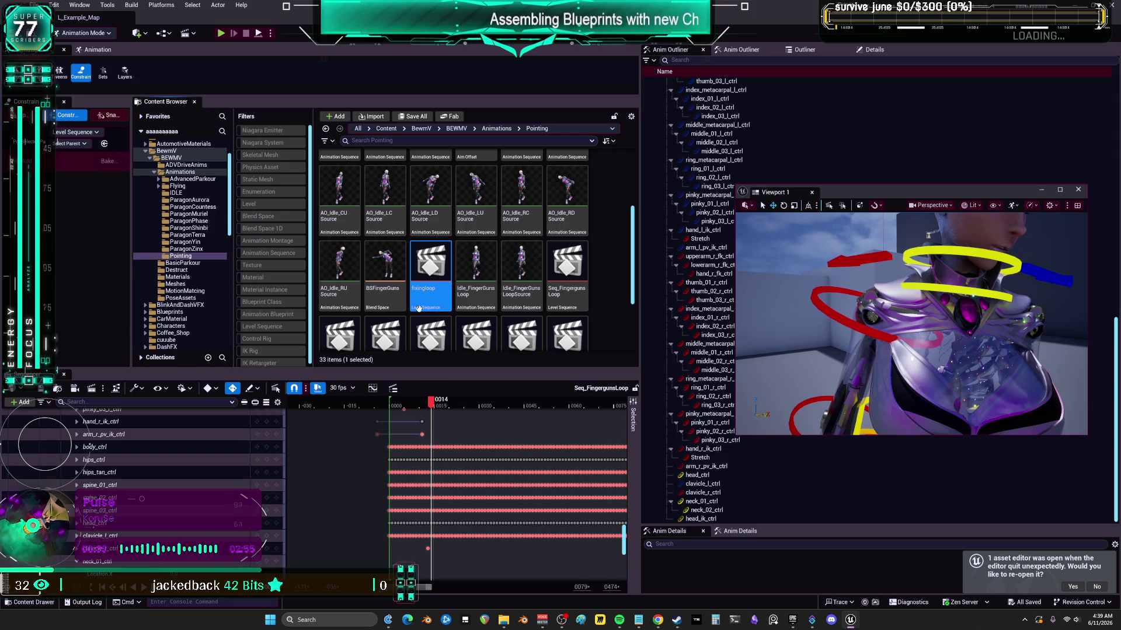
{"action": "key", "text": "alt+Tab"}
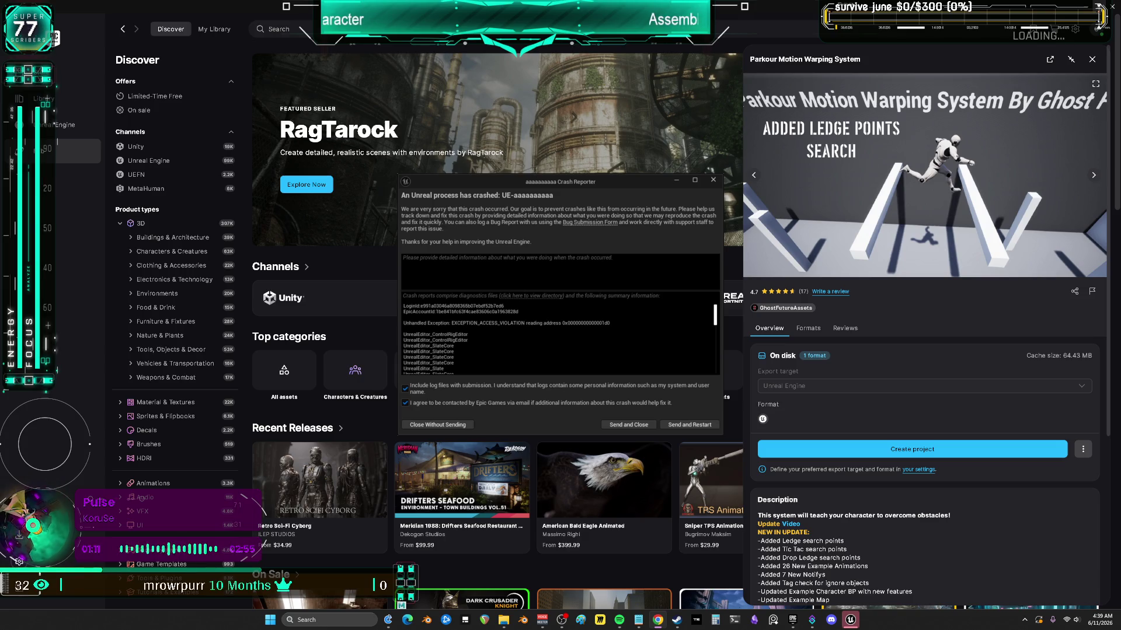
- Close the crash report without sending it and go to My Library in the launcher
{"action": "left_click", "coordinate": [437, 424]}
{"action": "left_click", "coordinate": [214, 29]}
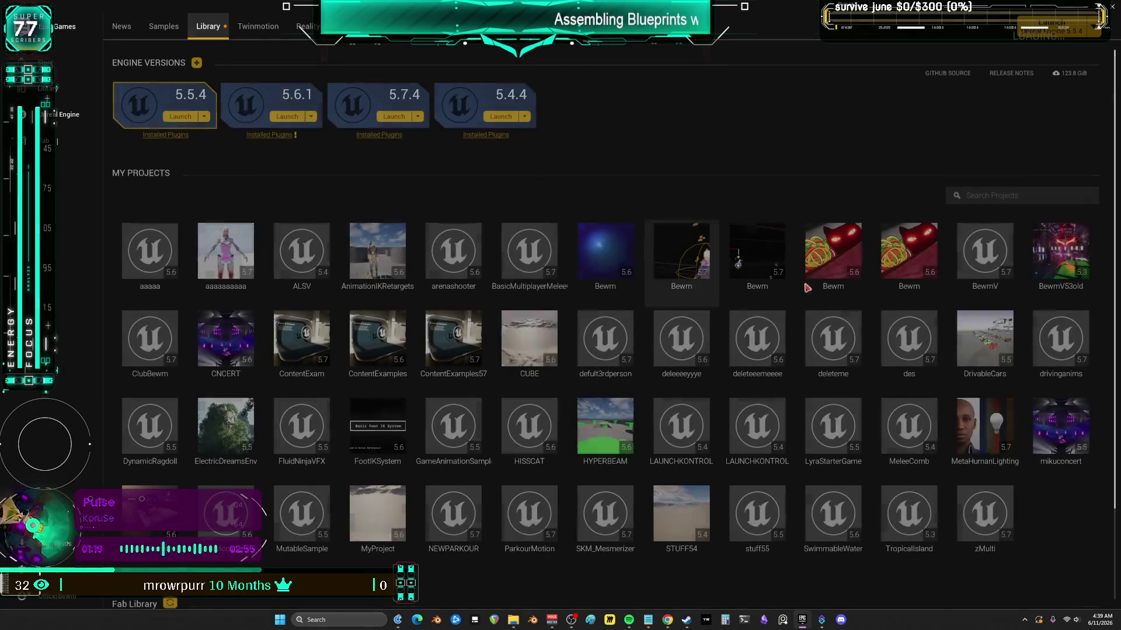
- Select the character-thumbnail project in the Library, then return to the Unreal Editor
{"action": "left_click", "coordinate": [226, 257]}
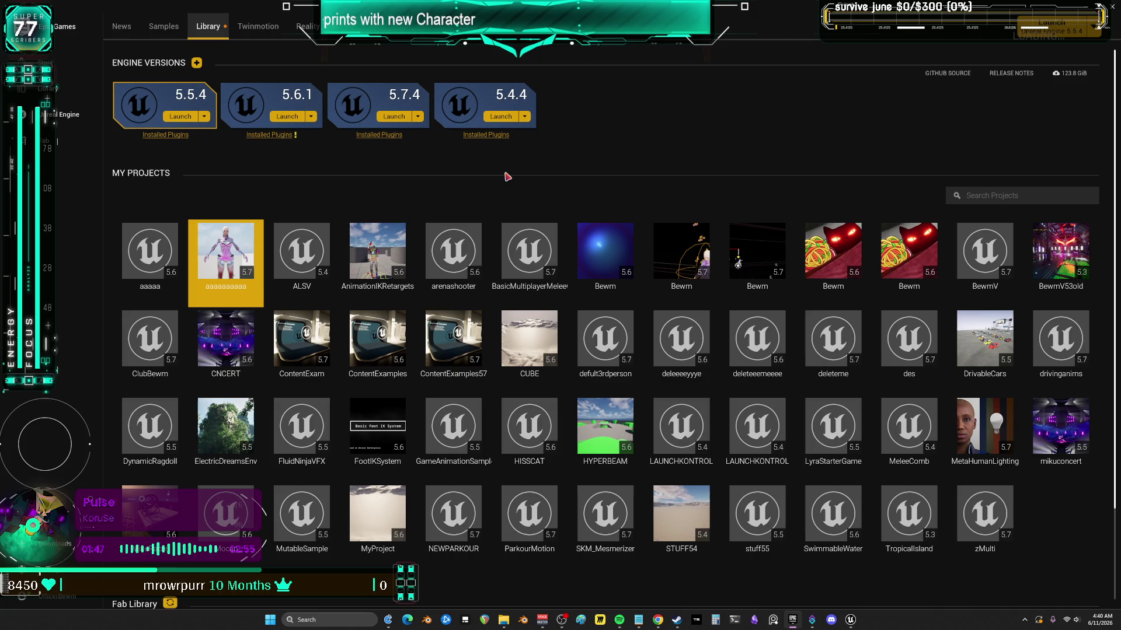
{"action": "mouse_move", "coordinate": [851, 620]}
{"action": "left_click", "coordinate": [854, 582]}
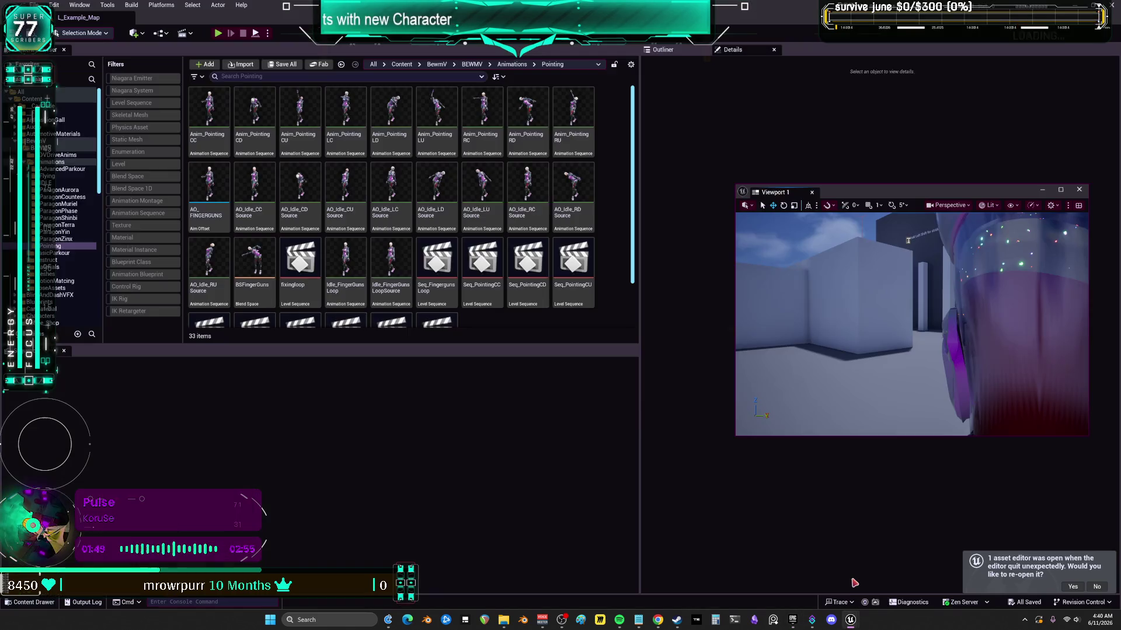
- Open the fixingloop sequence and add SKM_BewmV to it from the Outliner
{"action": "scroll", "coordinate": [494, 272], "scroll_direction": "down", "scroll_amount": 2}
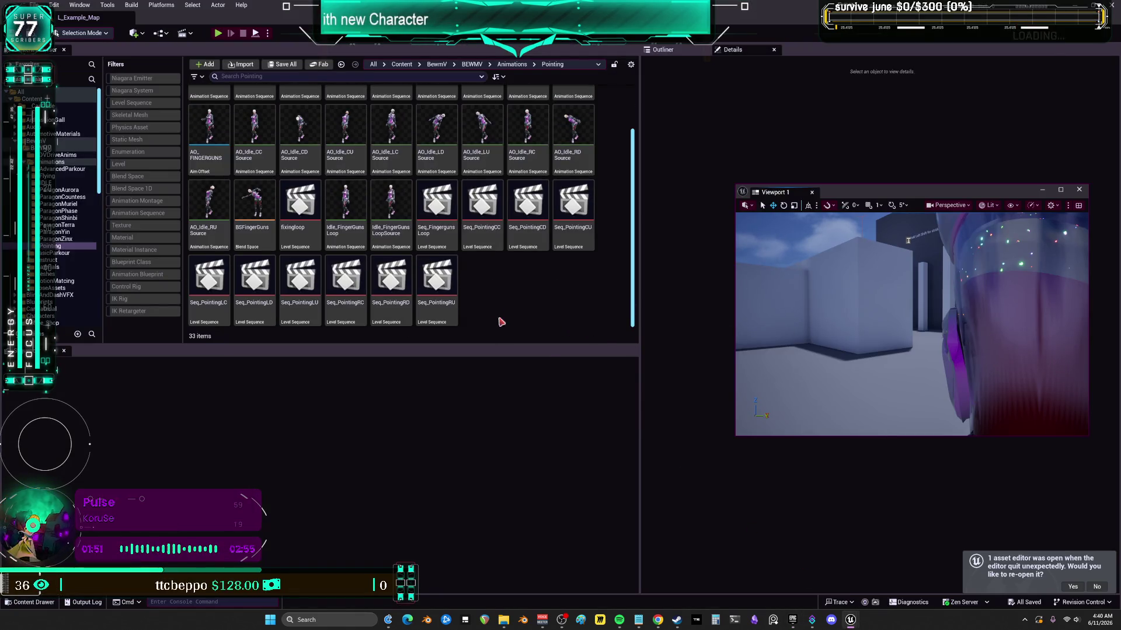
{"action": "left_click", "coordinate": [352, 201]}
{"action": "double_click", "coordinate": [318, 202]}
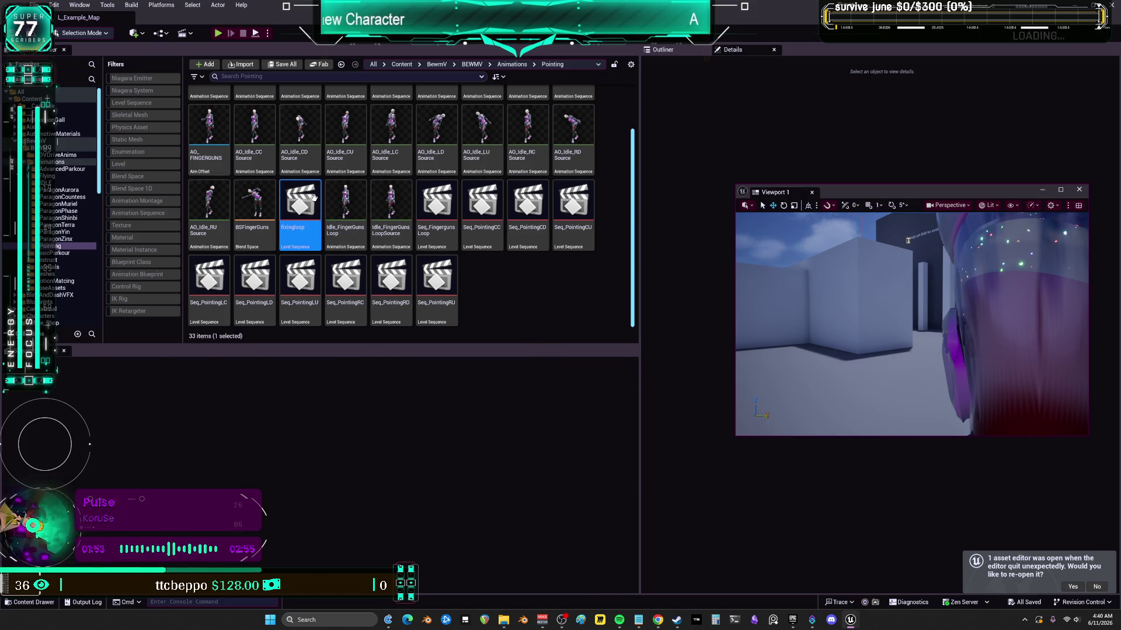
{"action": "left_click_drag", "start_coordinate": [846, 193], "coordinate": [463, 201]}
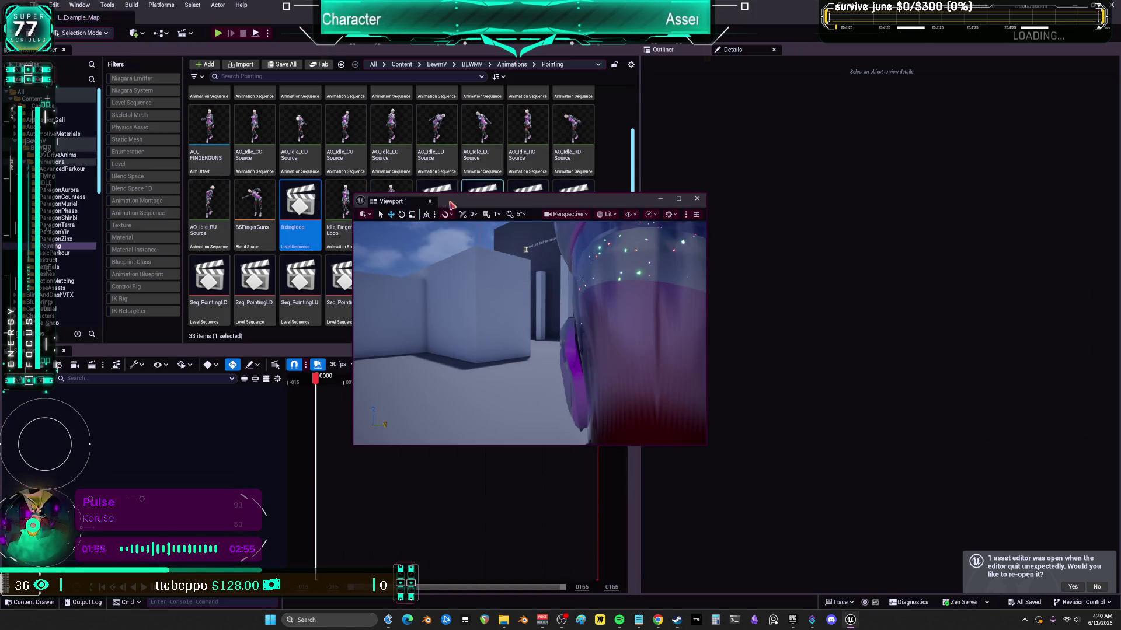
{"action": "left_click", "coordinate": [691, 55]}
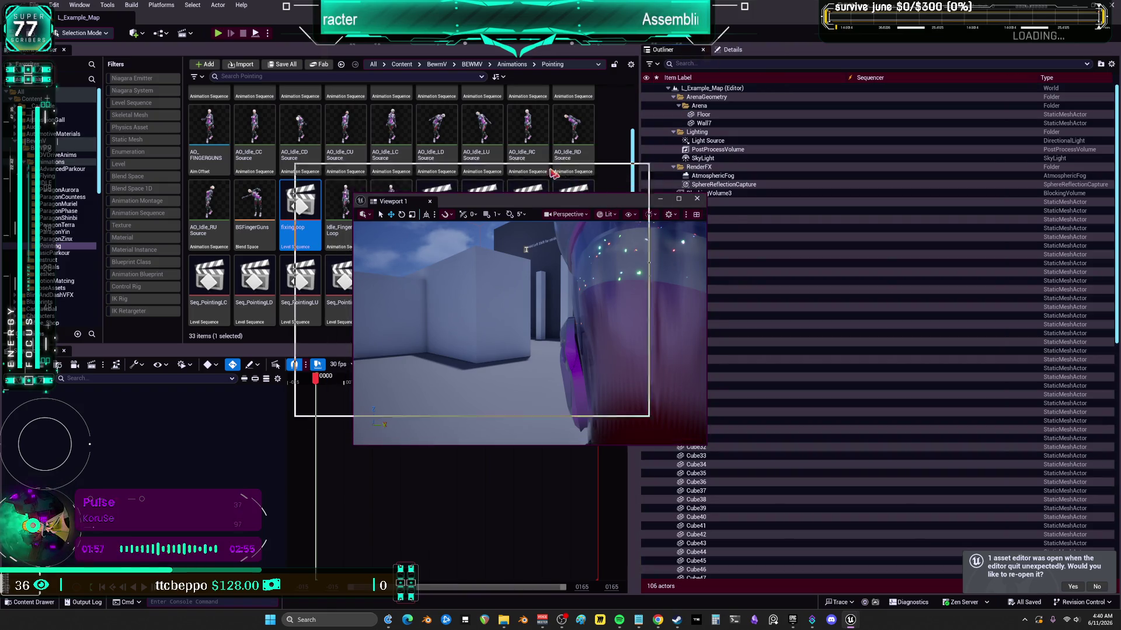
{"action": "left_click", "coordinate": [725, 65]}
{"action": "type", "text": "bewqm"}
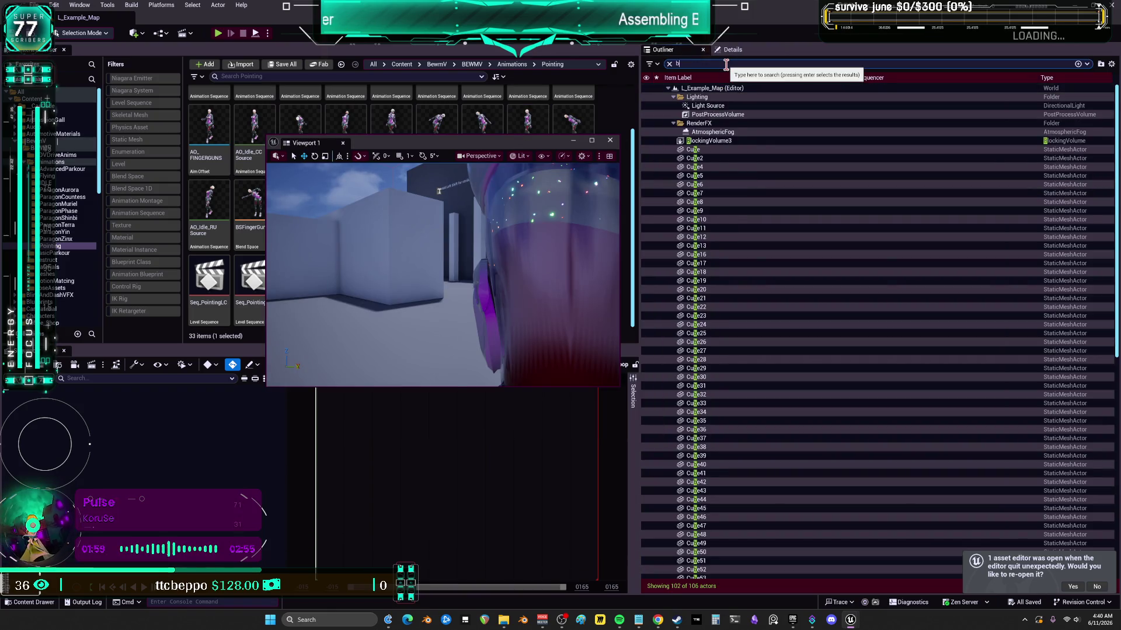
{"action": "key", "text": "BackSpace"}
{"action": "key", "text": "BackSpace"}
{"action": "left_click_drag", "start_coordinate": [704, 97], "coordinate": [278, 380]}
{"action": "left_click_drag", "start_coordinate": [466, 145], "coordinate": [797, 183]}
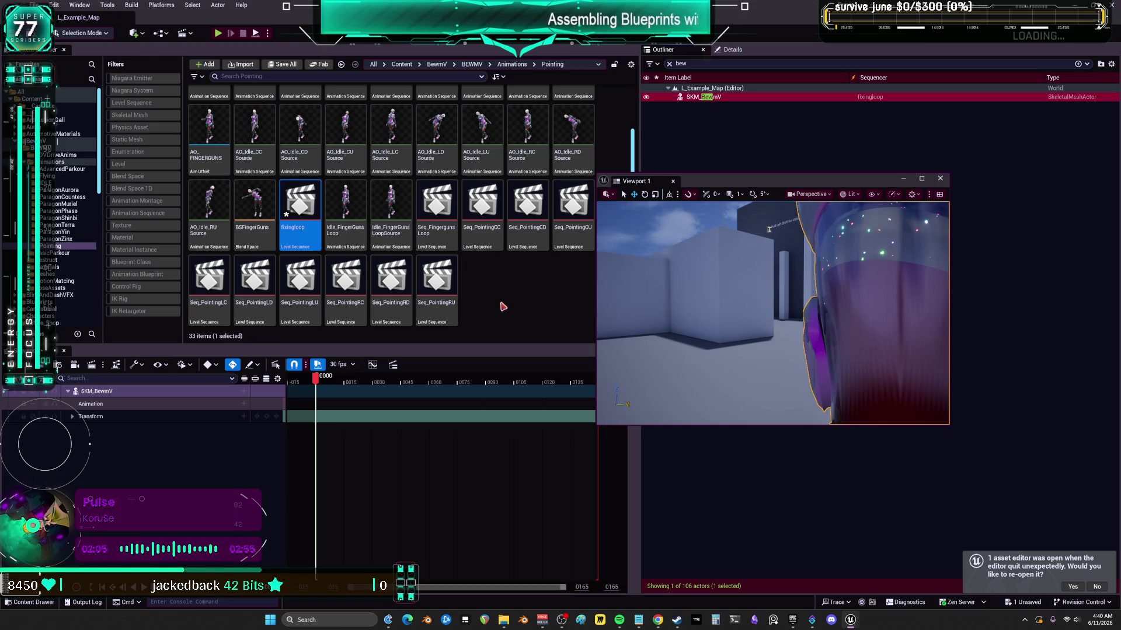
- Put Idle_FingerGunsLoop on SKM_BewmV's Animation track and maximize the viewport
{"action": "scroll", "coordinate": [516, 289], "scroll_direction": "up", "scroll_amount": 1}
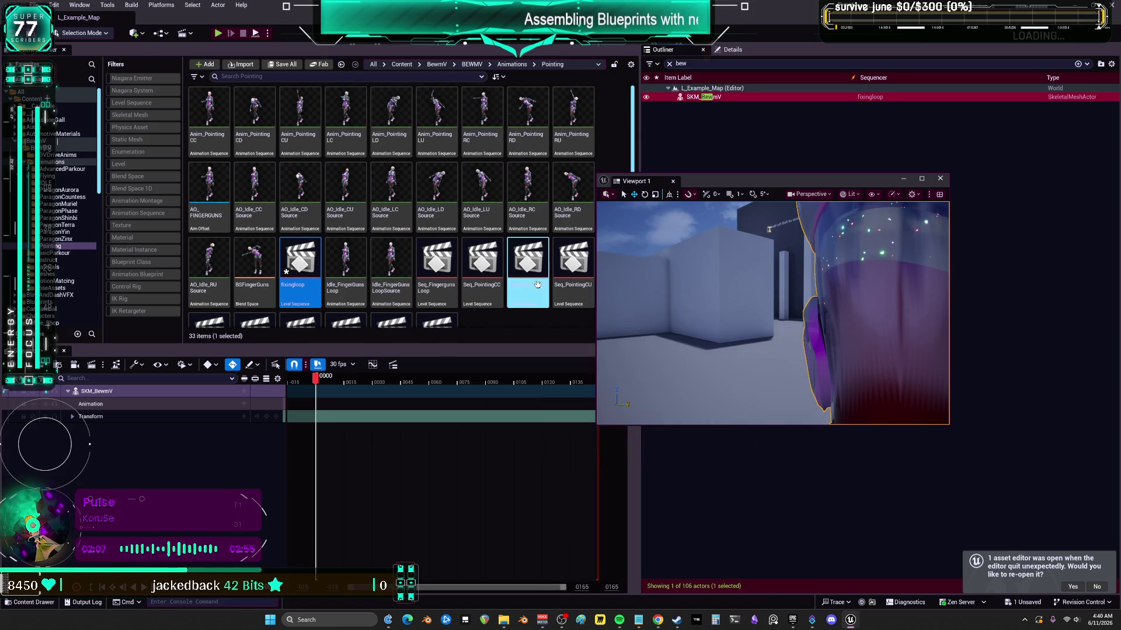
{"action": "left_click_drag", "start_coordinate": [733, 186], "coordinate": [839, 179]}
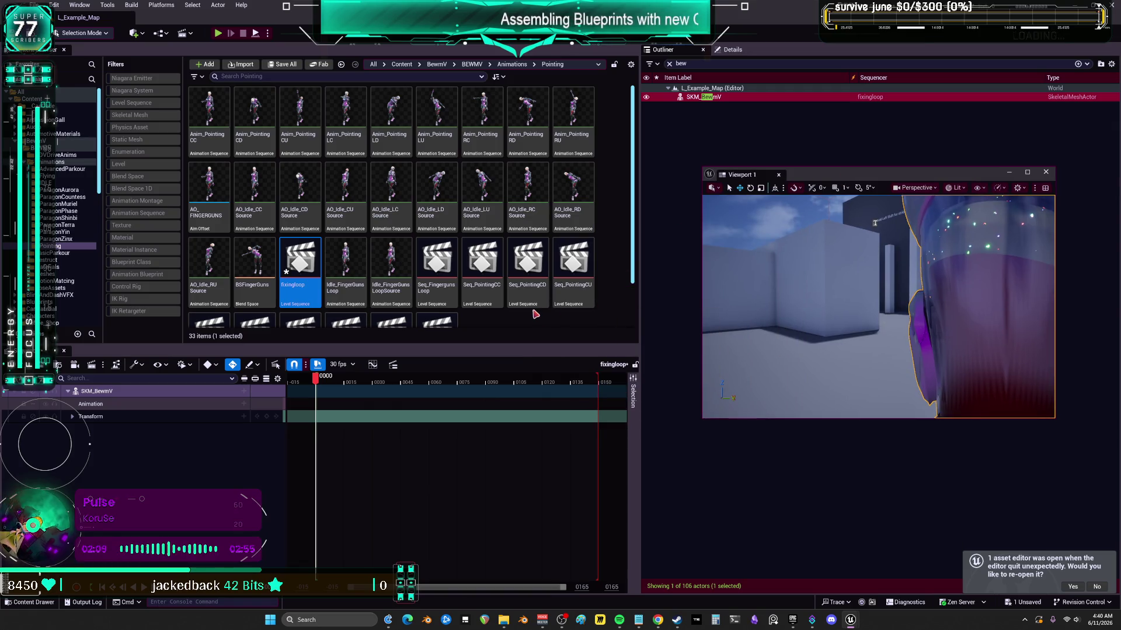
{"action": "left_click", "coordinate": [361, 286]}
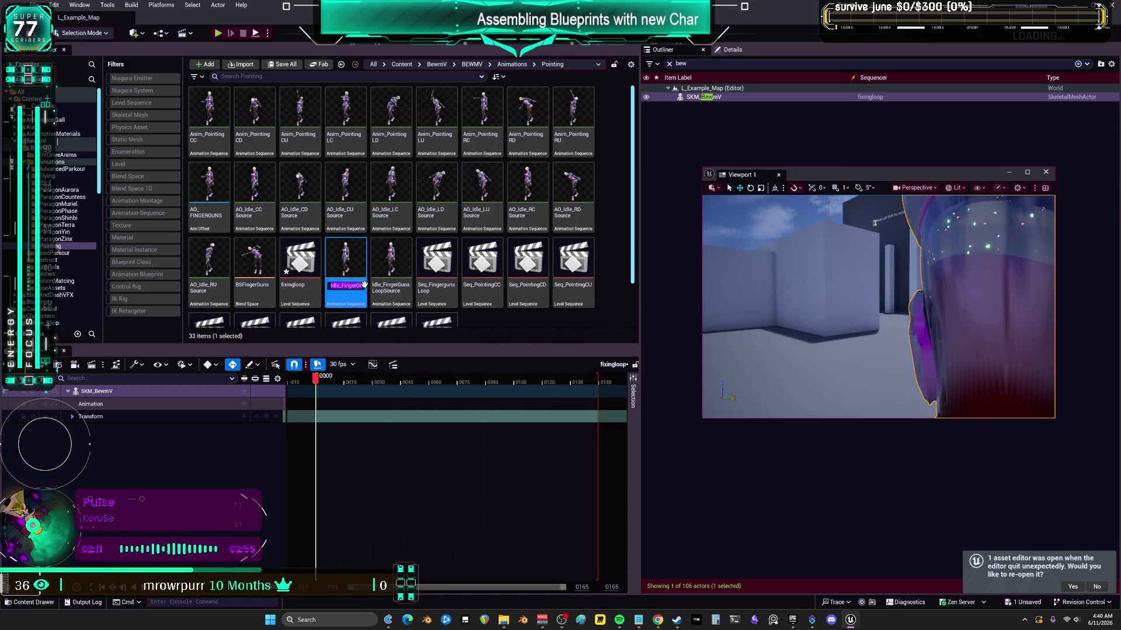
{"action": "key", "text": "ctrl+c"}
{"action": "left_click", "coordinate": [243, 404]}
{"action": "key", "text": "ctrl+v"}
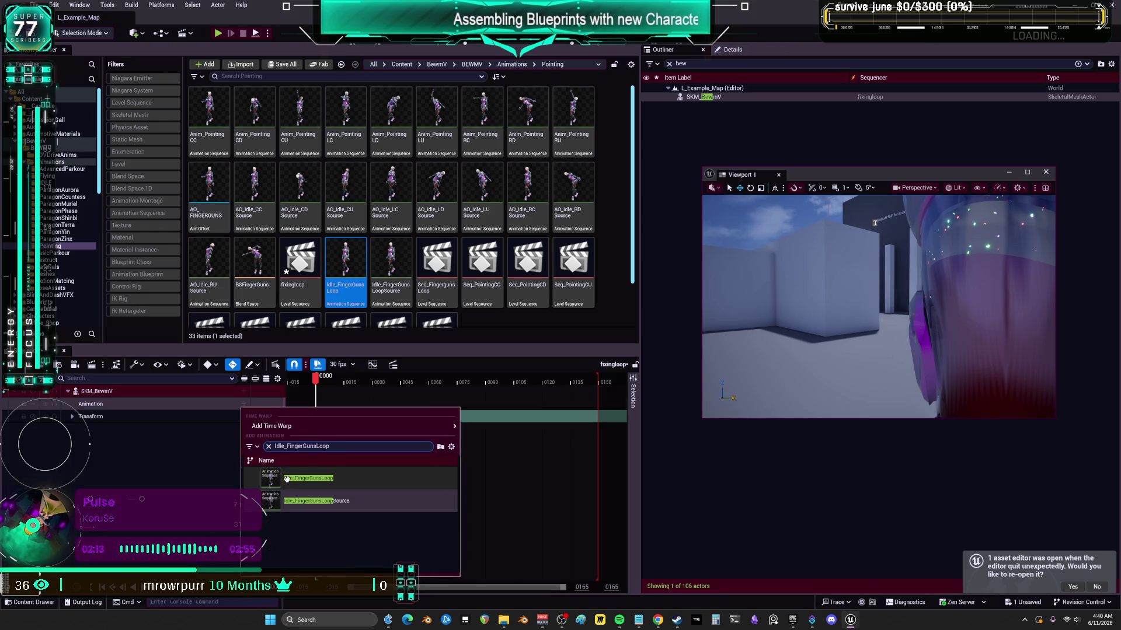
{"action": "left_click", "coordinate": [272, 479]}
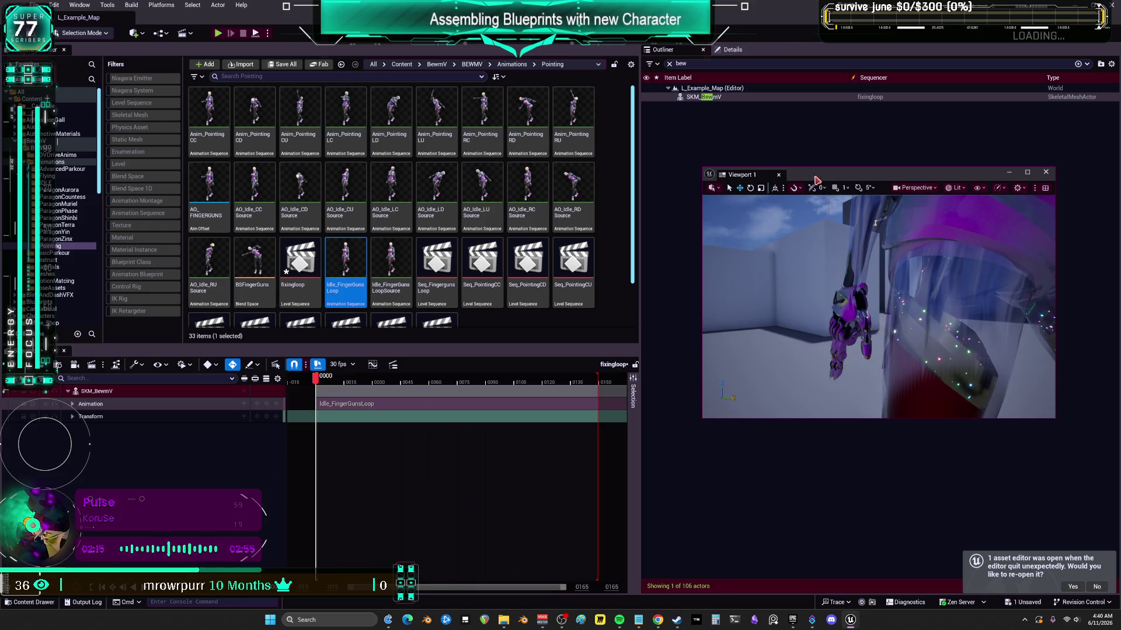
{"action": "double_click", "coordinate": [816, 181]}
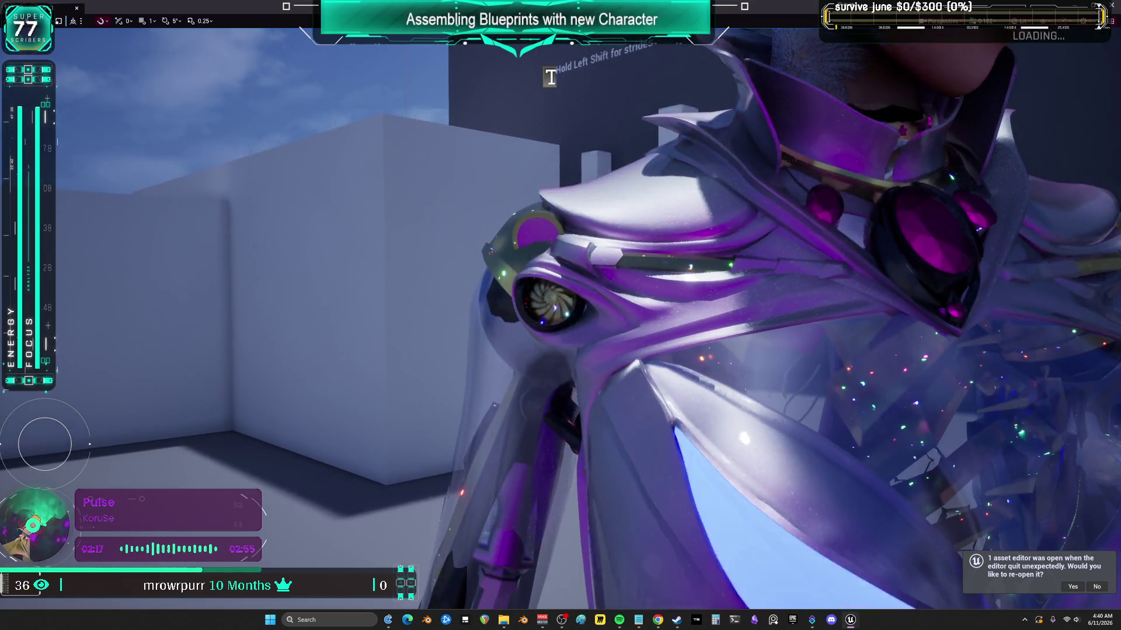
- Scrub the Sequencer playhead through the loop and settle on frame 0120
{"action": "key", "text": "F11"}
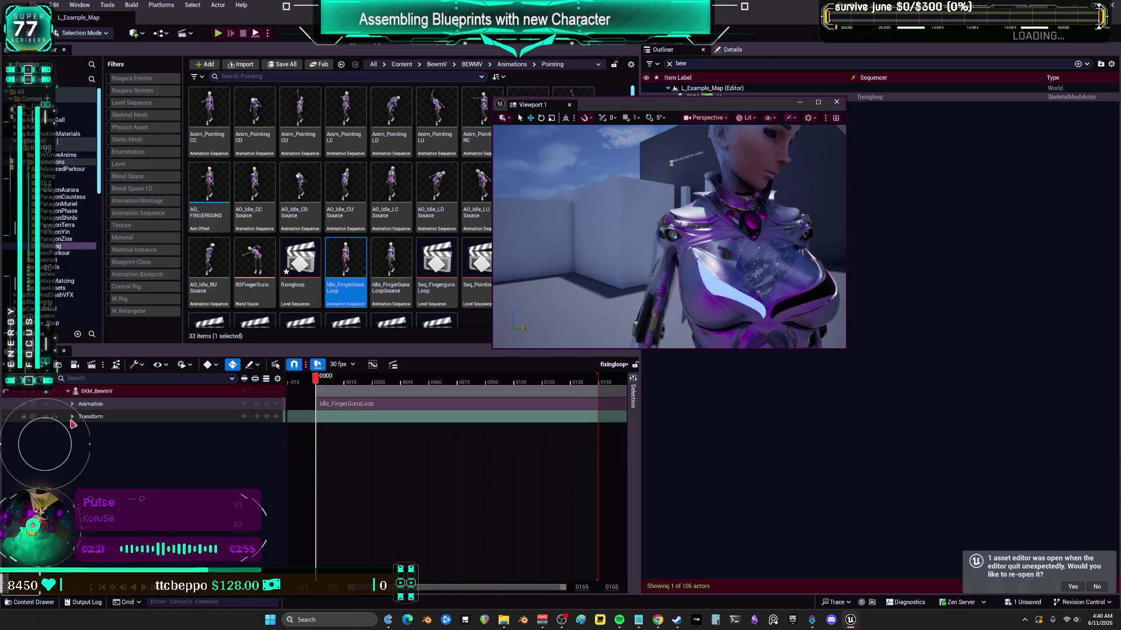
{"action": "mouse_move", "coordinate": [315, 377]}
{"action": "left_mouse_down"}
{"action": "mouse_move", "coordinate": [589, 399]}
{"action": "mouse_move", "coordinate": [469, 411]}
{"action": "left_mouse_up"}
{"action": "mouse_move", "coordinate": [393, 404]}
{"action": "left_mouse_down"}
{"action": "mouse_move", "coordinate": [328, 407]}
{"action": "mouse_move", "coordinate": [541, 415]}
{"action": "left_mouse_up"}
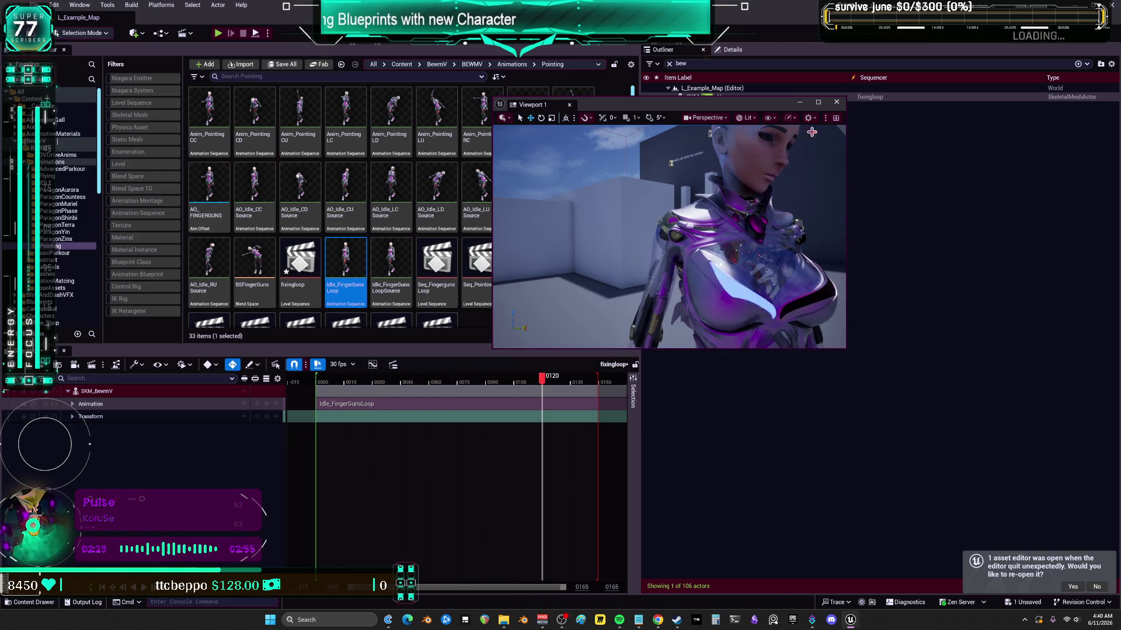
{"action": "left_click", "coordinate": [538, 202]}
{"action": "double_click", "coordinate": [209, 192]}
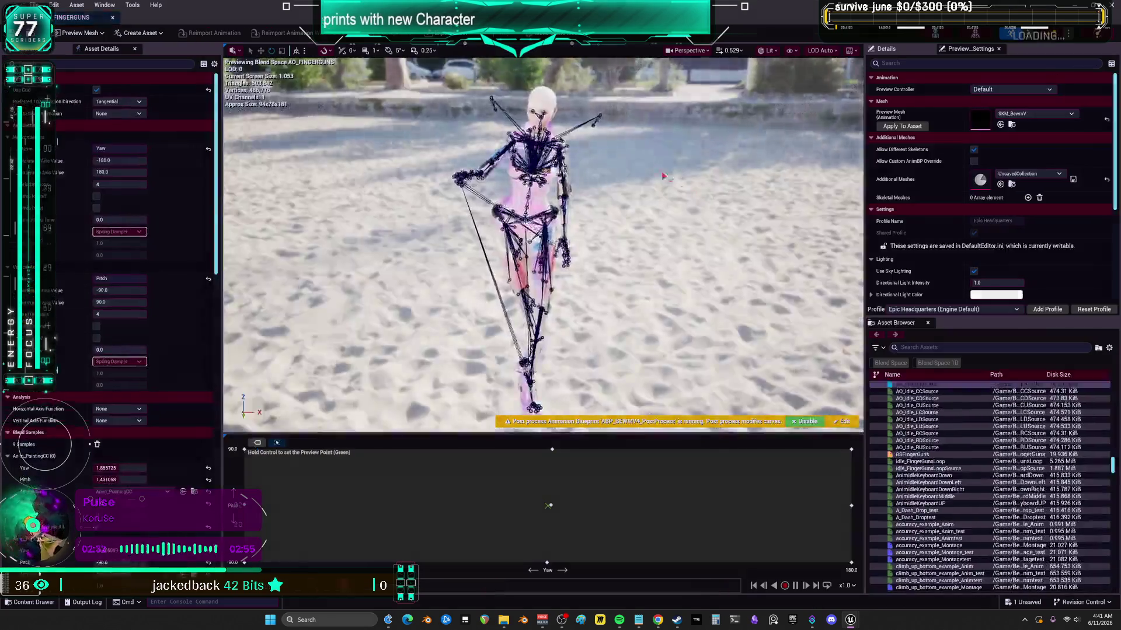
- Fly the AO_FINGERGUNS preview camera close around the character's shoulder and arm
{"action": "mouse_move", "coordinate": [664, 176]}
{"action": "left_mouse_down"}
{"action": "mouse_move", "coordinate": [648, 221]}
{"action": "mouse_move", "coordinate": [607, 245]}
{"action": "mouse_move", "coordinate": [584, 245]}
{"action": "mouse_move", "coordinate": [544, 188]}
{"action": "mouse_move", "coordinate": [613, 185]}
{"action": "left_mouse_up"}
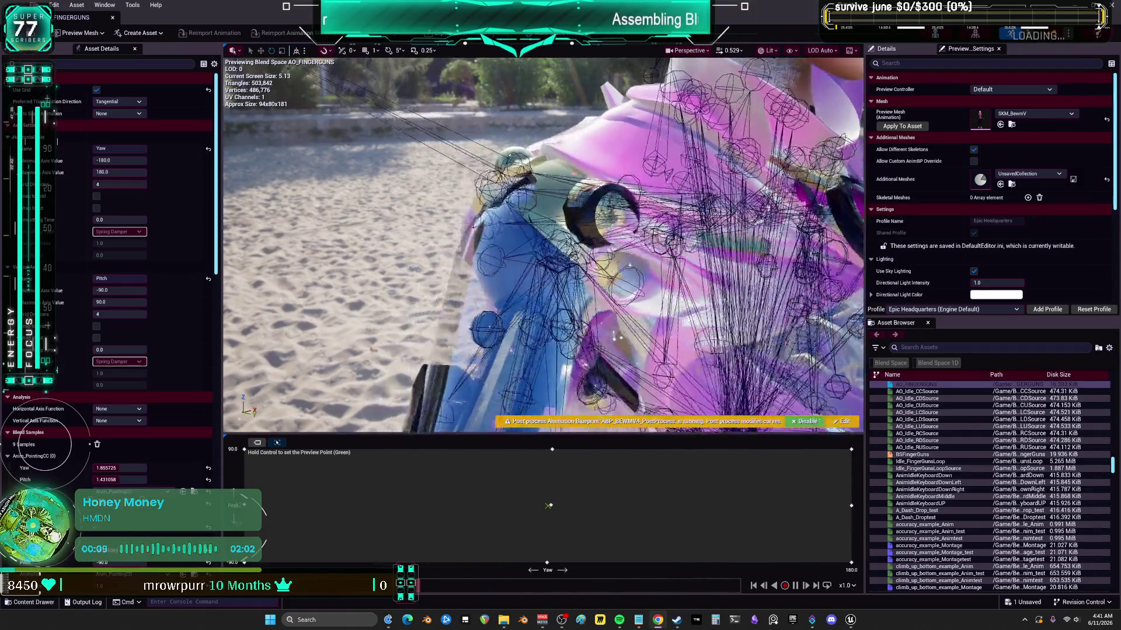
{"action": "left_click_drag", "start_coordinate": [613, 184], "coordinate": [700, 177]}
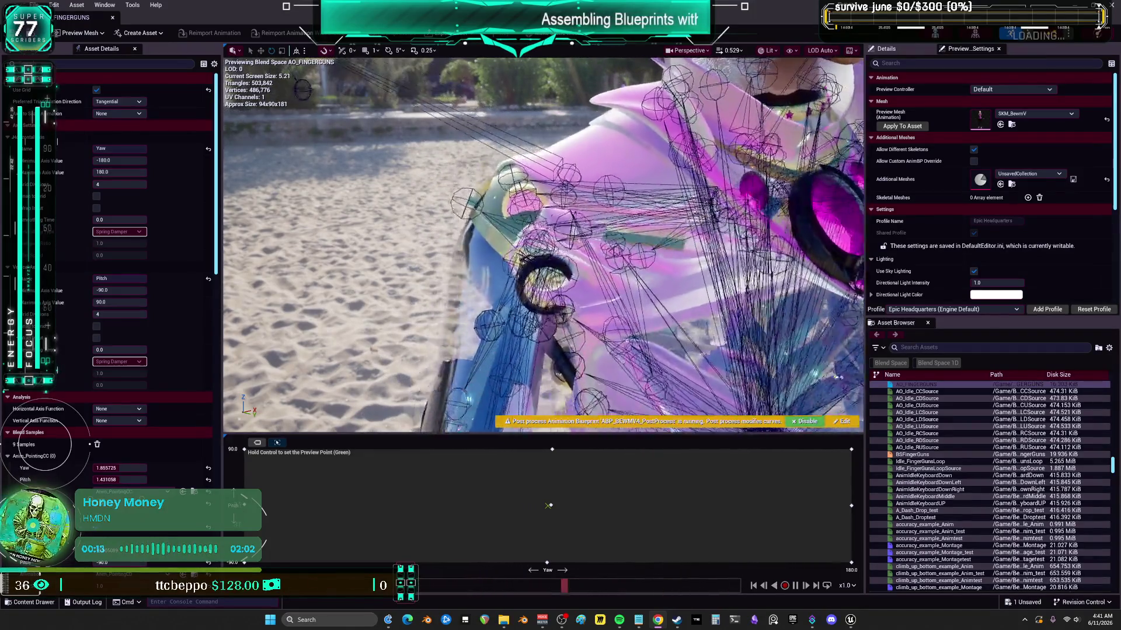
{"action": "left_click_drag", "start_coordinate": [700, 178], "coordinate": [729, 175]}
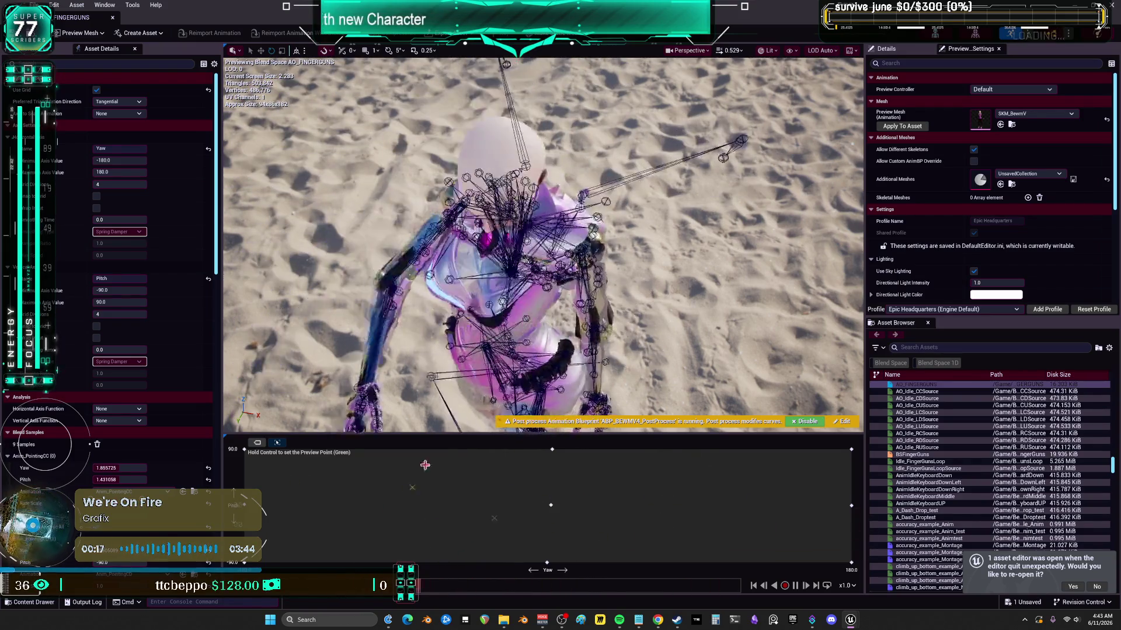
- Orbit to a front shoulder close-up and drag the aim preview point toward the top-left
{"action": "left_click_drag", "start_coordinate": [572, 289], "coordinate": [552, 359]}
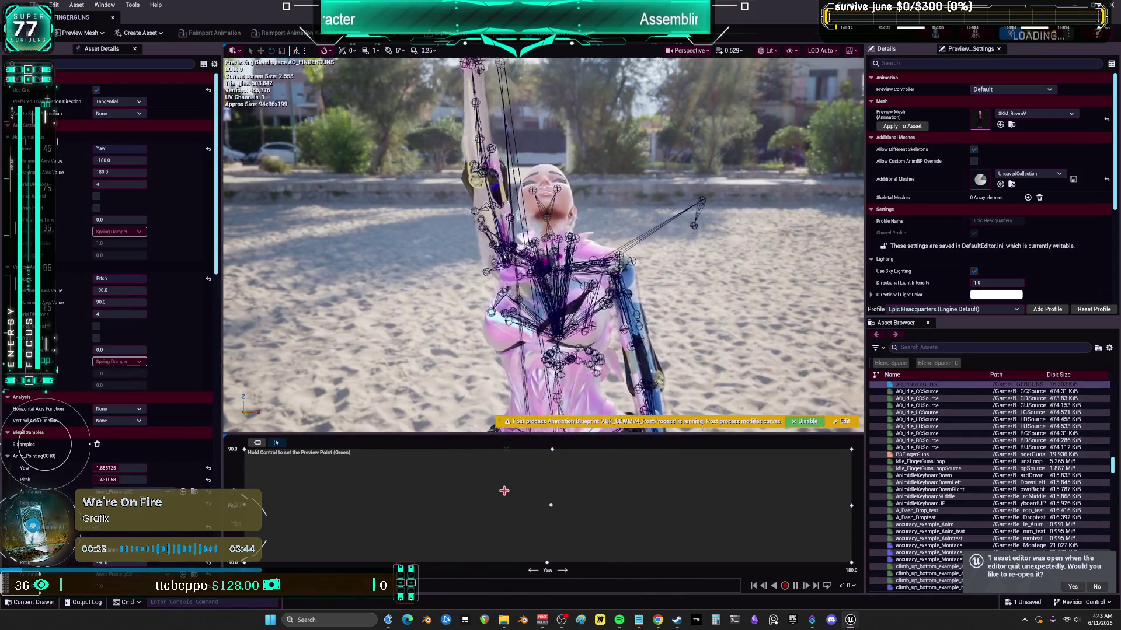
{"action": "mouse_move", "coordinate": [543, 245]}
{"action": "left_mouse_down"}
{"action": "mouse_move", "coordinate": [558, 227]}
{"action": "mouse_move", "coordinate": [595, 246]}
{"action": "left_mouse_up"}
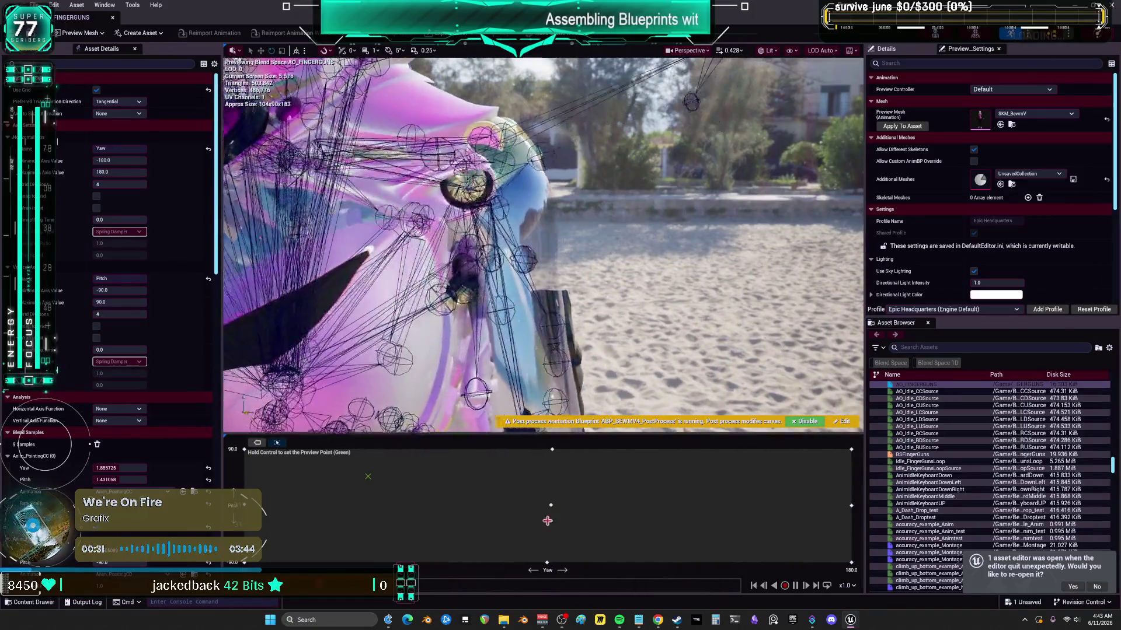
{"action": "right_click", "coordinate": [546, 503]}
{"action": "left_click", "coordinate": [389, 499]}
{"action": "mouse_move", "coordinate": [389, 499]}
{"action": "left_mouse_down"}
{"action": "mouse_move", "coordinate": [328, 493]}
{"action": "mouse_move", "coordinate": [235, 461]}
{"action": "left_mouse_up"}
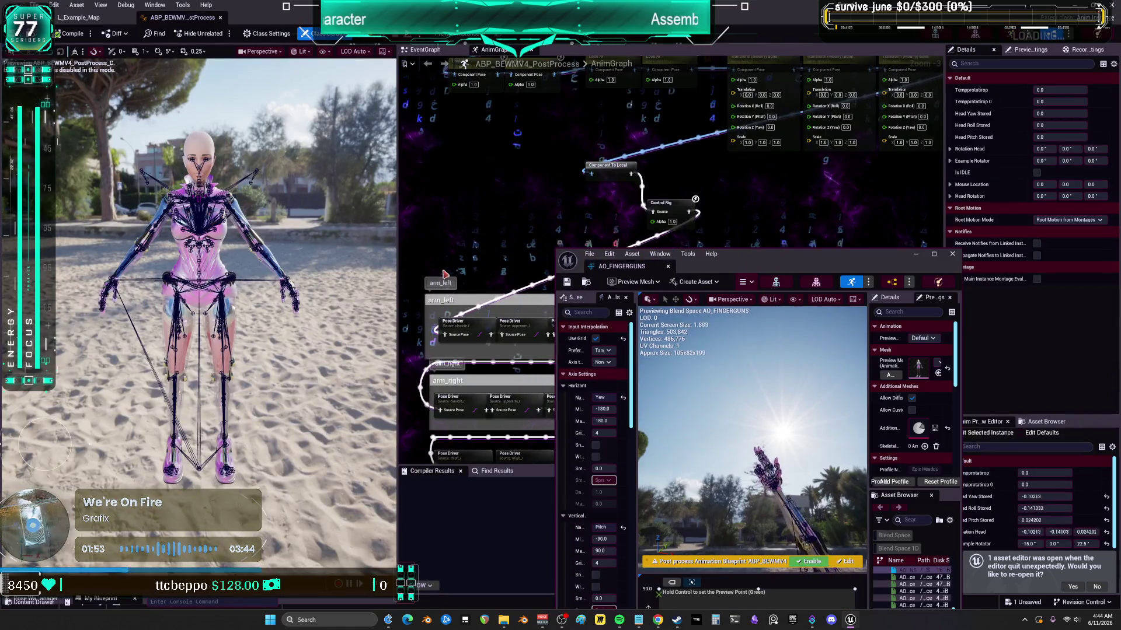
- Locate the Control Rig node in the AnimGraph and open CR_Mannequin_ProceduralBewmV
{"action": "left_click", "coordinate": [600, 270]}
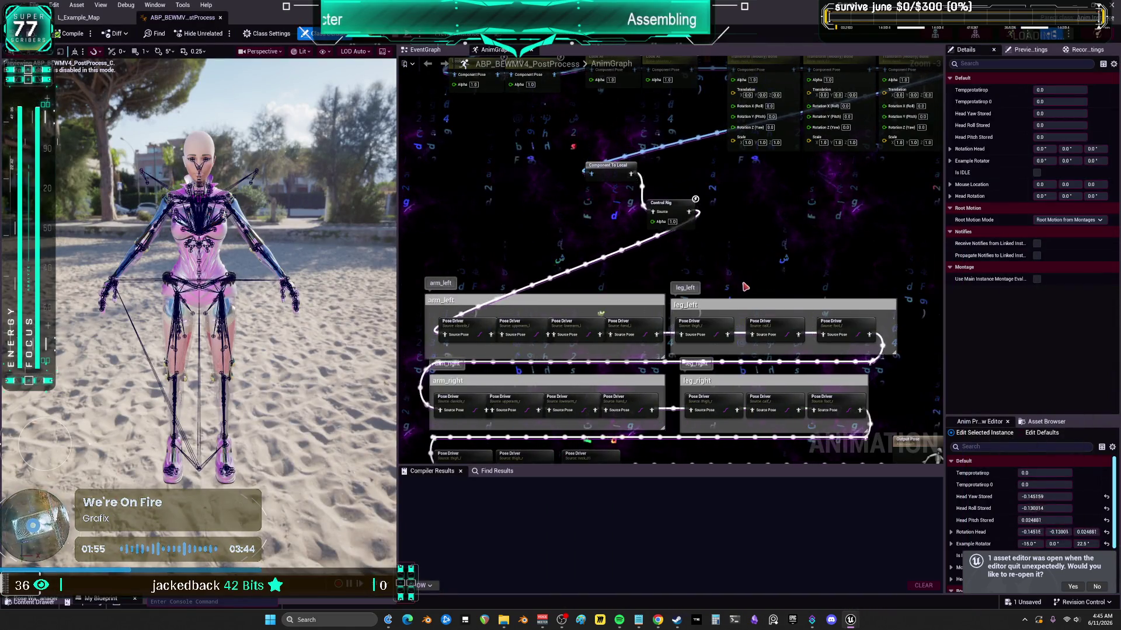
{"action": "scroll", "coordinate": [675, 222], "scroll_direction": "up", "scroll_amount": 3}
{"action": "scroll", "coordinate": [730, 169], "scroll_direction": "down", "scroll_amount": 3}
{"action": "mouse_move", "coordinate": [730, 169]}
{"action": "left_mouse_down"}
{"action": "mouse_move", "coordinate": [781, 295]}
{"action": "mouse_move", "coordinate": [759, 175]}
{"action": "mouse_move", "coordinate": [753, 205]}
{"action": "left_mouse_up"}
{"action": "left_click", "coordinate": [676, 183]}
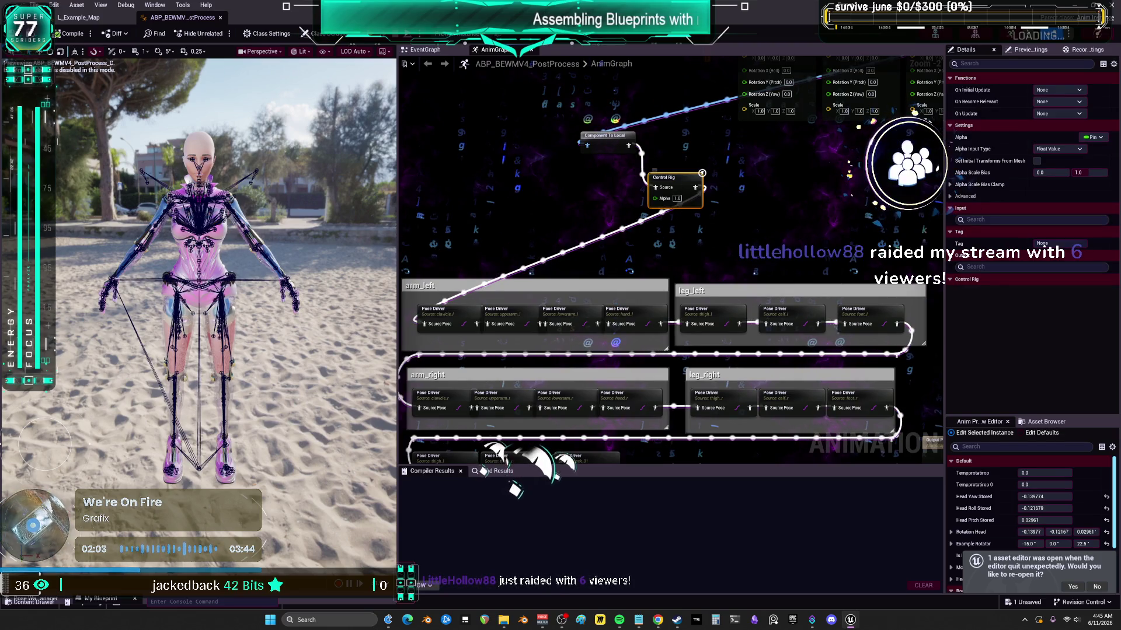
{"action": "double_click", "coordinate": [676, 184]}
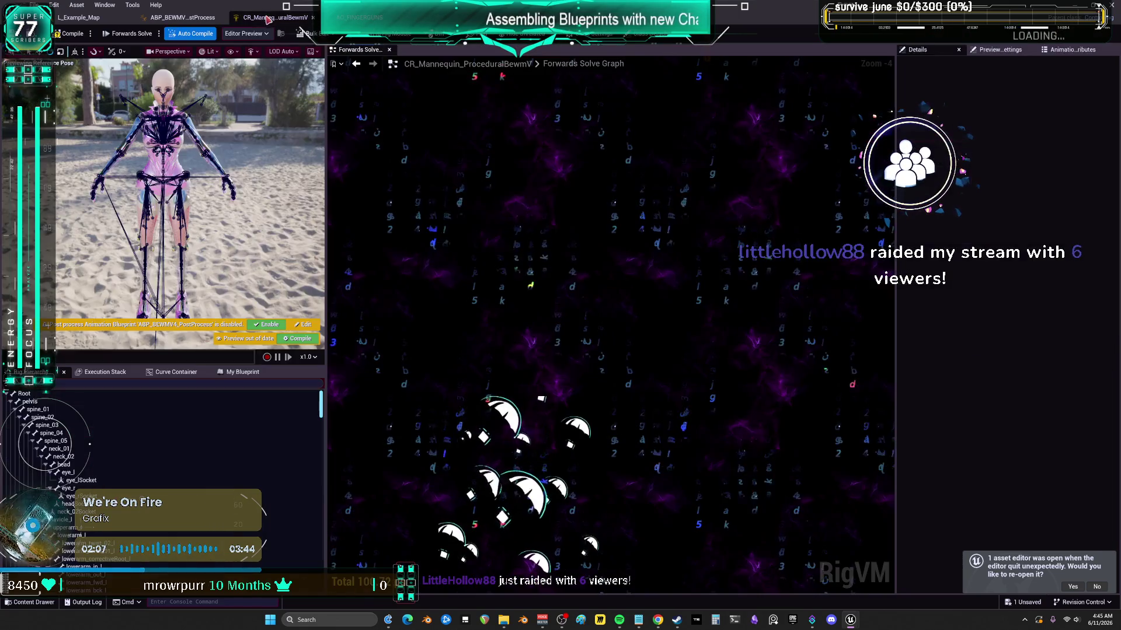
- Inspect the LEFT ARM and RIGHT ARM node groups, then return to AO_FINGERGUNS
{"action": "scroll", "coordinate": [530, 244], "scroll_direction": "down", "scroll_amount": 5}
{"action": "mouse_move", "coordinate": [530, 244]}
{"action": "left_mouse_down"}
{"action": "mouse_move", "coordinate": [258, 199]}
{"action": "mouse_move", "coordinate": [225, 182]}
{"action": "left_mouse_up"}
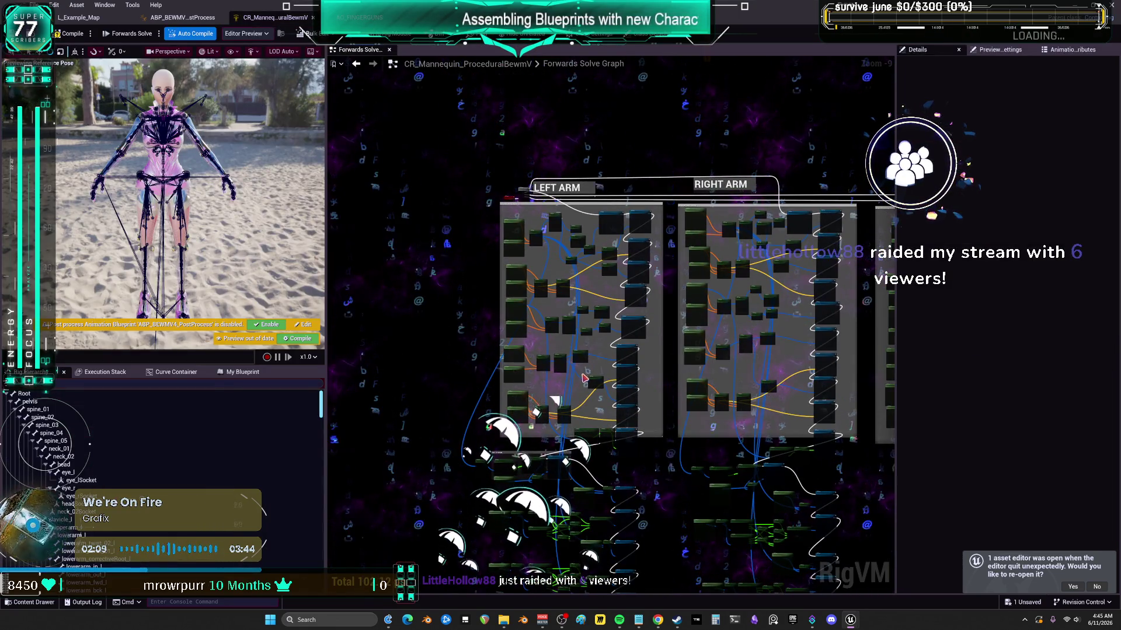
{"action": "scroll", "coordinate": [578, 324], "scroll_direction": "up", "scroll_amount": 9}
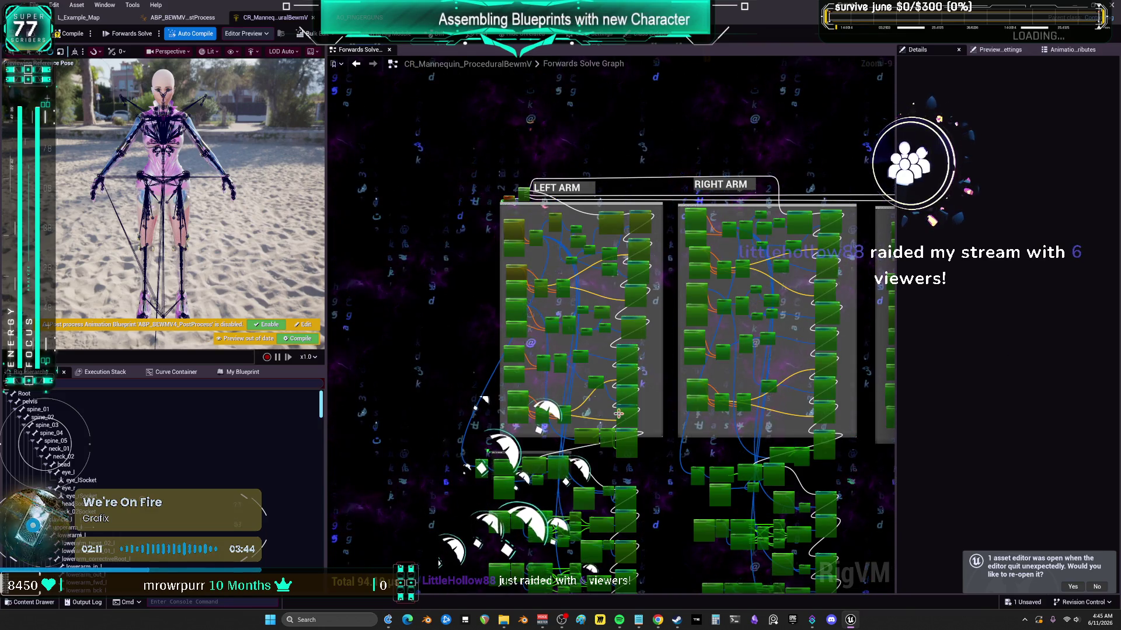
{"action": "scroll", "coordinate": [578, 324], "scroll_direction": "down", "scroll_amount": 6}
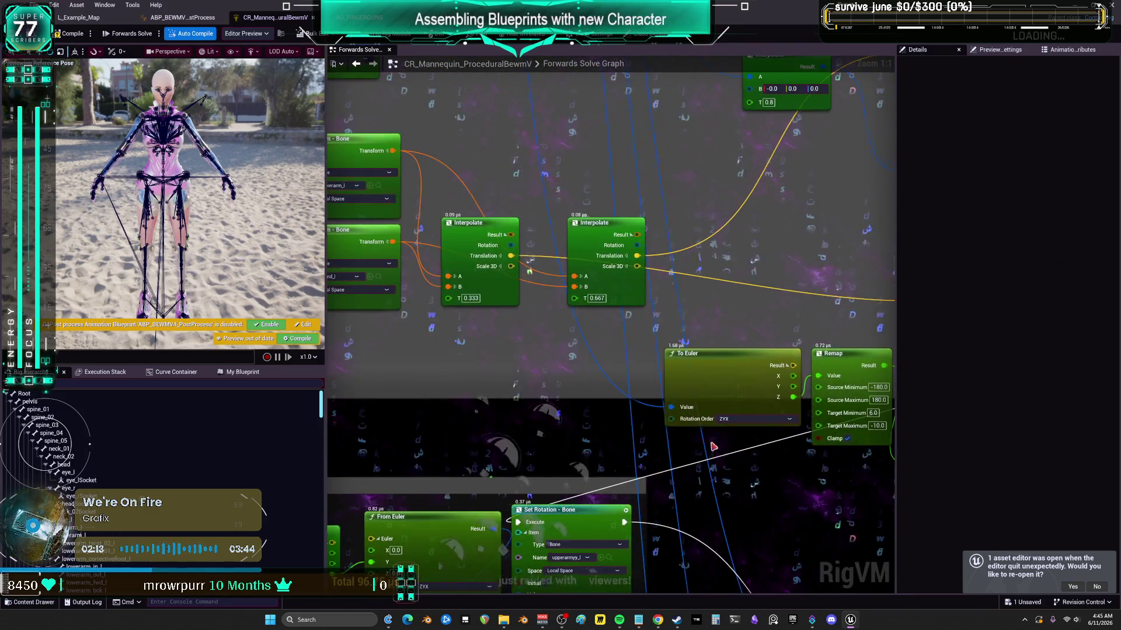
{"action": "scroll", "coordinate": [679, 388], "scroll_direction": "up", "scroll_amount": 6}
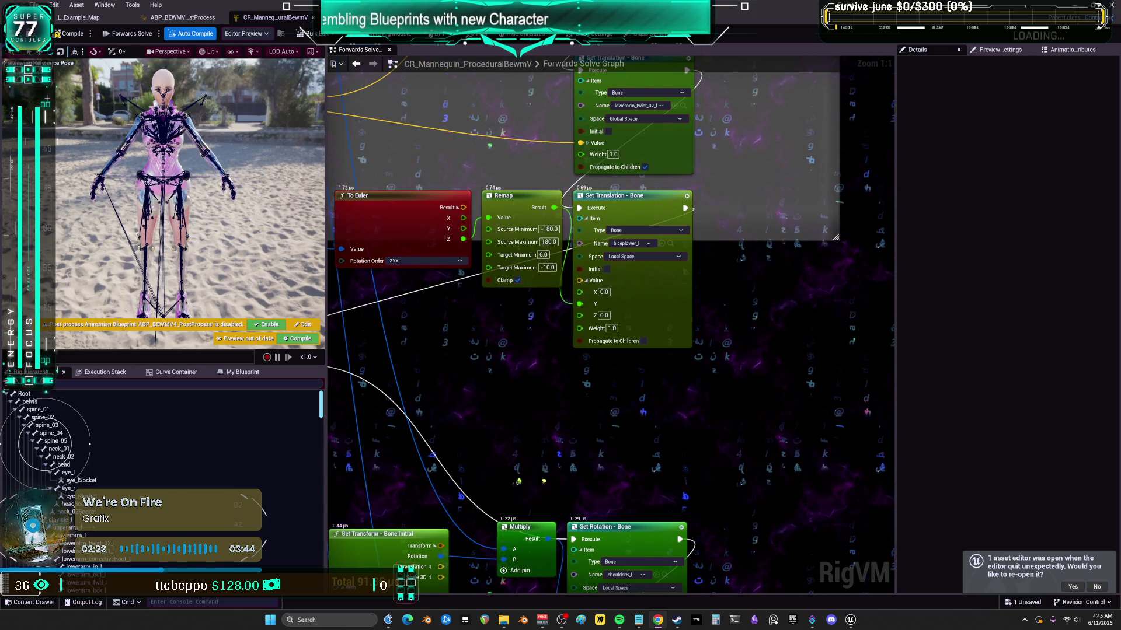
{"action": "left_click", "coordinate": [350, 18]}
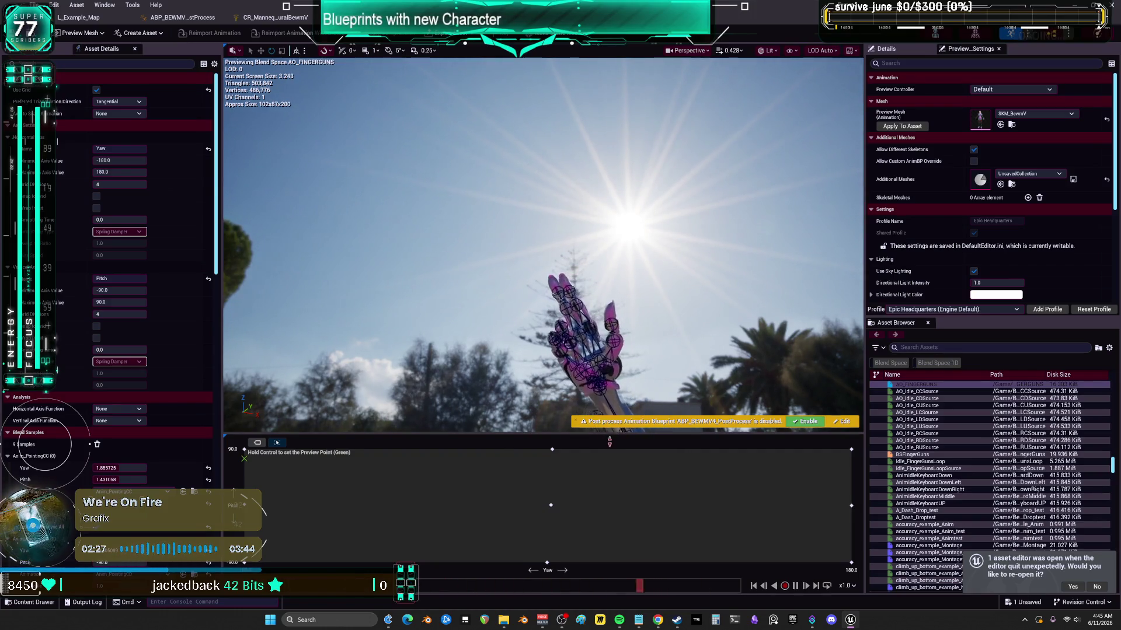
- Frame the whole character, pin an aim preview point, and set Show > Bones to None
{"action": "left_click_drag", "start_coordinate": [608, 436], "coordinate": [608, 509]}
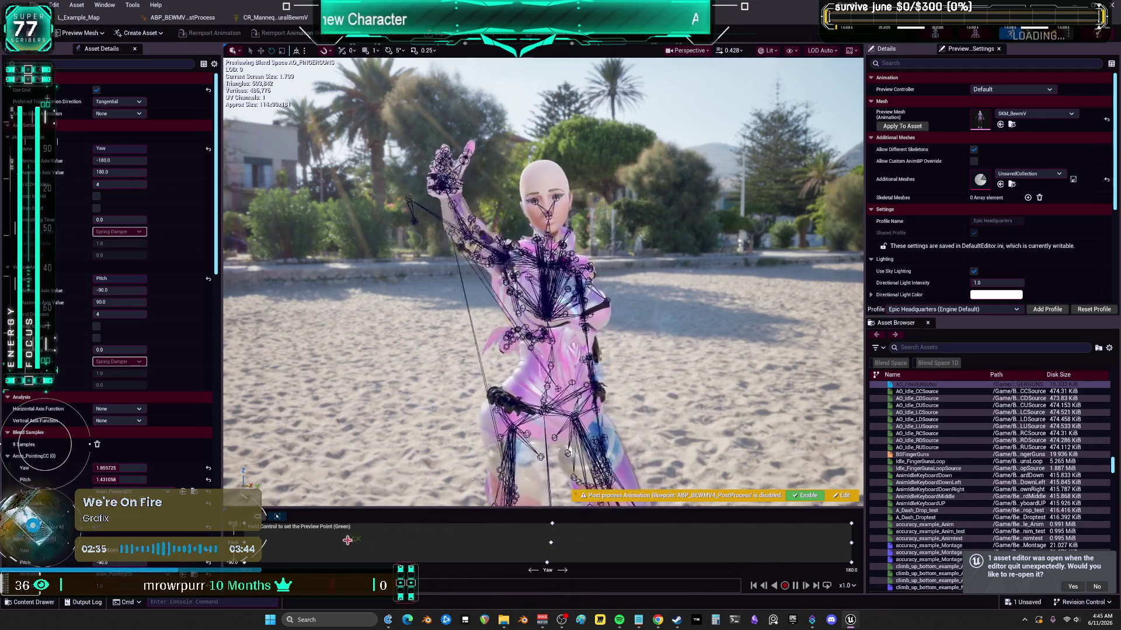
{"action": "left_click", "coordinate": [314, 550]}
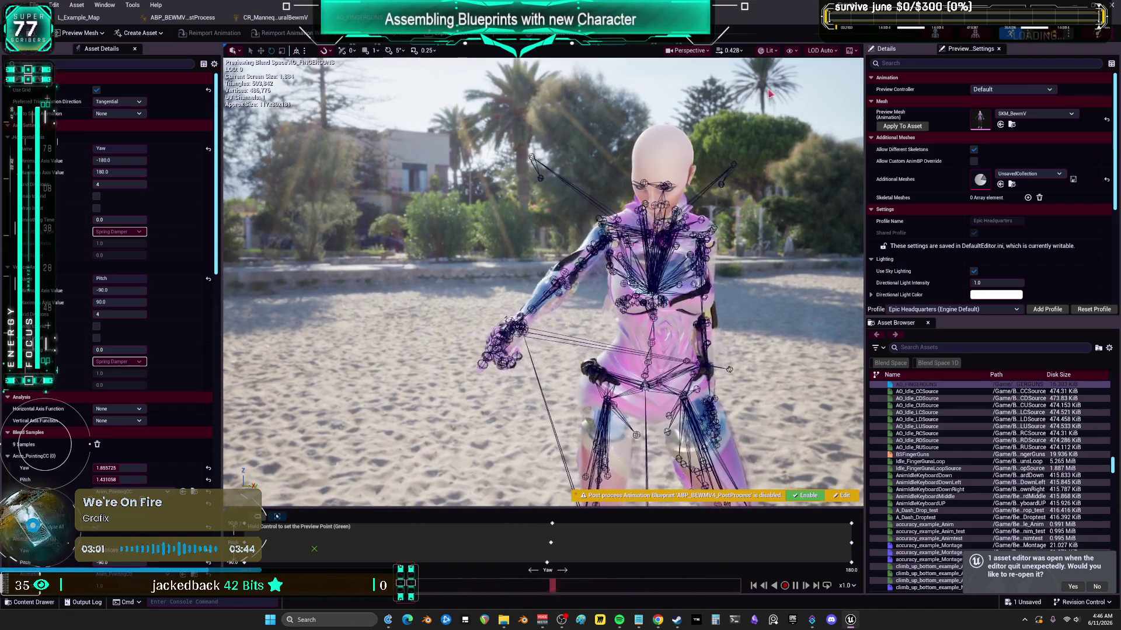
{"action": "left_click", "coordinate": [790, 50]}
{"action": "mouse_move", "coordinate": [812, 105]}
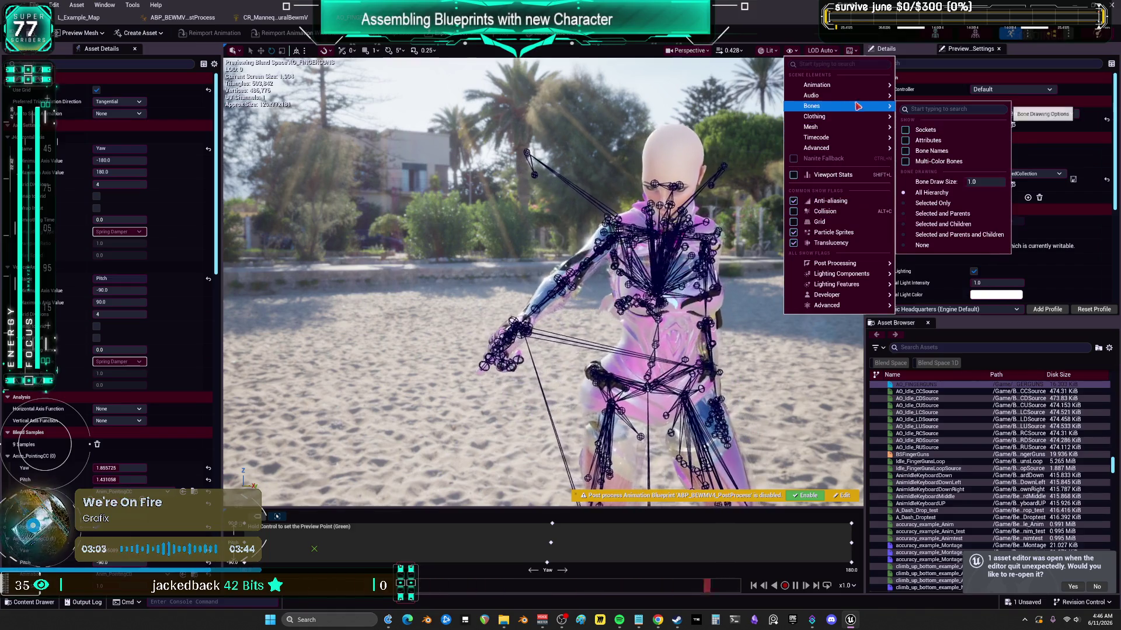
{"action": "left_click", "coordinate": [934, 244]}
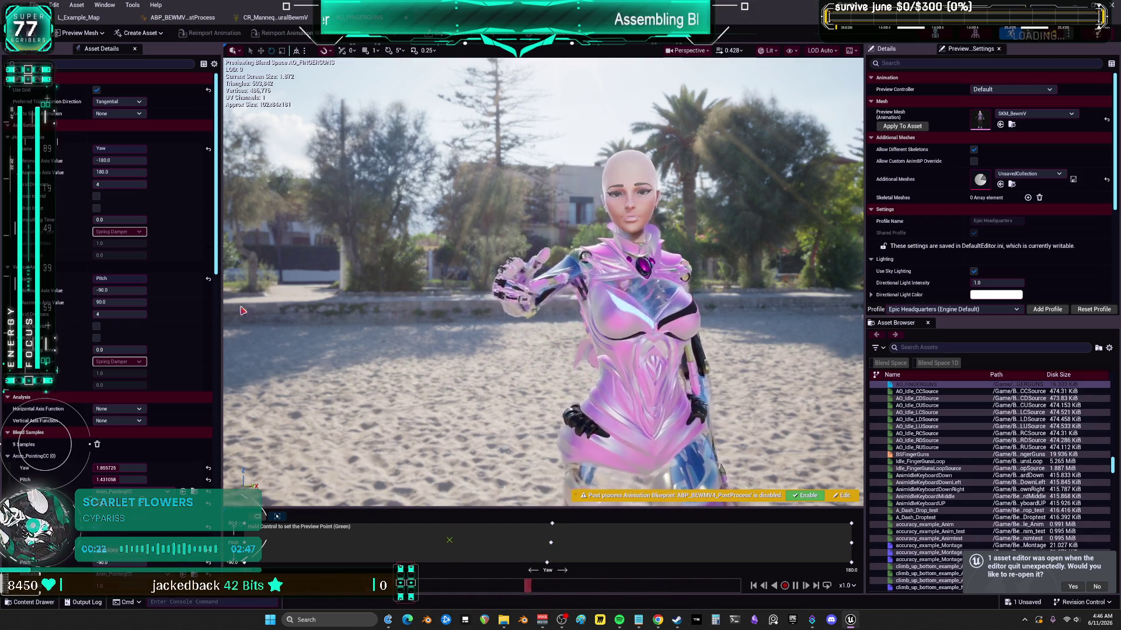
{"action": "left_click", "coordinate": [100, 18]}
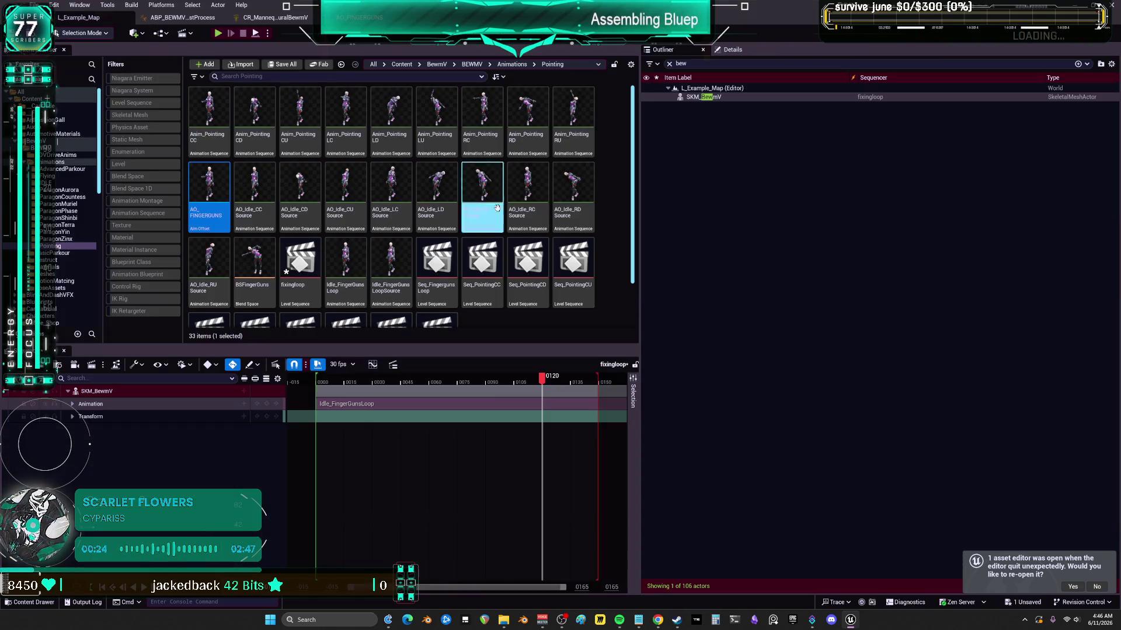
- Open BSFingerGuns, browse to its Anim_PointingCC sample, and open that animation
{"action": "double_click", "coordinate": [254, 259]}
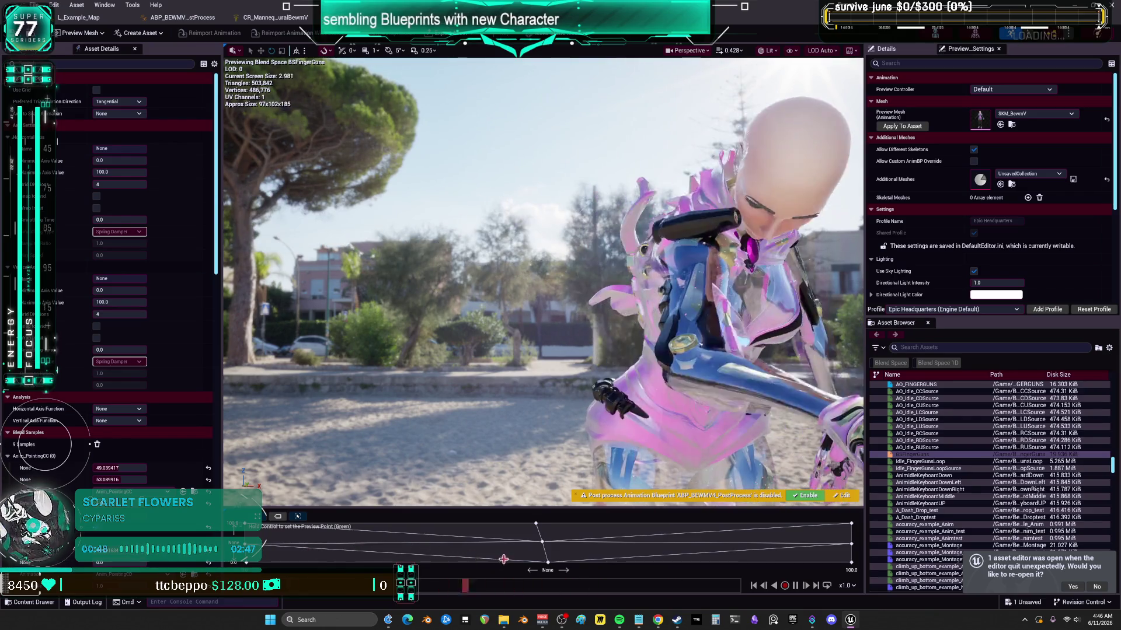
{"action": "scroll", "coordinate": [125, 298], "scroll_direction": "down", "scroll_amount": 3}
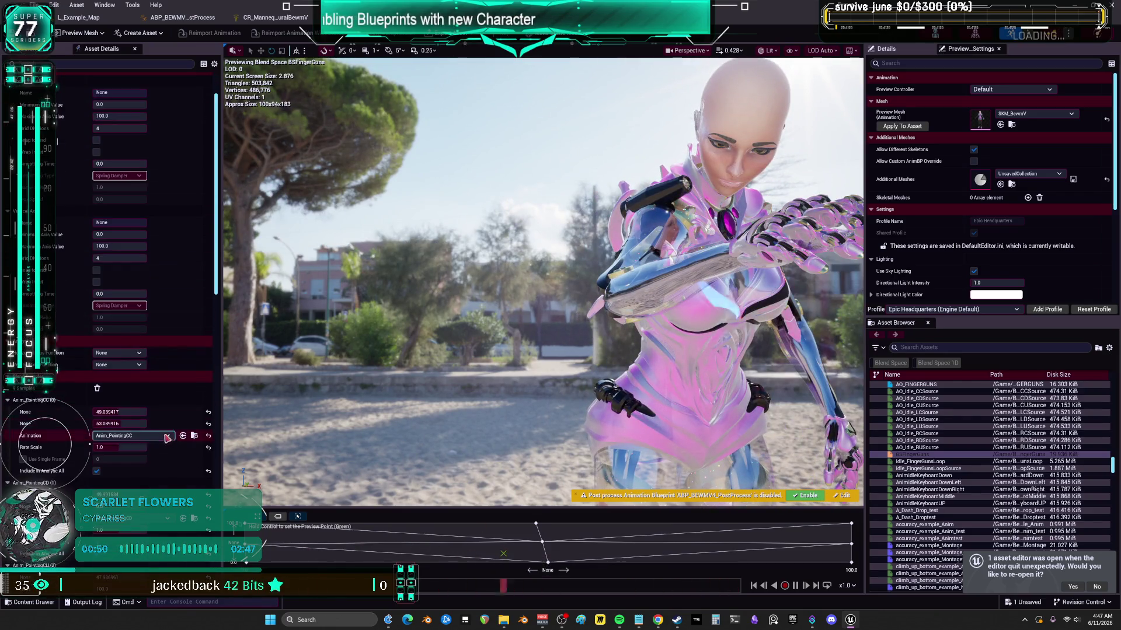
{"action": "scroll", "coordinate": [193, 456], "scroll_direction": "down", "scroll_amount": 3}
{"action": "scroll", "coordinate": [164, 405], "scroll_direction": "down", "scroll_amount": 2}
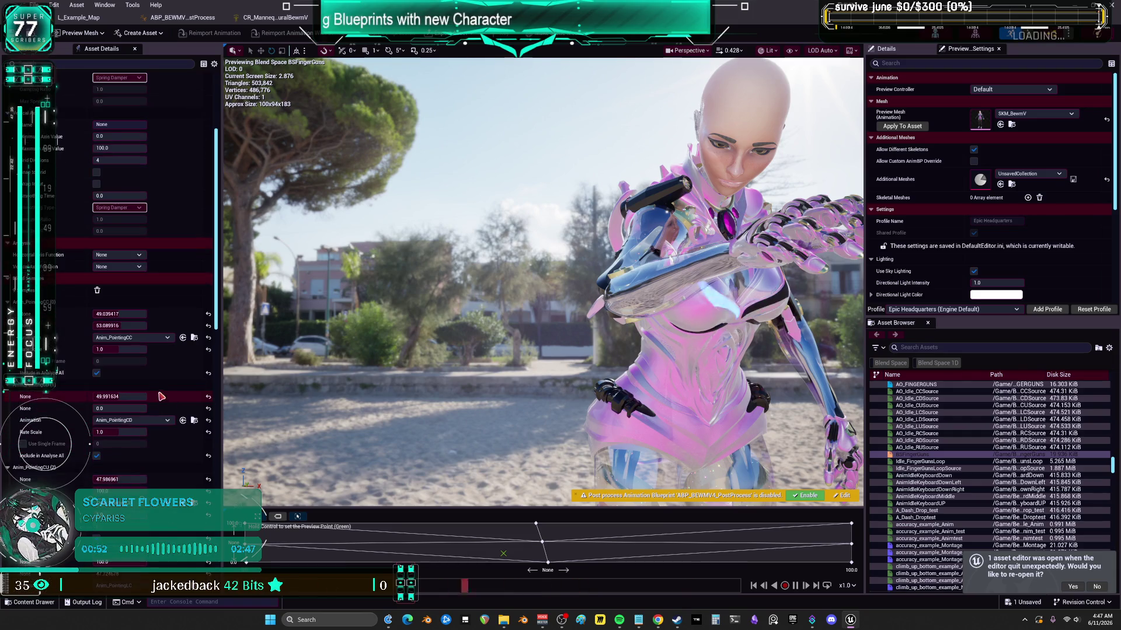
{"action": "left_click", "coordinate": [194, 338]}
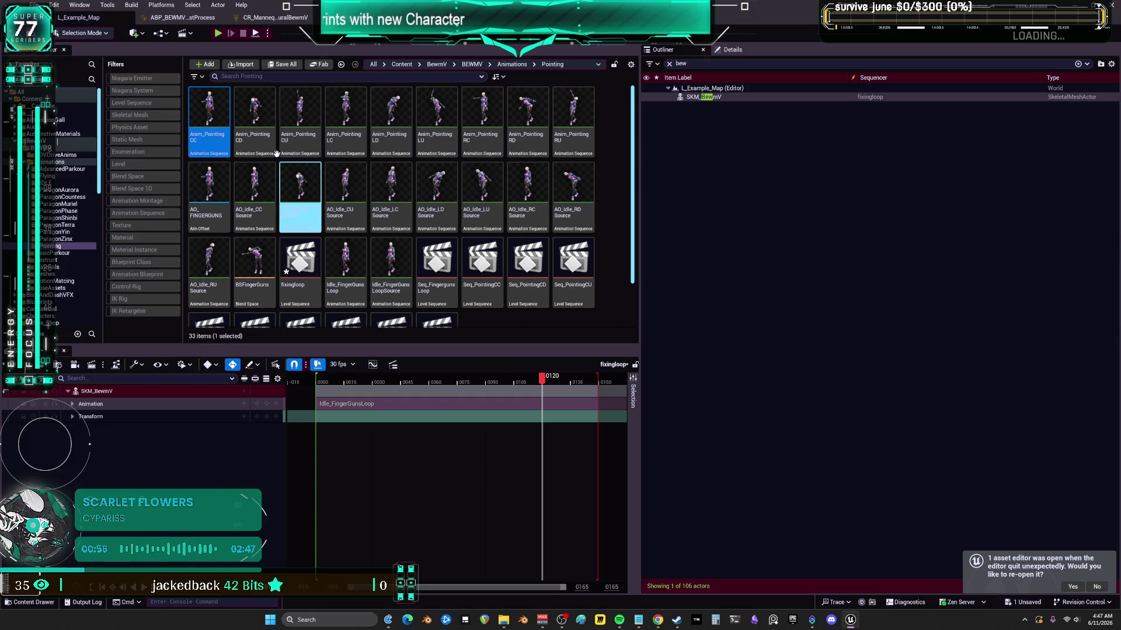
{"action": "double_click", "coordinate": [210, 106]}
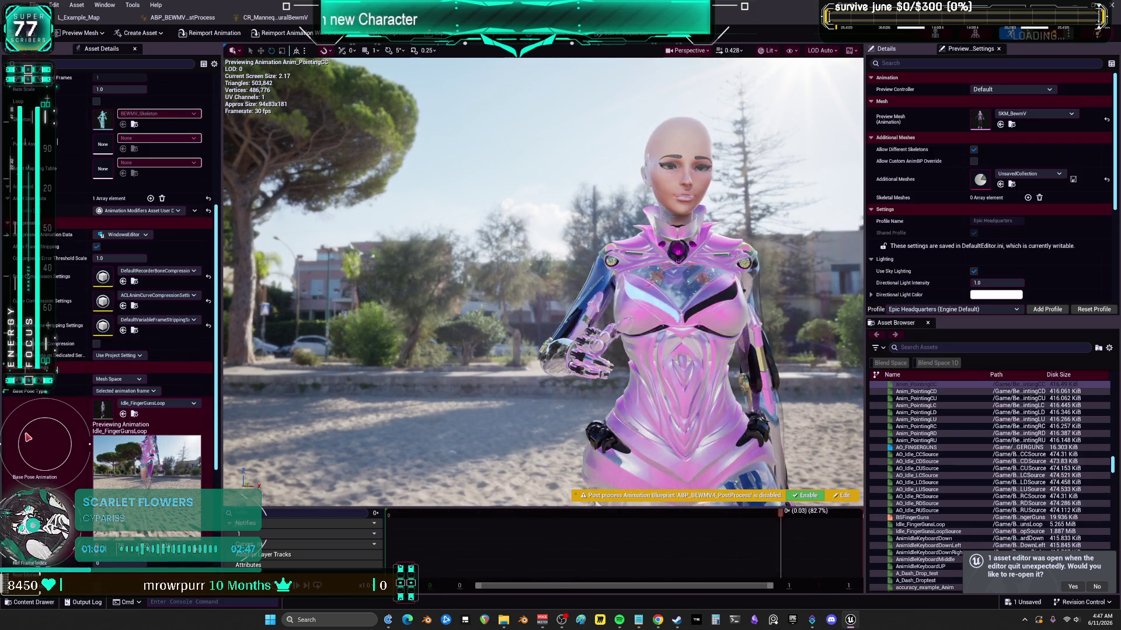
- Change Anim_PointingCC's additive type and set its base pose type to Skeleton Reference Pose
{"action": "left_click", "coordinate": [134, 380]}
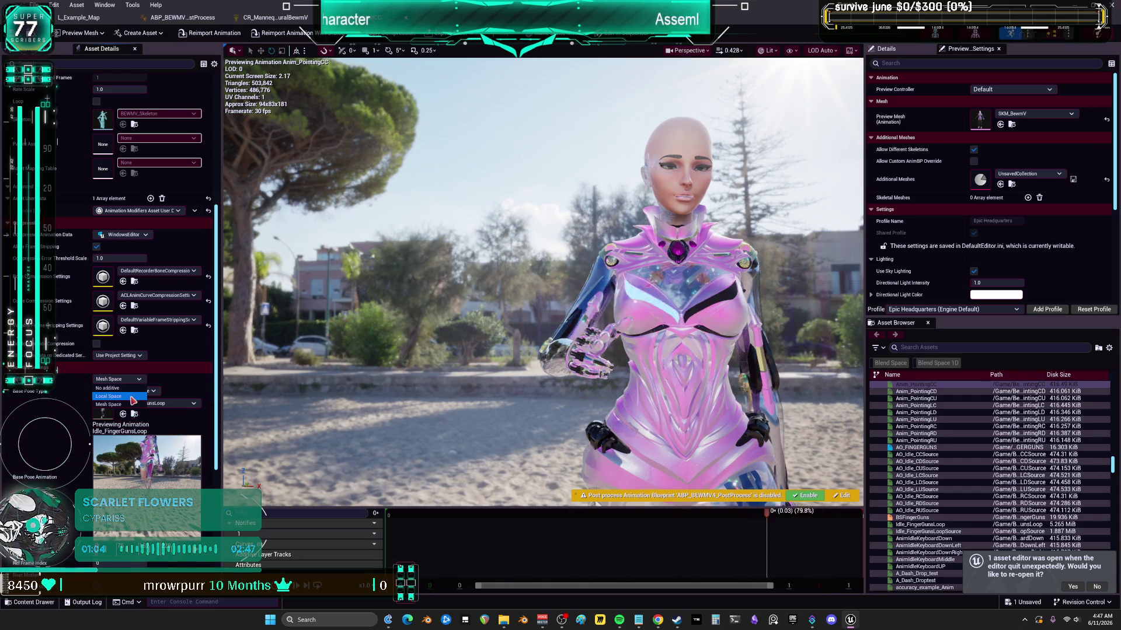
{"action": "left_click", "coordinate": [131, 397]}
{"action": "left_click", "coordinate": [131, 391]}
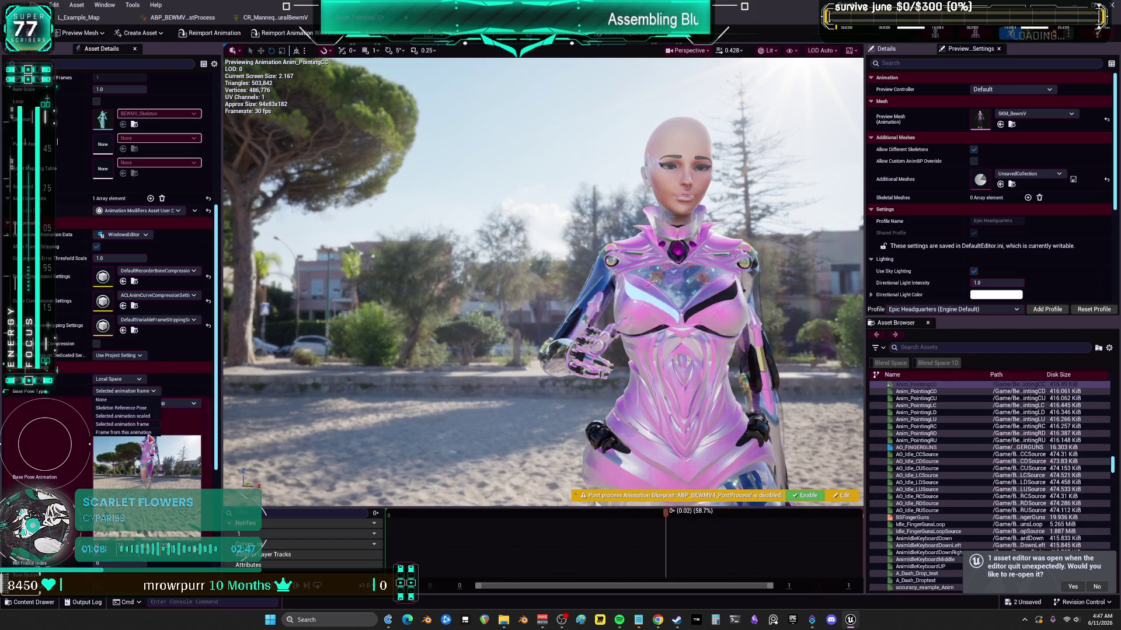
{"action": "left_click", "coordinate": [51, 414]}
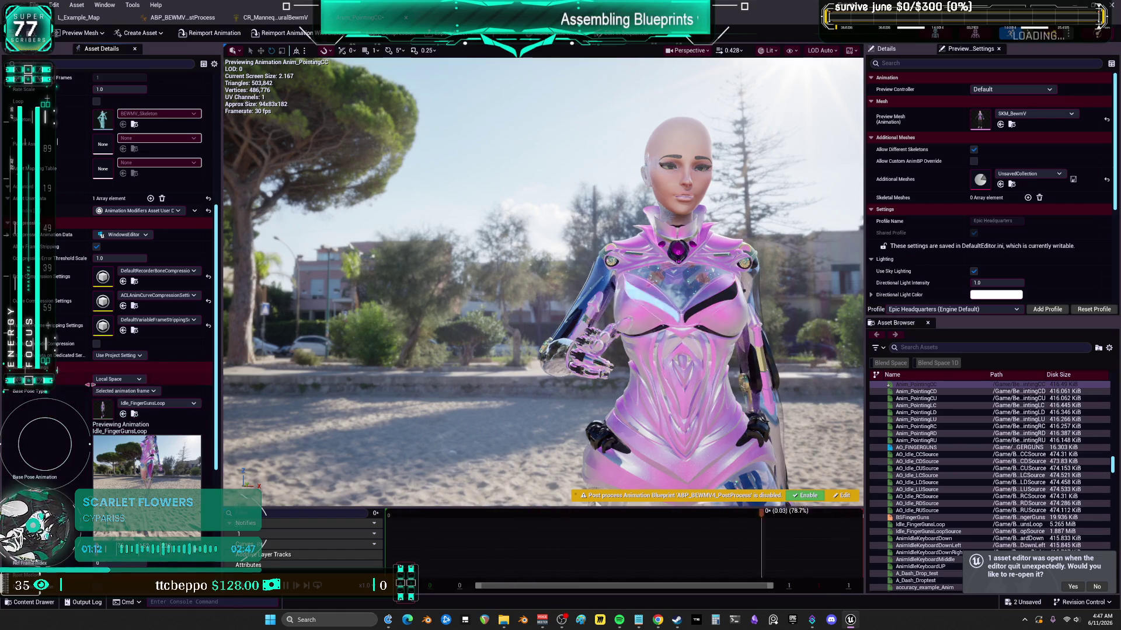
{"action": "left_click", "coordinate": [142, 393]}
{"action": "left_click", "coordinate": [138, 408]}
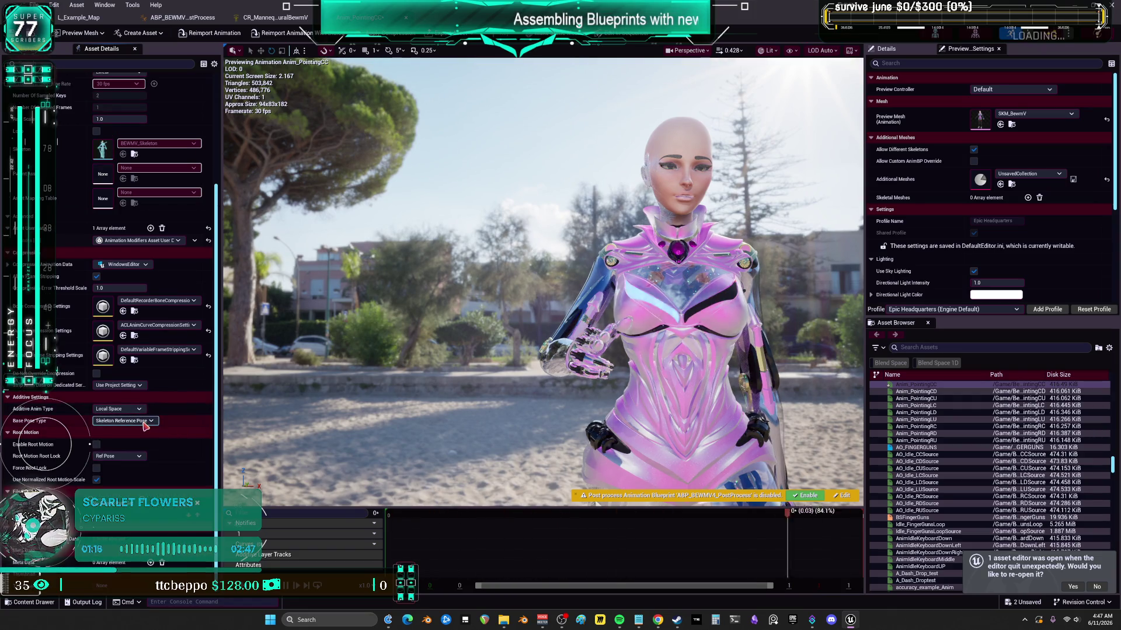
{"action": "left_click", "coordinate": [144, 425]}
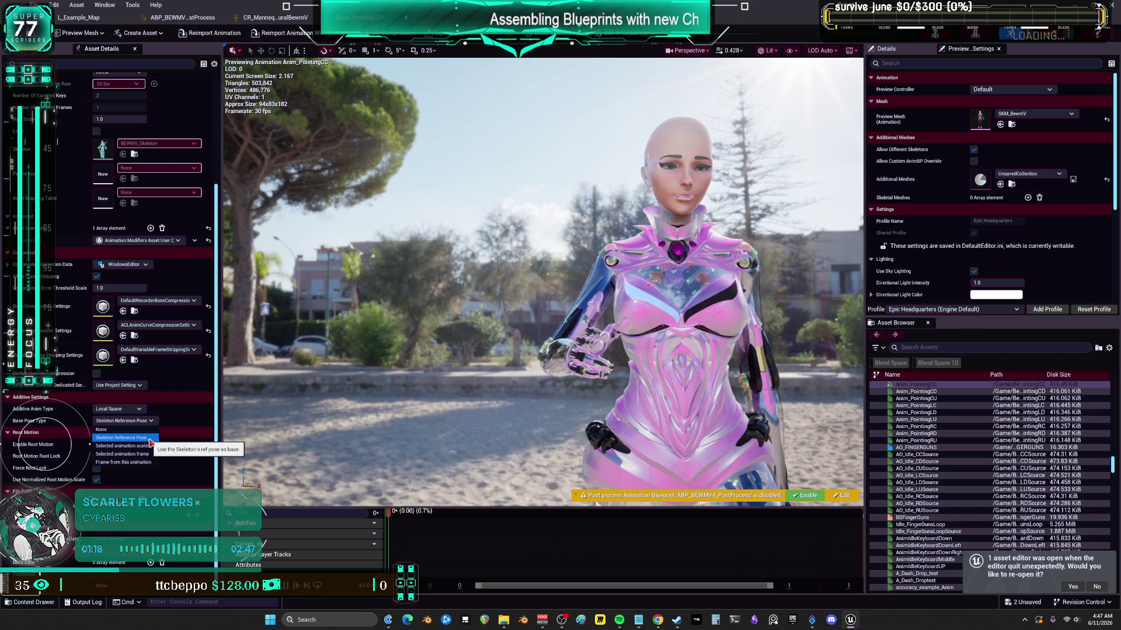
{"action": "key", "text": "Escape"}
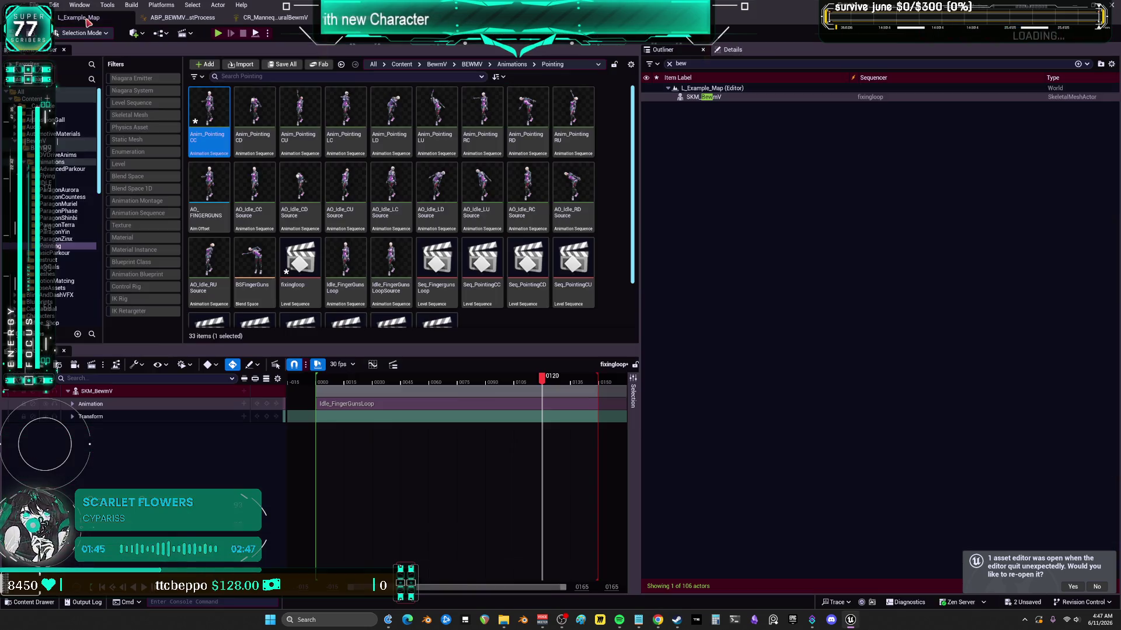
{"action": "left_click", "coordinate": [79, 17]}
- Save every unsaved asset with File > Save All
{"action": "left_click", "coordinate": [35, 4]}
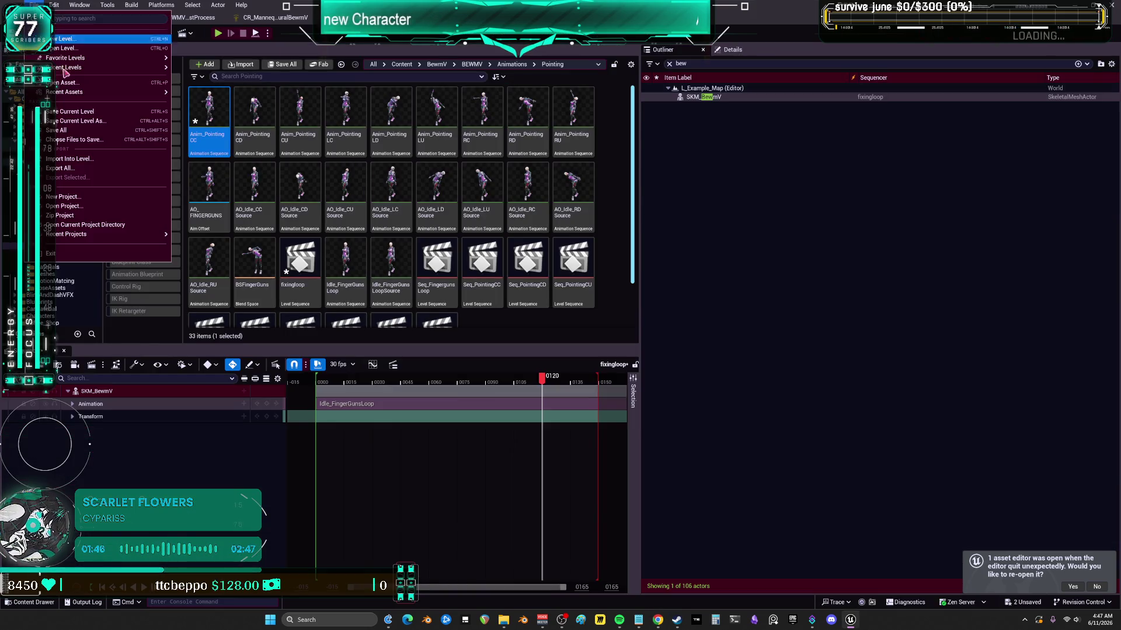
{"action": "left_click", "coordinate": [87, 130]}
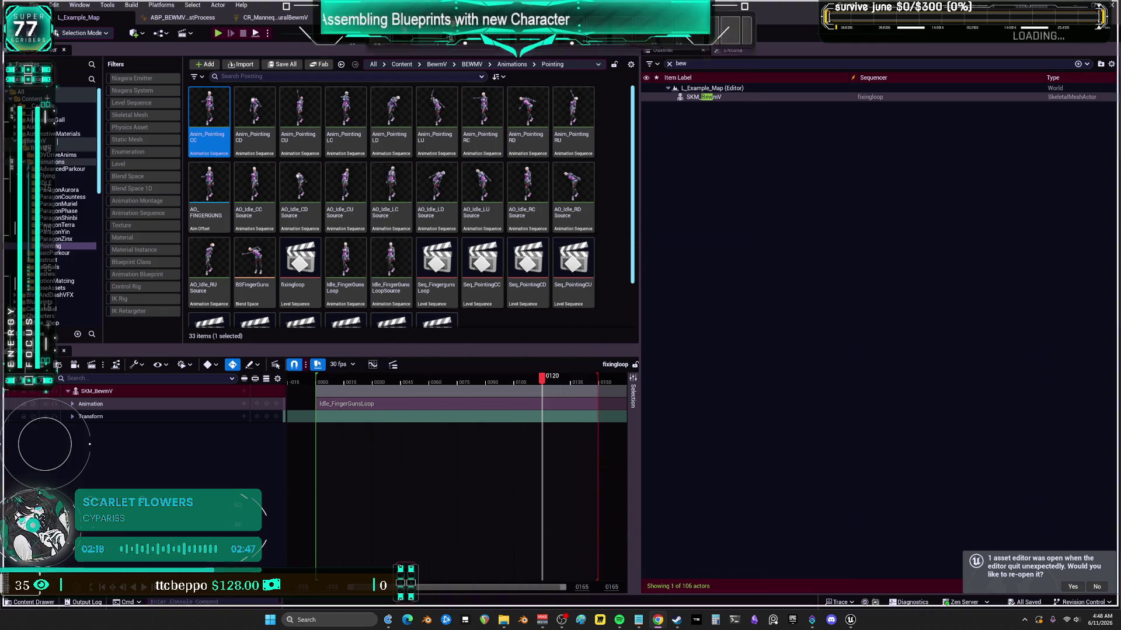
{"action": "key", "text": "alt+Tab"}
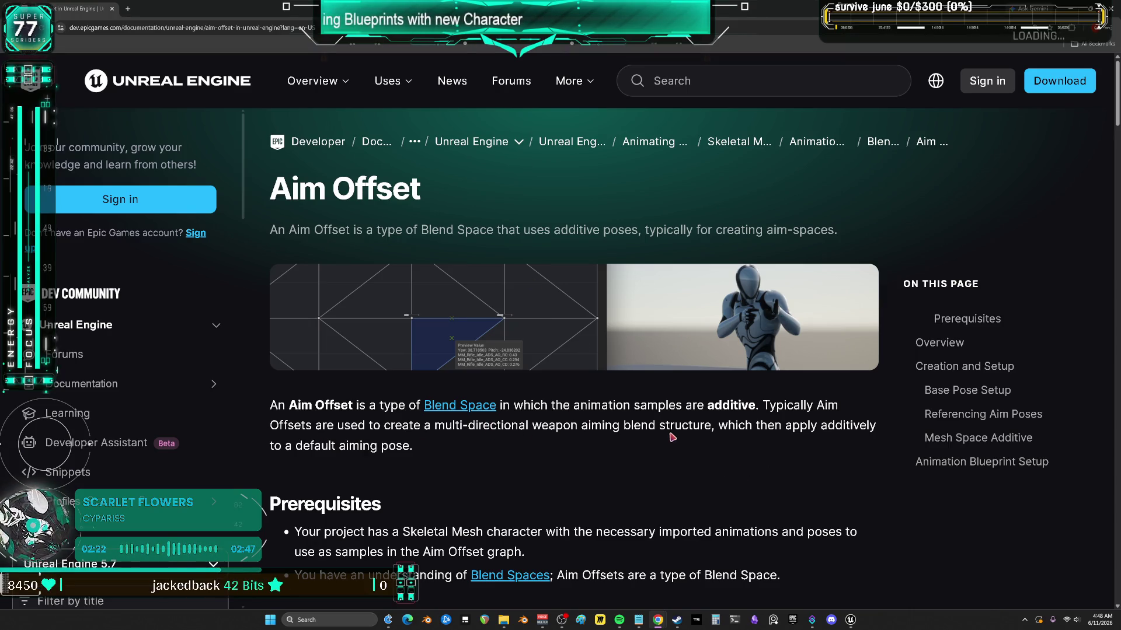
- Highlight the docs sentence calling Aim Offsets a Blend Space, then scroll further down the page
{"action": "scroll", "coordinate": [414, 448], "scroll_direction": "down", "scroll_amount": 3}
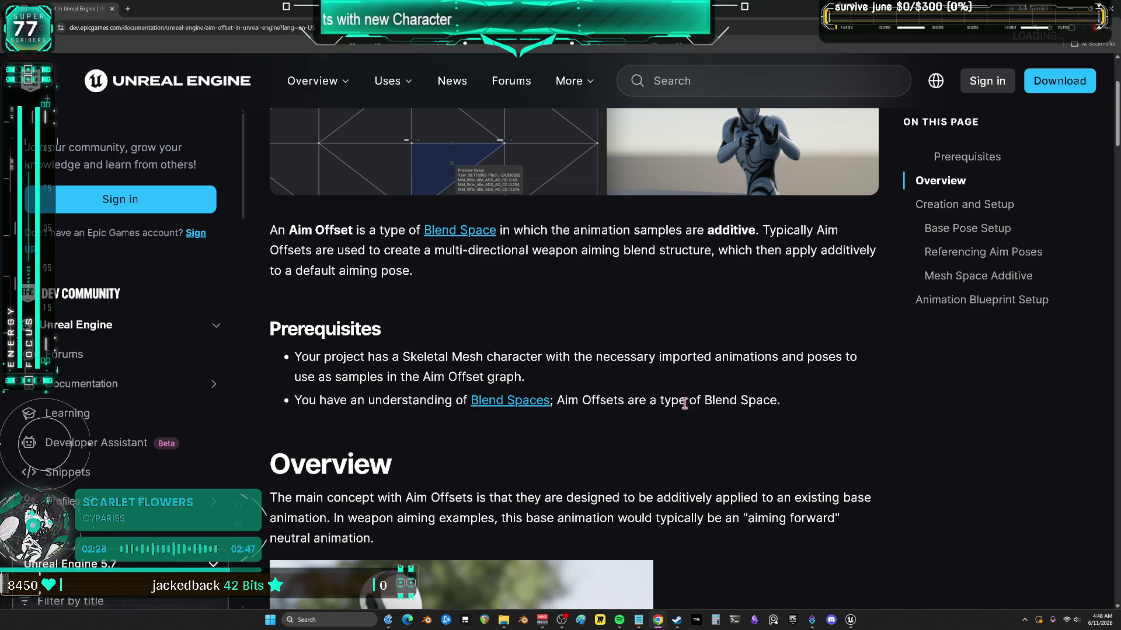
{"action": "left_click_drag", "start_coordinate": [581, 401], "coordinate": [778, 398]}
{"action": "scroll", "coordinate": [616, 426], "scroll_direction": "down", "scroll_amount": 4}
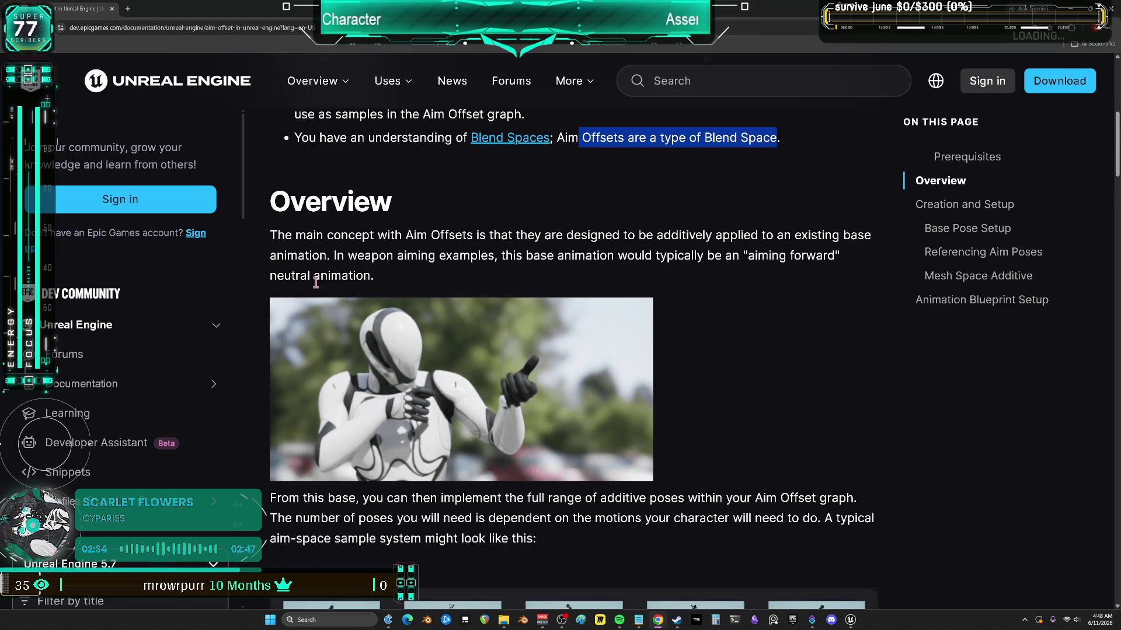
{"action": "scroll", "coordinate": [596, 321], "scroll_direction": "down", "scroll_amount": 3}
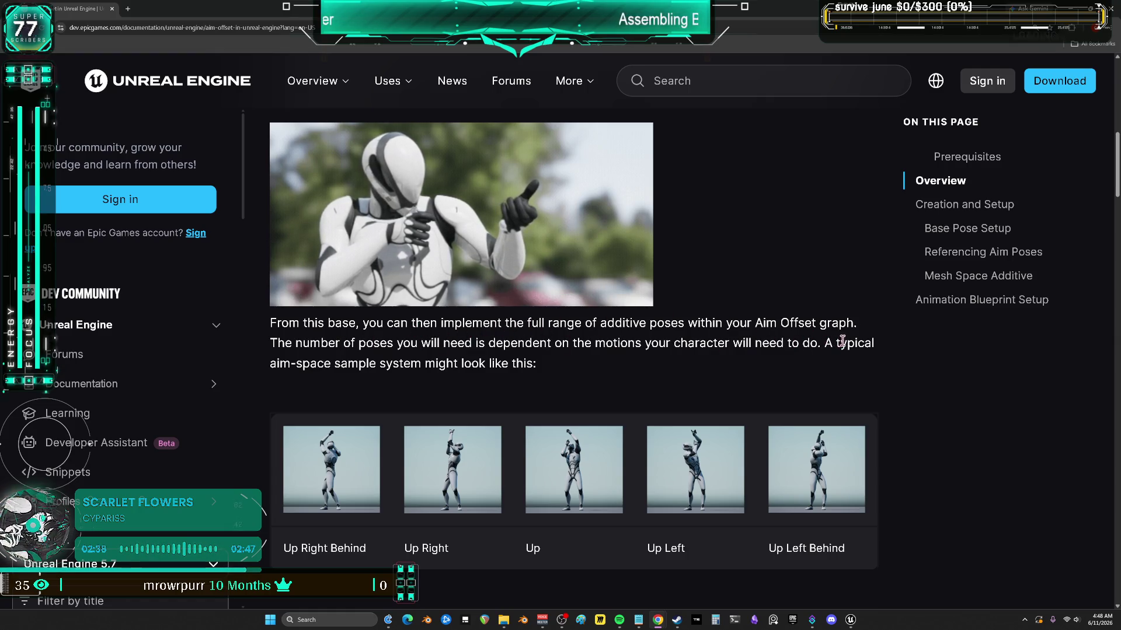
{"action": "scroll", "coordinate": [349, 290], "scroll_direction": "down", "scroll_amount": 3}
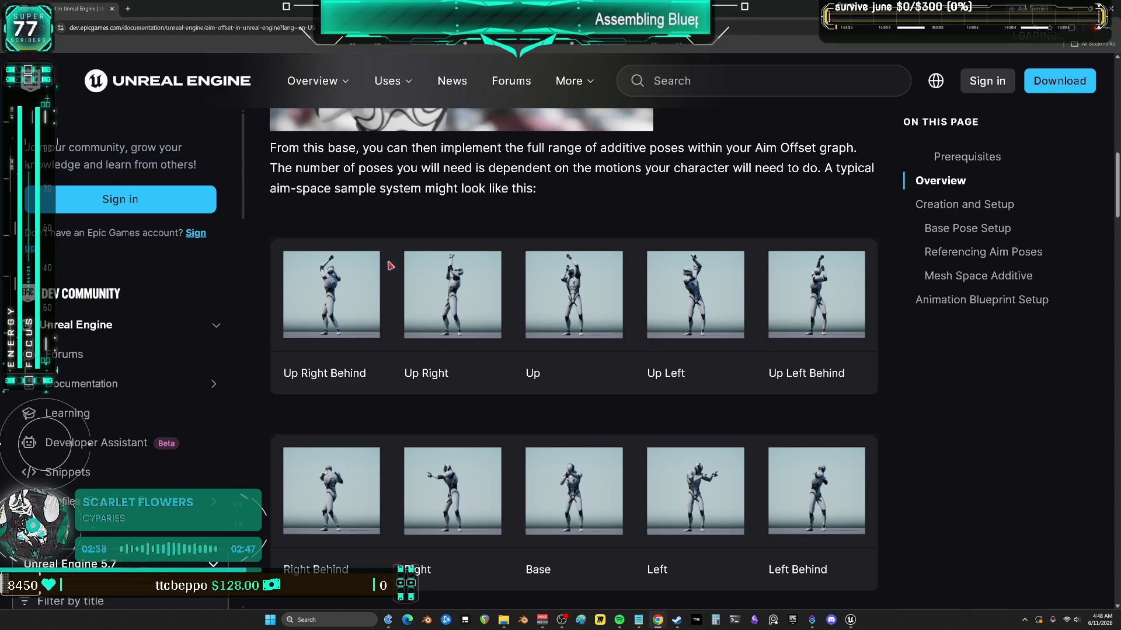
{"action": "scroll", "coordinate": [559, 297], "scroll_direction": "down", "scroll_amount": 9}
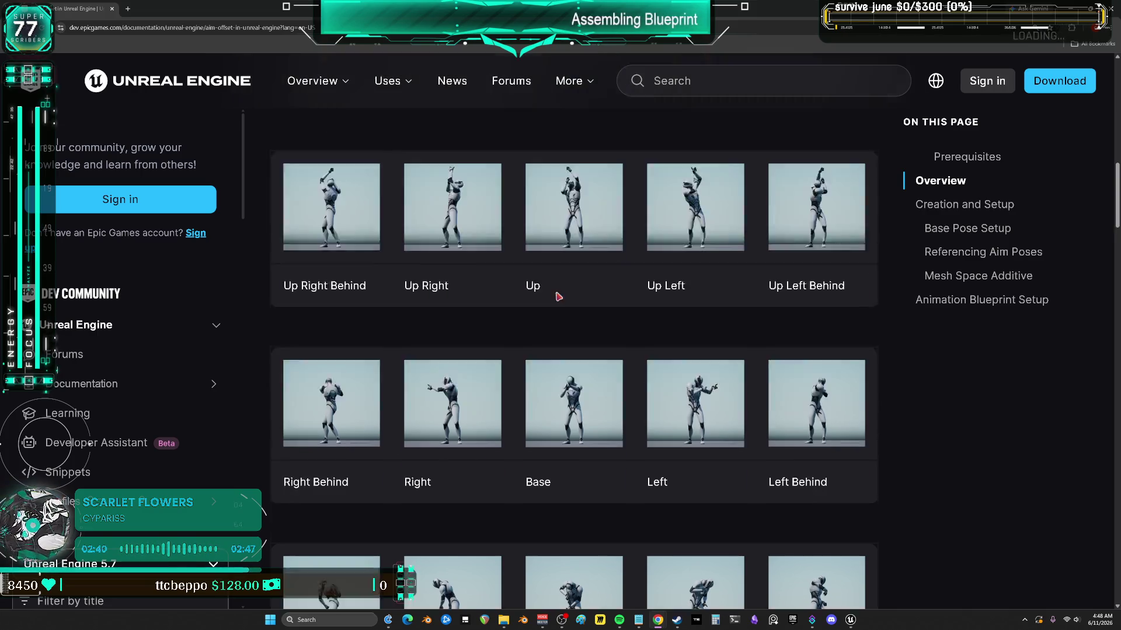
{"action": "scroll", "coordinate": [548, 348], "scroll_direction": "down", "scroll_amount": 2}
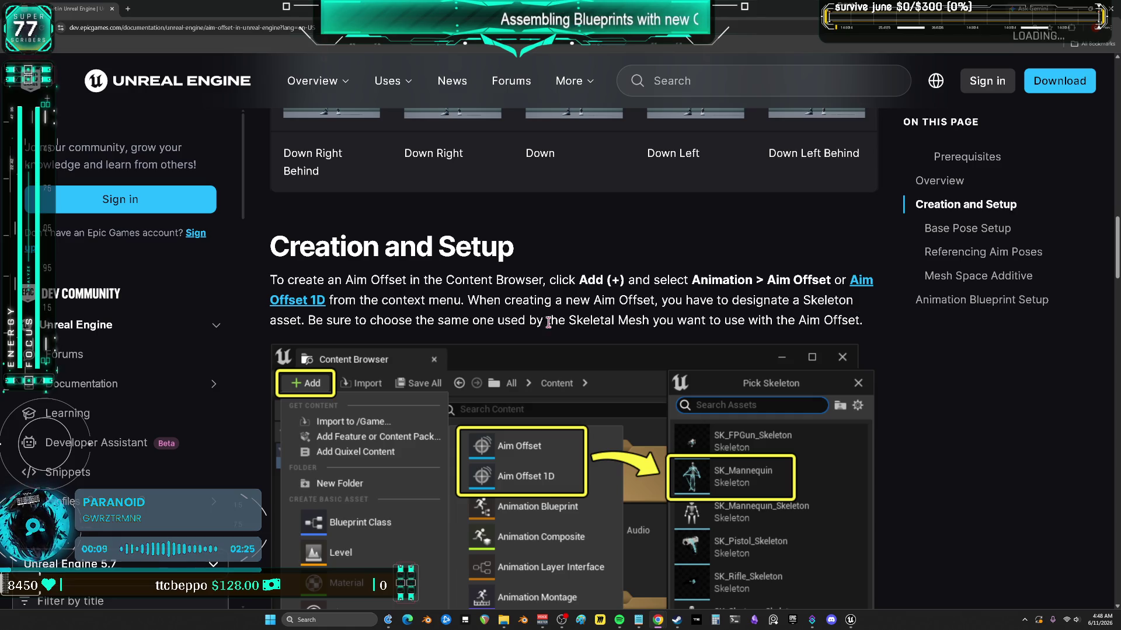
{"action": "scroll", "coordinate": [748, 471], "scroll_direction": "down", "scroll_amount": 15}
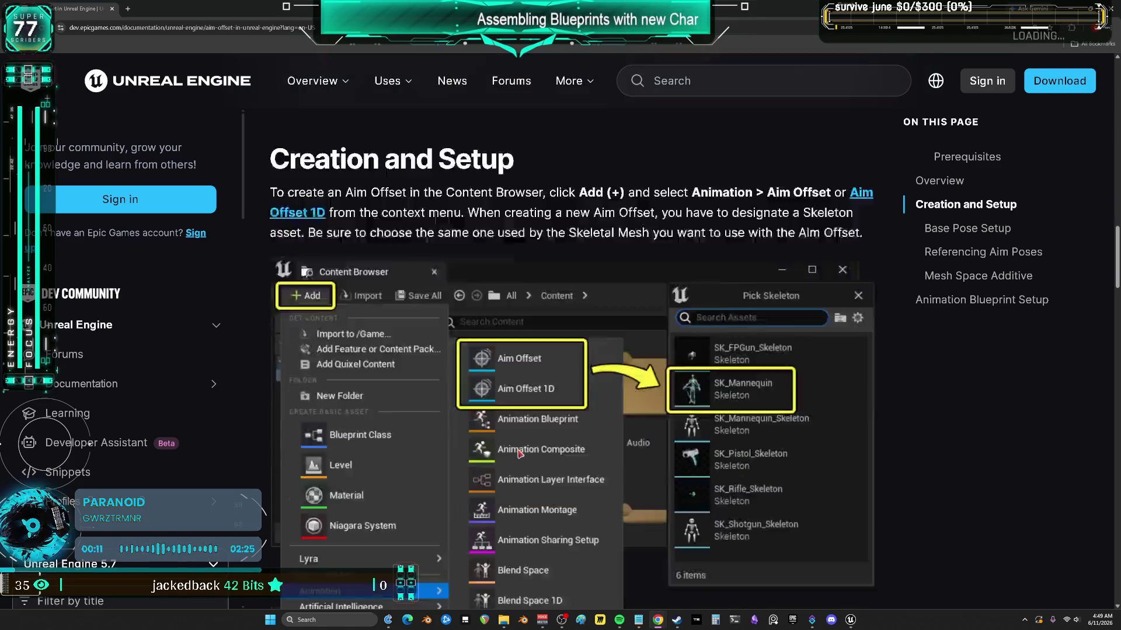
- At Base Pose Setup, highlight the lines about setting a base animation and previewing additive behavior, then return to Unreal
{"action": "scroll", "coordinate": [491, 399], "scroll_direction": "up", "scroll_amount": 2}
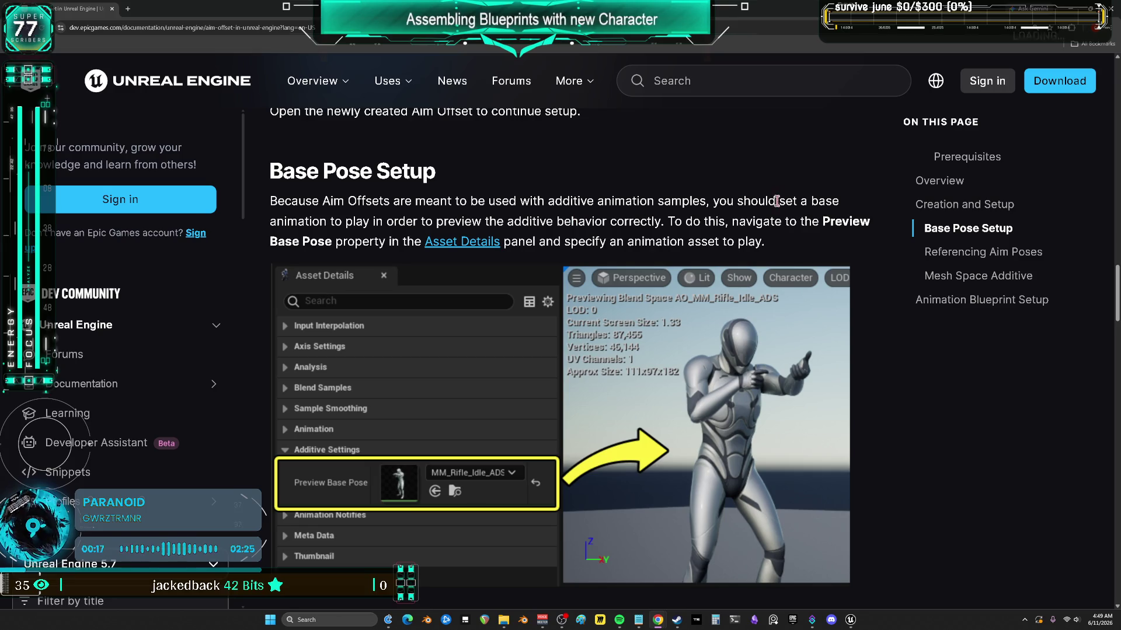
{"action": "left_click_drag", "start_coordinate": [738, 200], "coordinate": [832, 200]}
{"action": "left_click_drag", "start_coordinate": [344, 221], "coordinate": [762, 236]}
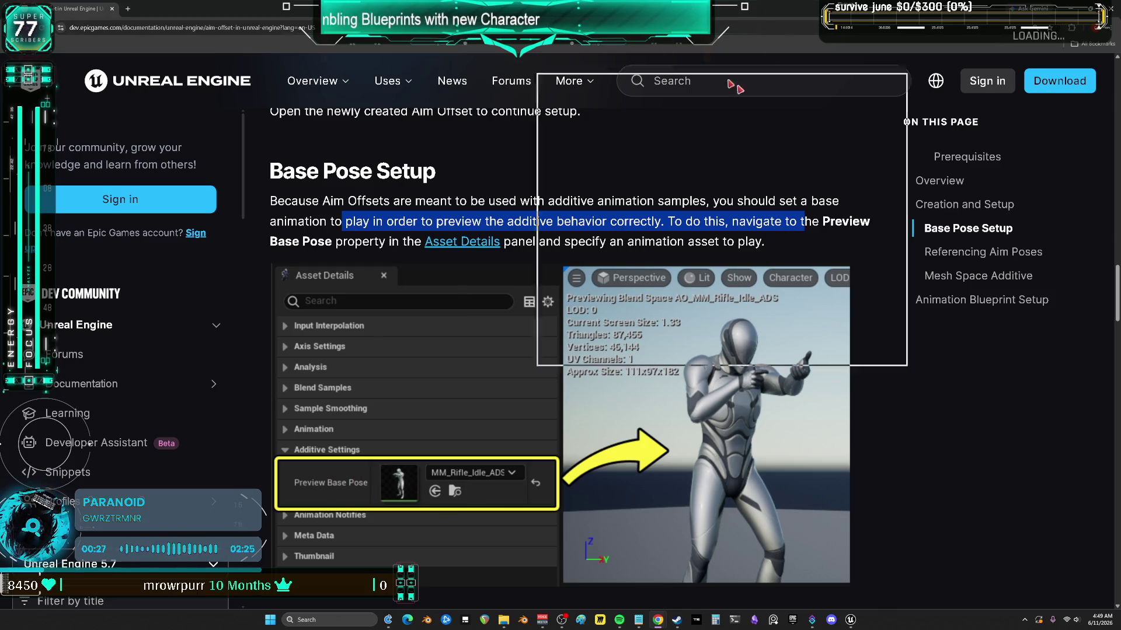
{"action": "key", "text": "alt+Tab"}
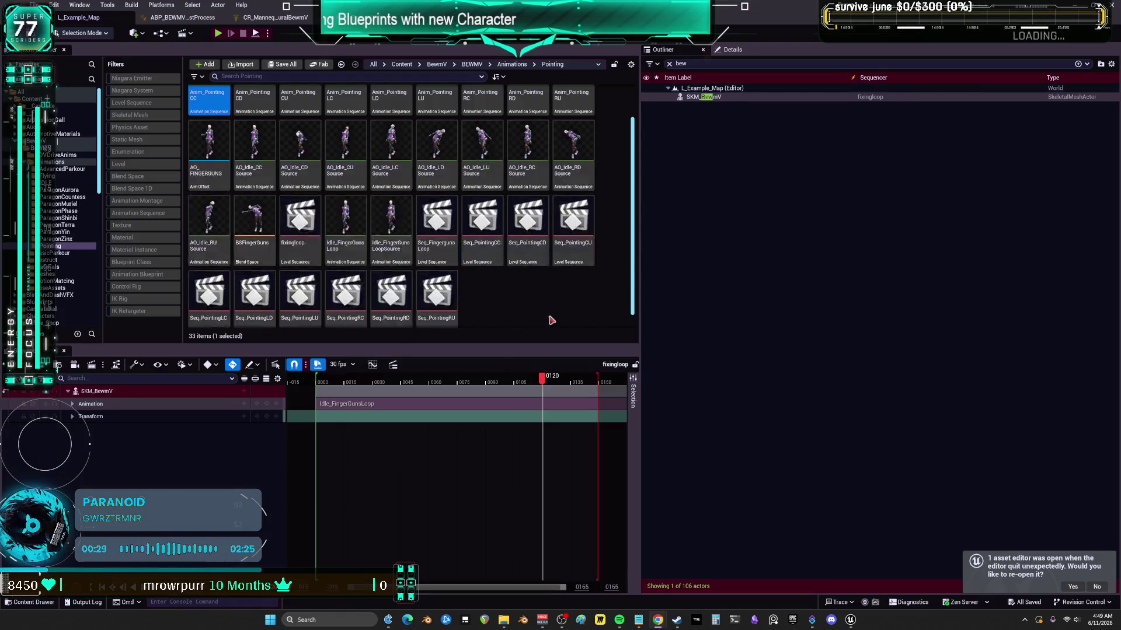
- Open AO_FINGERGUNS, inspect its blend samples, set the preview point, and tilt the camera toward the sand
{"action": "double_click", "coordinate": [209, 188]}
{"action": "scroll", "coordinate": [77, 298], "scroll_direction": "down", "scroll_amount": 10}
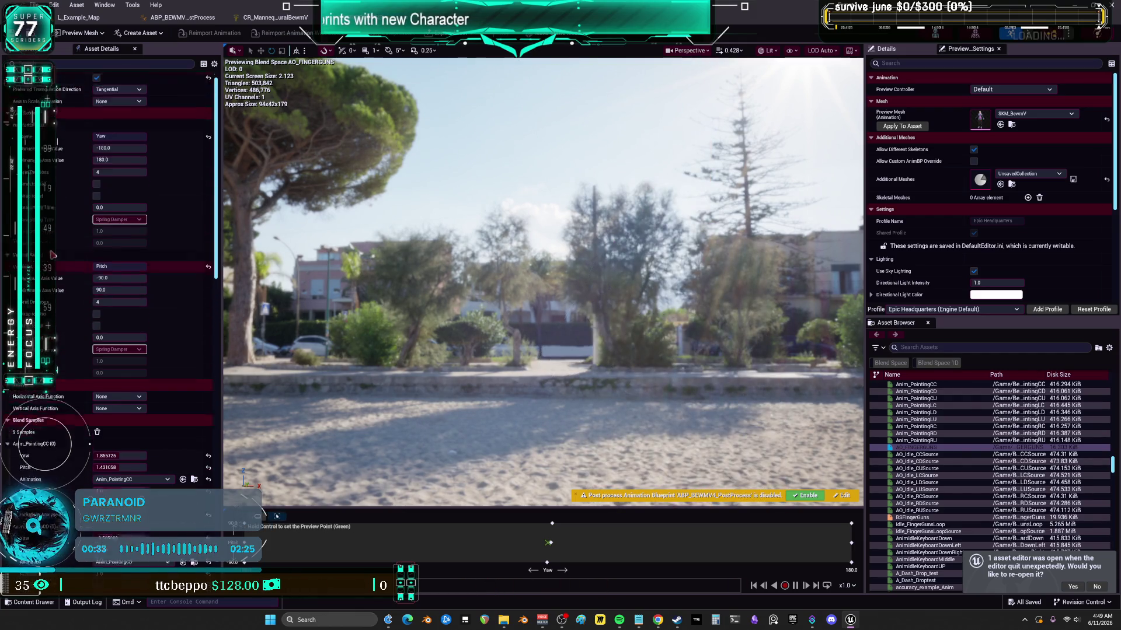
{"action": "scroll", "coordinate": [76, 298], "scroll_direction": "down", "scroll_amount": 14}
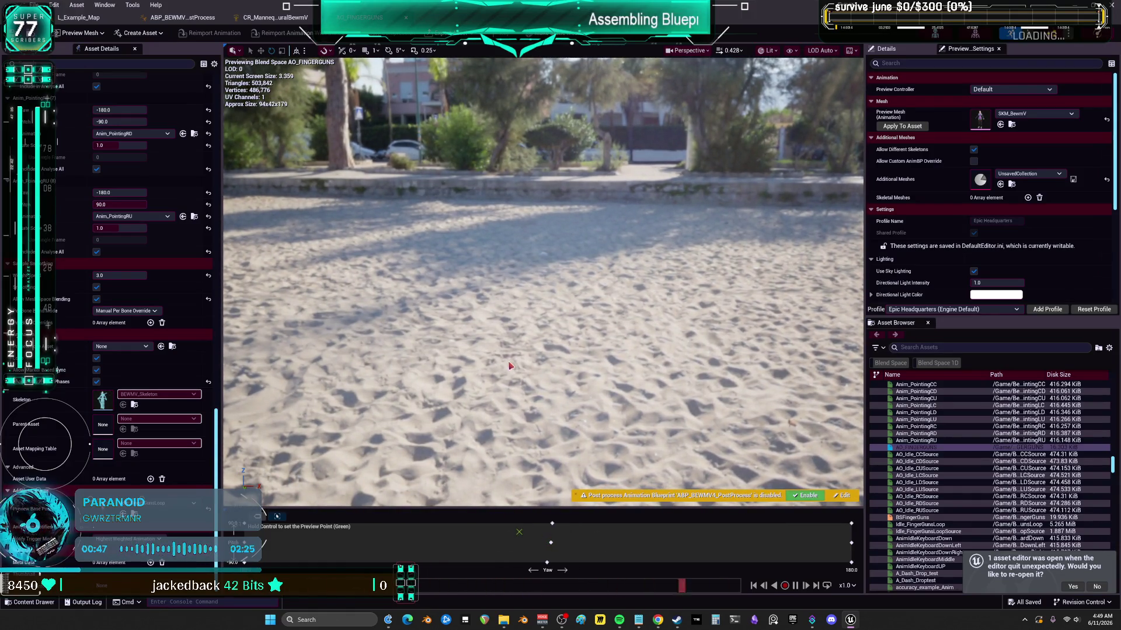
{"action": "key", "text": "ctrl"}
{"action": "scroll", "coordinate": [60, 252], "scroll_direction": "up", "scroll_amount": 15}
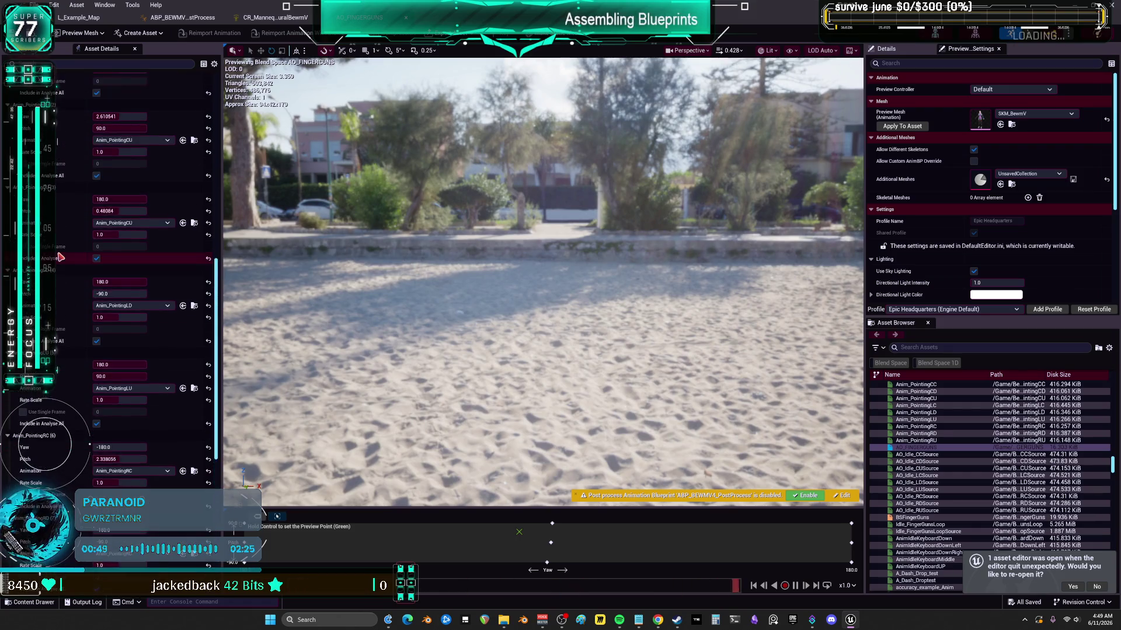
{"action": "scroll", "coordinate": [60, 251], "scroll_direction": "up", "scroll_amount": 10}
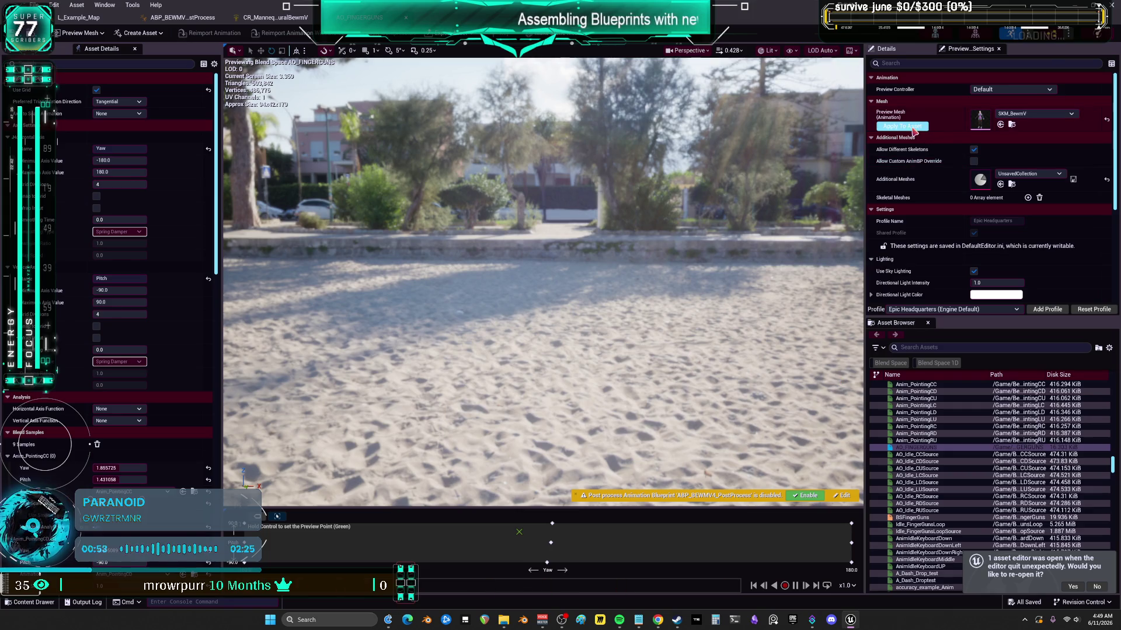
{"action": "mouse_move", "coordinate": [568, 267]}
{"action": "left_mouse_down"}
{"action": "mouse_move", "coordinate": [568, 339]}
{"action": "mouse_move", "coordinate": [568, 239]}
{"action": "left_mouse_up"}
{"action": "key", "text": "alt+Tab"}
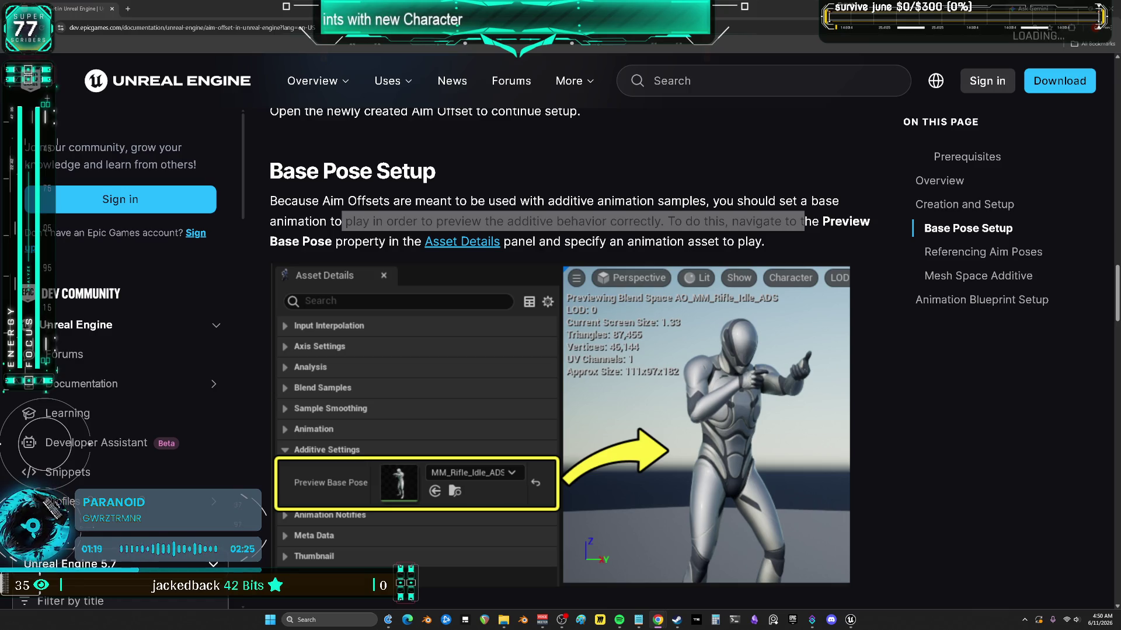
- Highlight the docs notes on yaw motion, example poses, running or walking, Animation Blueprints, and stationary characters
{"action": "scroll", "coordinate": [355, 331], "scroll_direction": "down", "scroll_amount": 5}
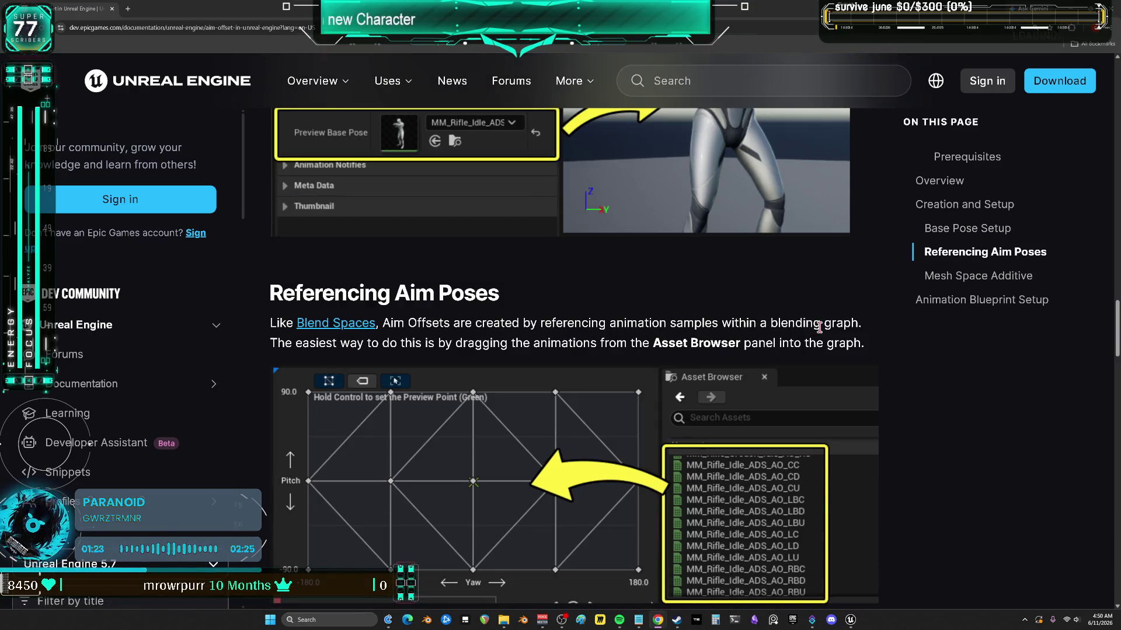
{"action": "scroll", "coordinate": [704, 359], "scroll_direction": "down", "scroll_amount": 5}
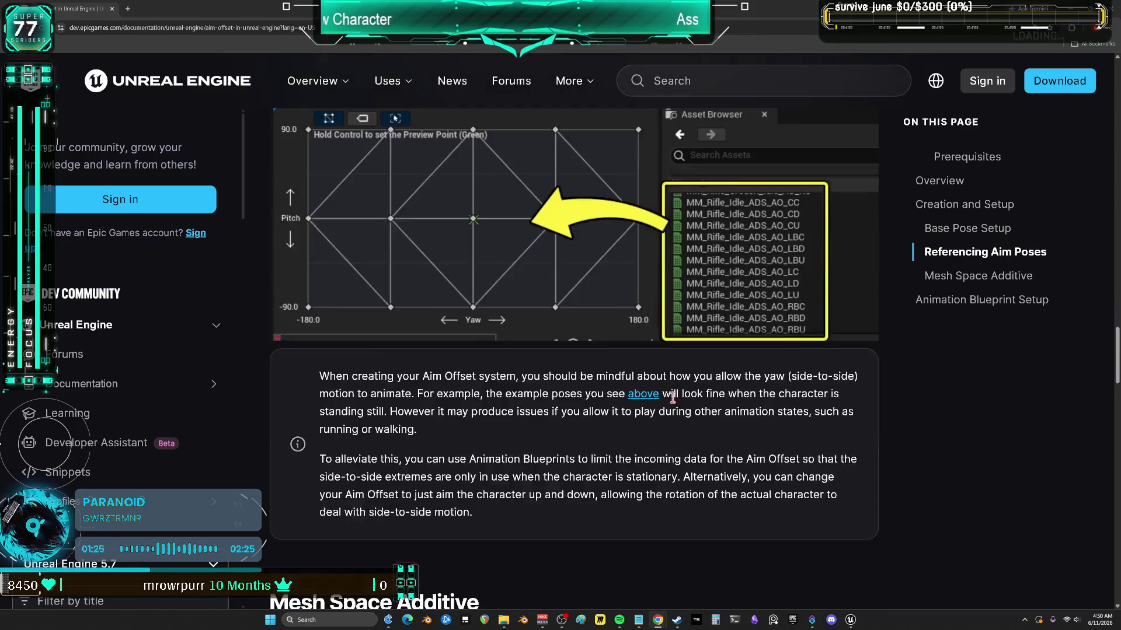
{"action": "left_click_drag", "start_coordinate": [543, 288], "coordinate": [857, 290]}
{"action": "mouse_move", "coordinate": [442, 306]}
{"action": "left_mouse_down"}
{"action": "mouse_move", "coordinate": [663, 325]}
{"action": "mouse_move", "coordinate": [802, 307]}
{"action": "left_mouse_up"}
{"action": "mouse_move", "coordinate": [403, 324]}
{"action": "left_mouse_down"}
{"action": "mouse_move", "coordinate": [856, 340]}
{"action": "mouse_move", "coordinate": [648, 349]}
{"action": "left_mouse_up"}
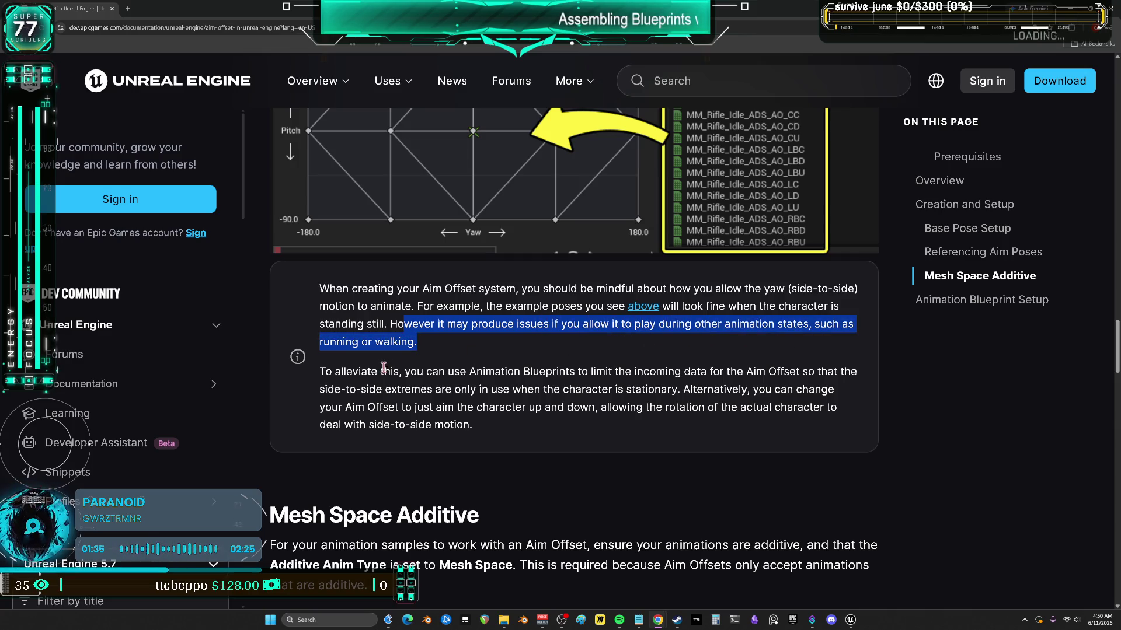
{"action": "mouse_move", "coordinate": [556, 371]}
{"action": "left_mouse_down"}
{"action": "mouse_move", "coordinate": [834, 369]}
{"action": "mouse_move", "coordinate": [412, 376]}
{"action": "left_mouse_up"}
{"action": "left_click_drag", "start_coordinate": [512, 389], "coordinate": [676, 390]}
- Clear the highlights and scroll on to the Mesh Space Additive section, marking the words 'Mesh Space'
{"action": "left_click", "coordinate": [774, 395]}
{"action": "left_click_drag", "start_coordinate": [373, 407], "coordinate": [625, 406]}
{"action": "left_click", "coordinate": [660, 408]}
{"action": "scroll", "coordinate": [655, 412], "scroll_direction": "down", "scroll_amount": 4}
{"action": "mouse_move", "coordinate": [320, 194]}
{"action": "left_mouse_down"}
{"action": "mouse_move", "coordinate": [550, 217]}
{"action": "mouse_move", "coordinate": [801, 209]}
{"action": "left_mouse_up"}
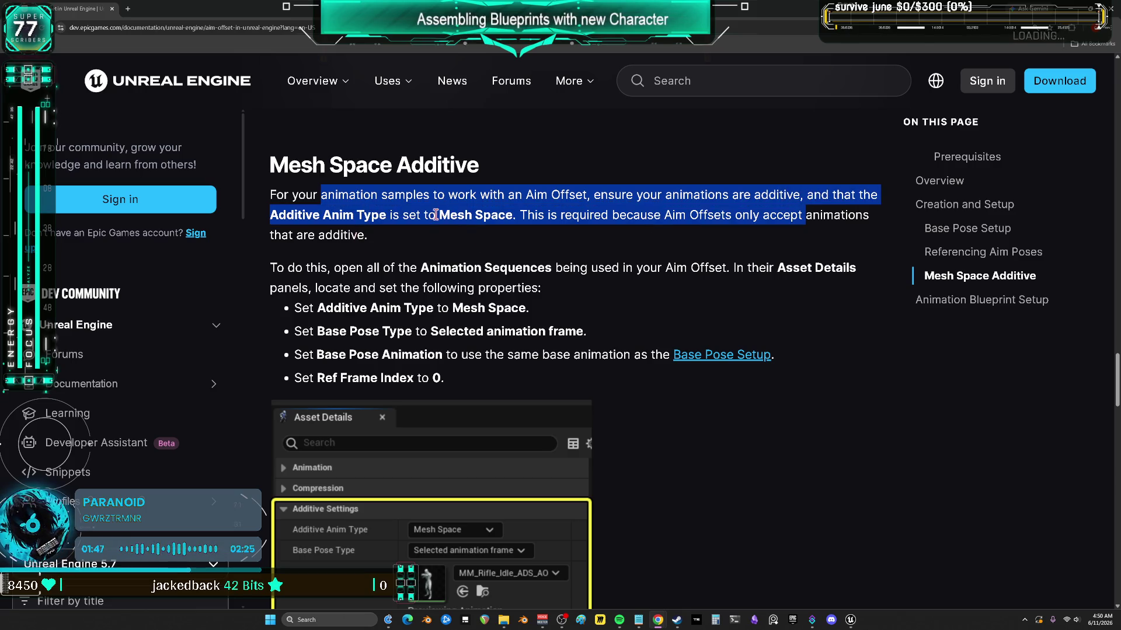
{"action": "left_click", "coordinate": [671, 216]}
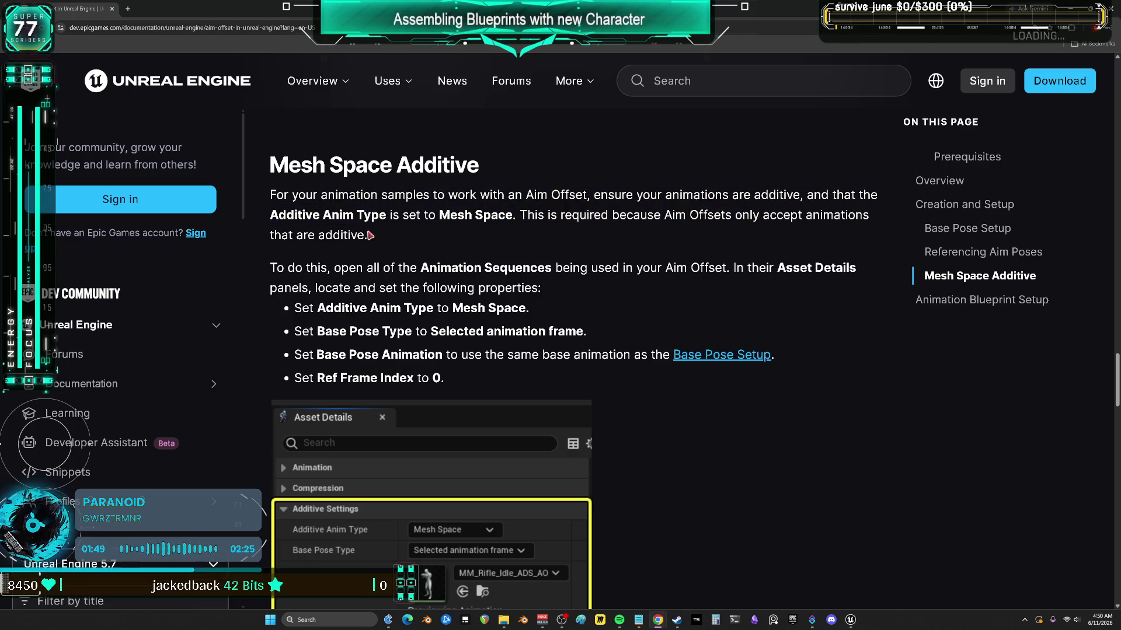
{"action": "left_click_drag", "start_coordinate": [440, 215], "coordinate": [509, 214]}
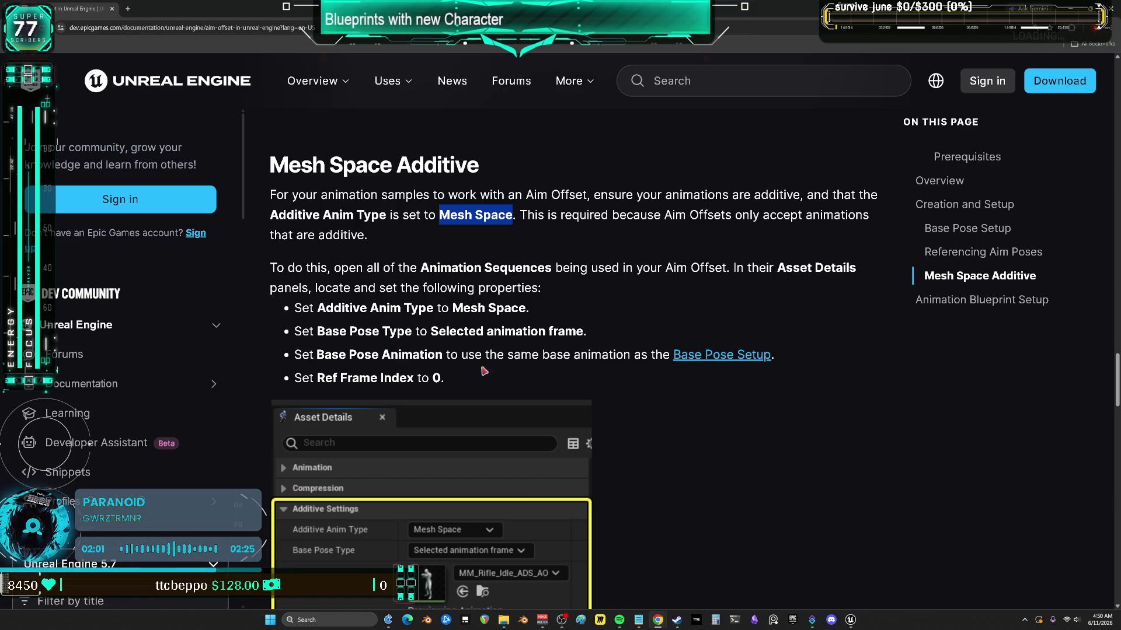
{"action": "scroll", "coordinate": [677, 367], "scroll_direction": "down", "scroll_amount": 5}
{"action": "scroll", "coordinate": [697, 359], "scroll_direction": "down", "scroll_amount": 4}
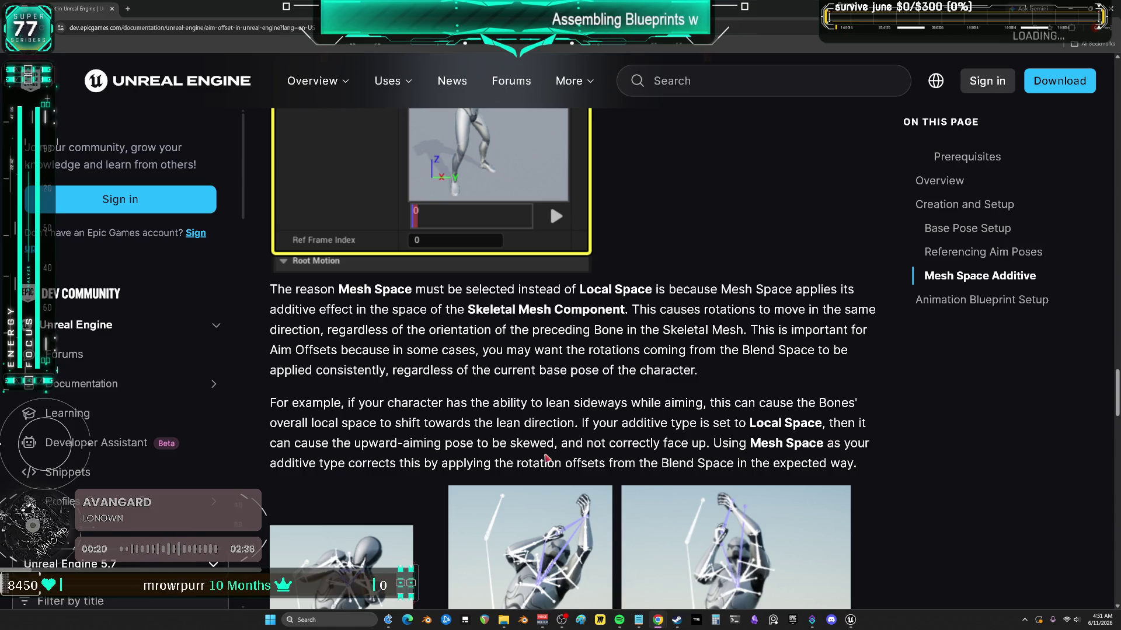
- Read the Mesh Space Additive steps (Mesh Space type, Selected animation frame, Ref Frame Index 0), then return to Unreal
{"action": "scroll", "coordinate": [654, 430], "scroll_direction": "down", "scroll_amount": 3}
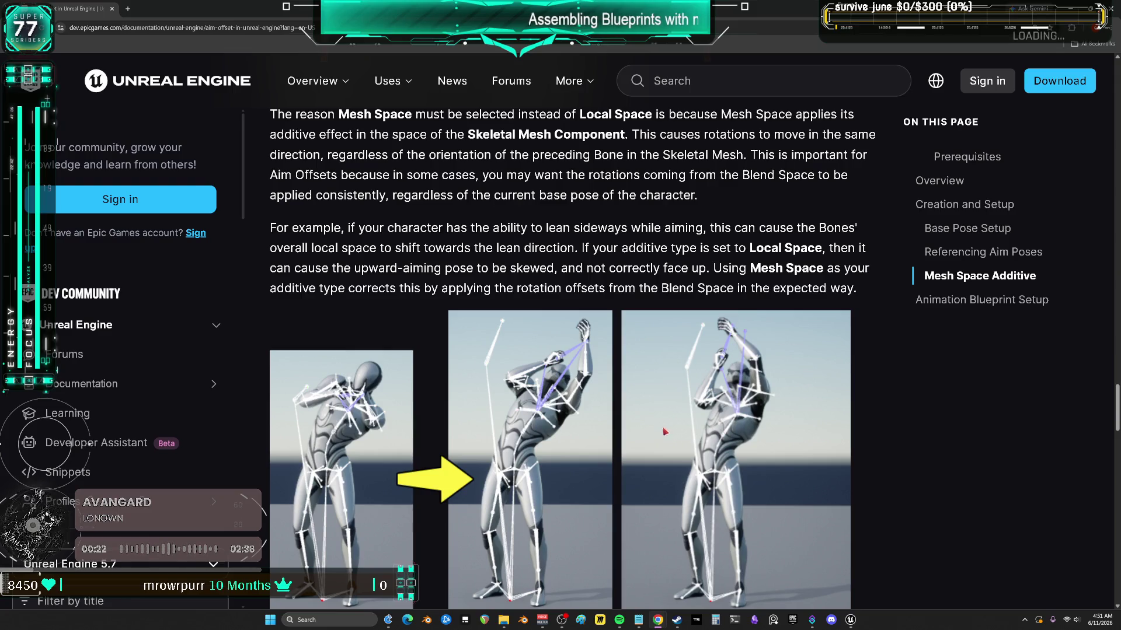
{"action": "scroll", "coordinate": [895, 389], "scroll_direction": "down", "scroll_amount": 4}
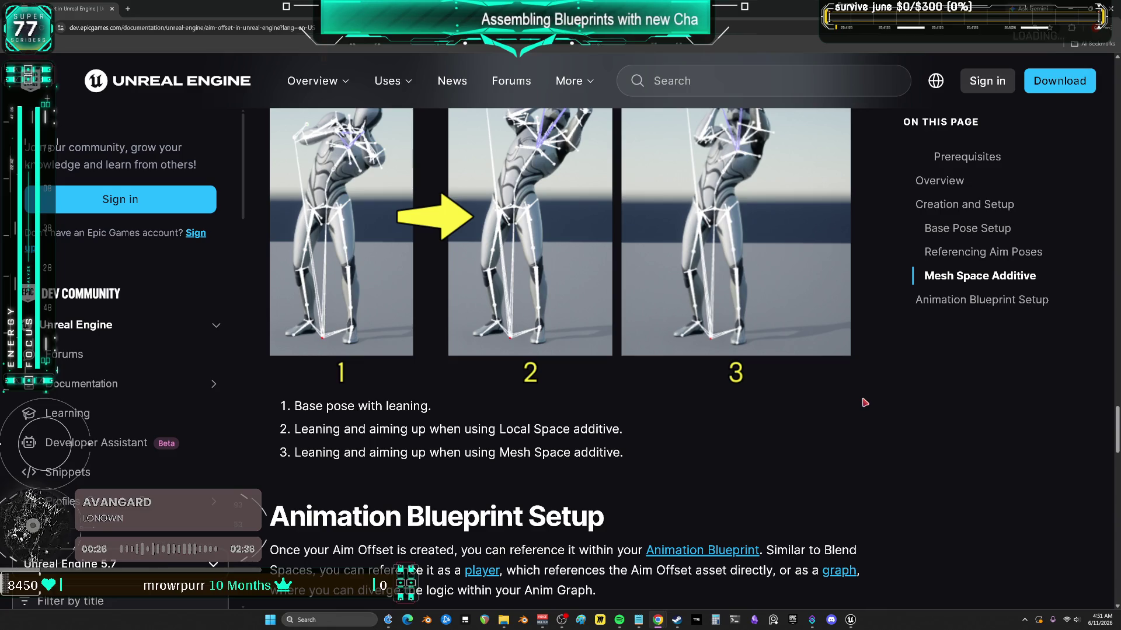
{"action": "scroll", "coordinate": [865, 403], "scroll_direction": "up", "scroll_amount": 2}
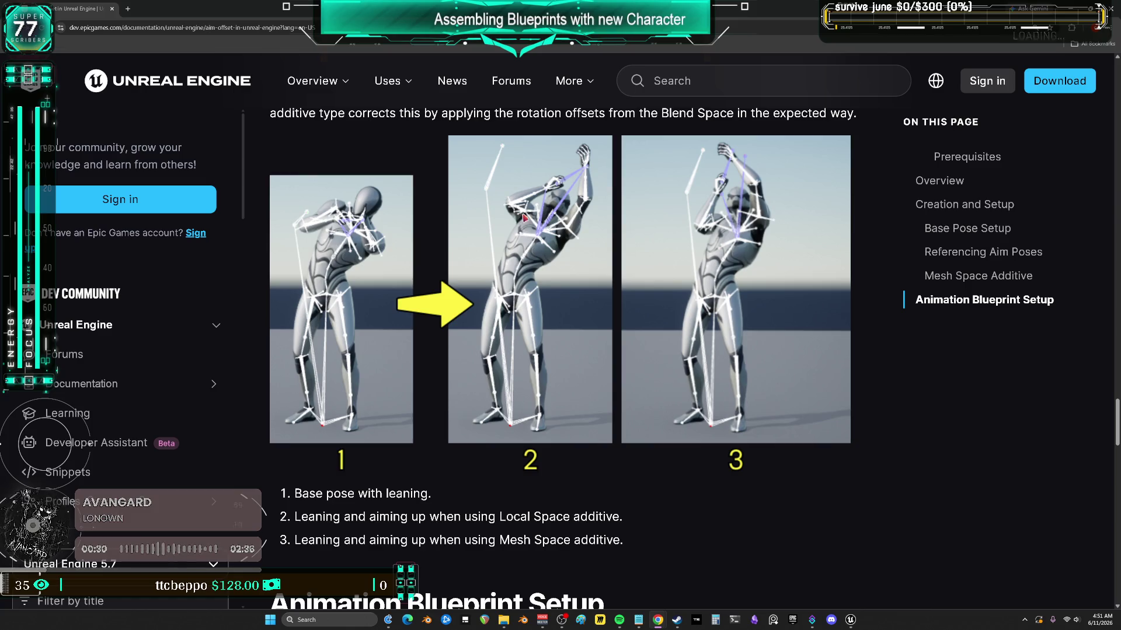
{"action": "scroll", "coordinate": [518, 510], "scroll_direction": "down", "scroll_amount": 4}
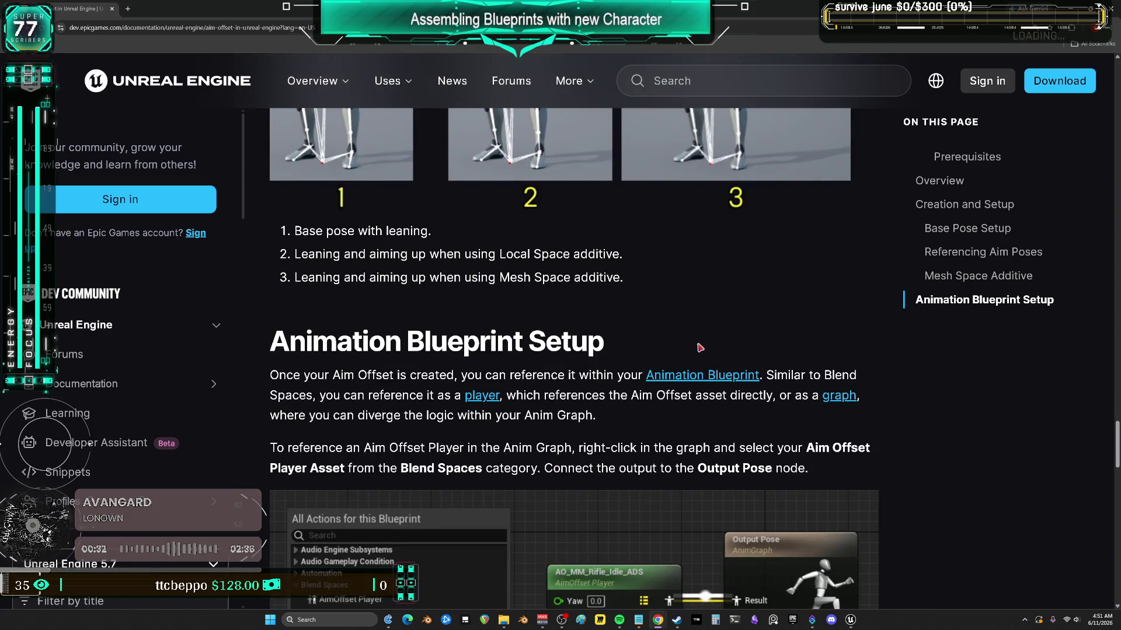
{"action": "scroll", "coordinate": [700, 346], "scroll_direction": "up", "scroll_amount": 3}
{"action": "scroll", "coordinate": [696, 353], "scroll_direction": "up", "scroll_amount": 3}
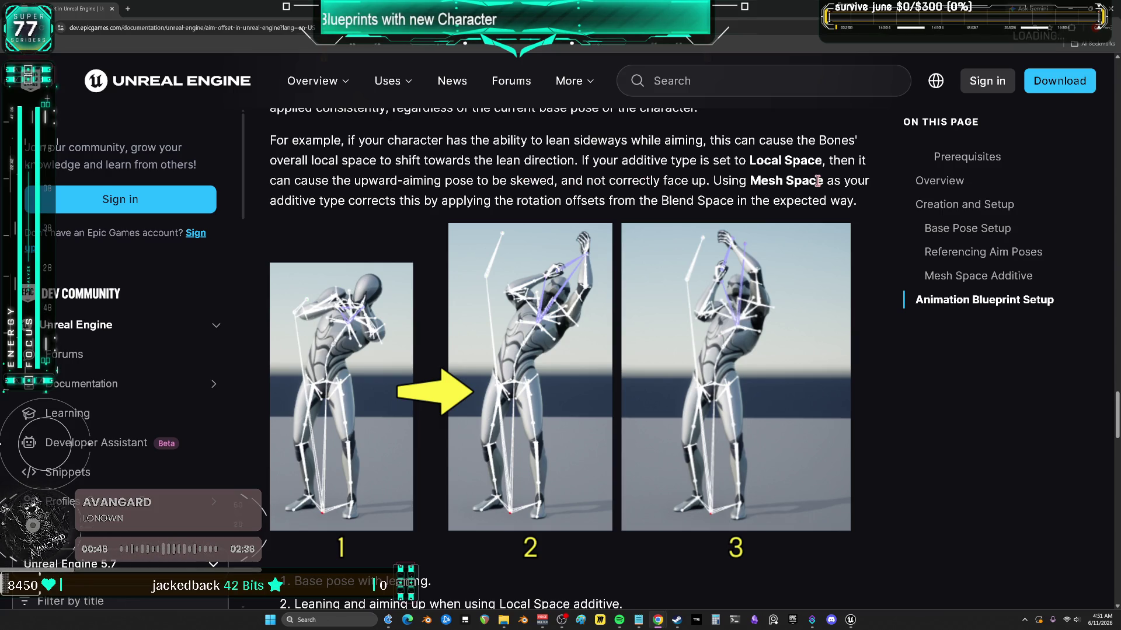
{"action": "scroll", "coordinate": [363, 214], "scroll_direction": "down", "scroll_amount": 5}
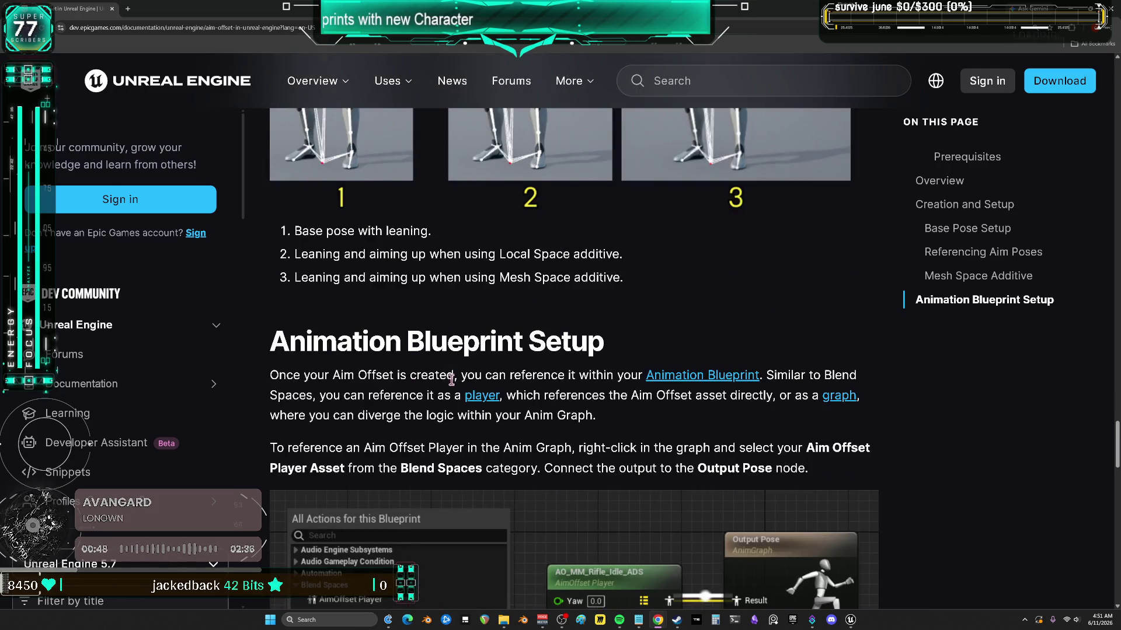
{"action": "scroll", "coordinate": [442, 378], "scroll_direction": "down", "scroll_amount": 3}
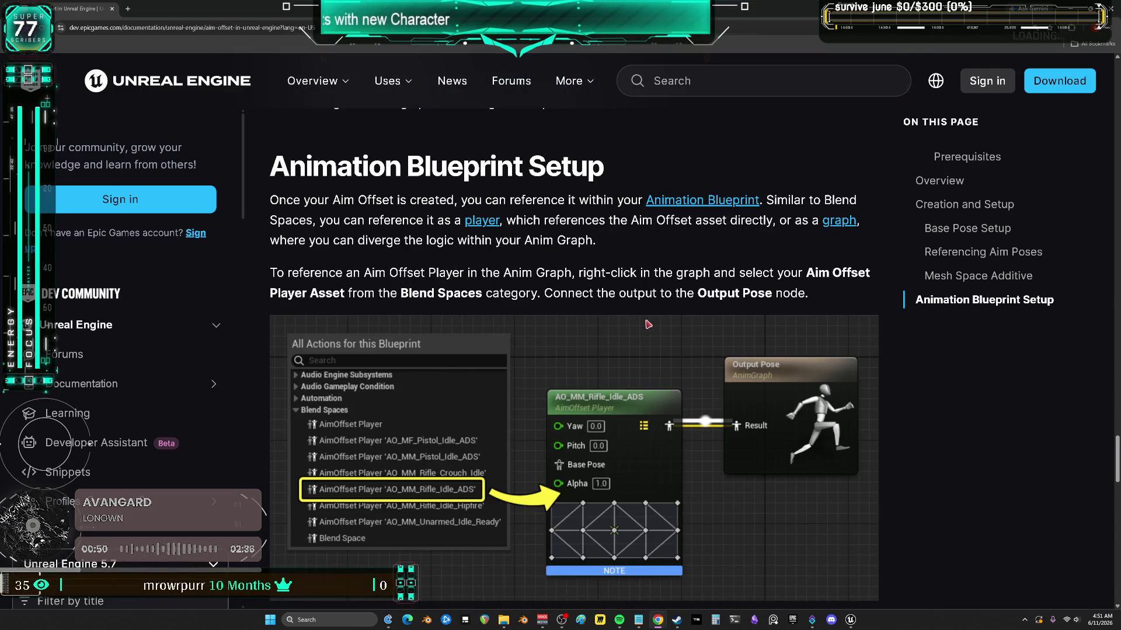
{"action": "scroll", "coordinate": [648, 324], "scroll_direction": "down", "scroll_amount": 6}
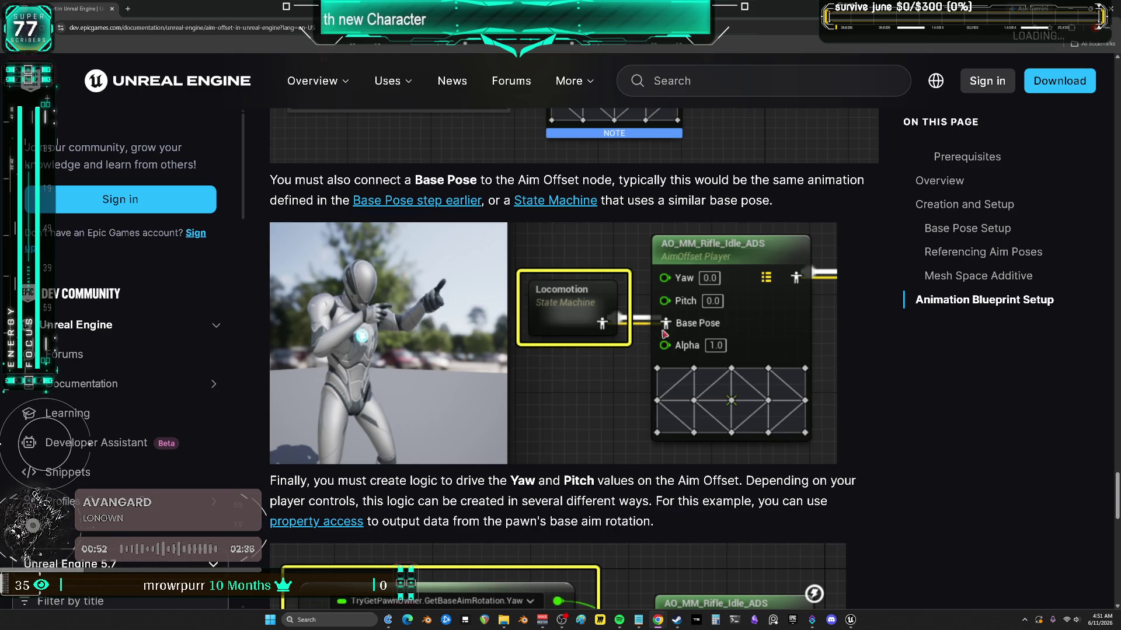
{"action": "scroll", "coordinate": [943, 419], "scroll_direction": "down", "scroll_amount": 4}
{"action": "scroll", "coordinate": [942, 406], "scroll_direction": "down", "scroll_amount": 5}
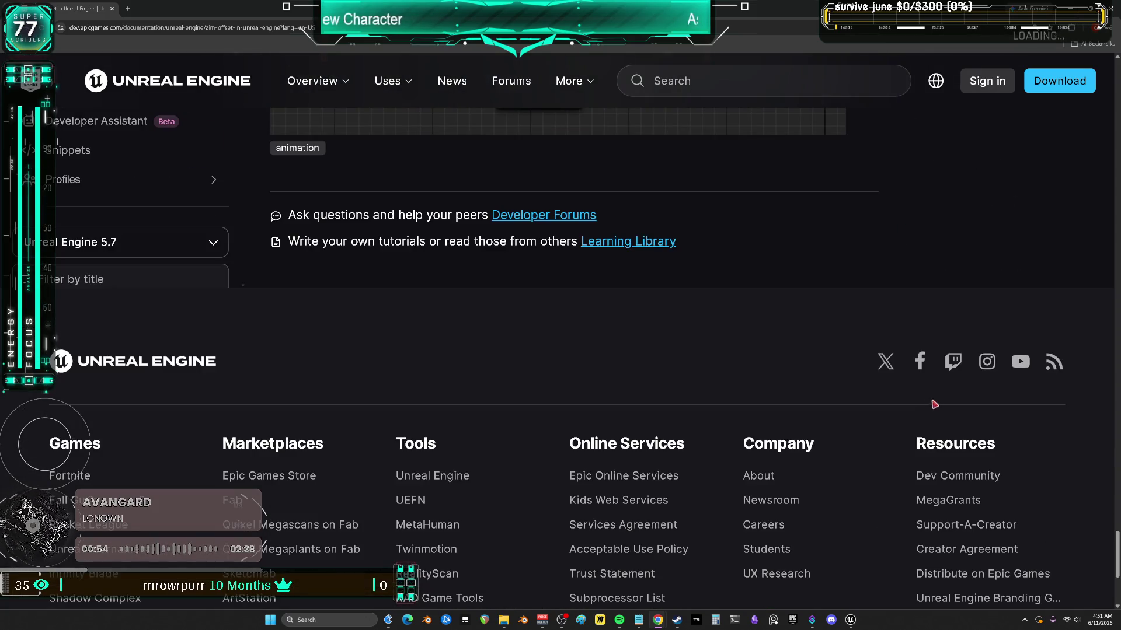
{"action": "scroll", "coordinate": [765, 376], "scroll_direction": "up", "scroll_amount": 15}
{"action": "scroll", "coordinate": [765, 380], "scroll_direction": "up", "scroll_amount": 12}
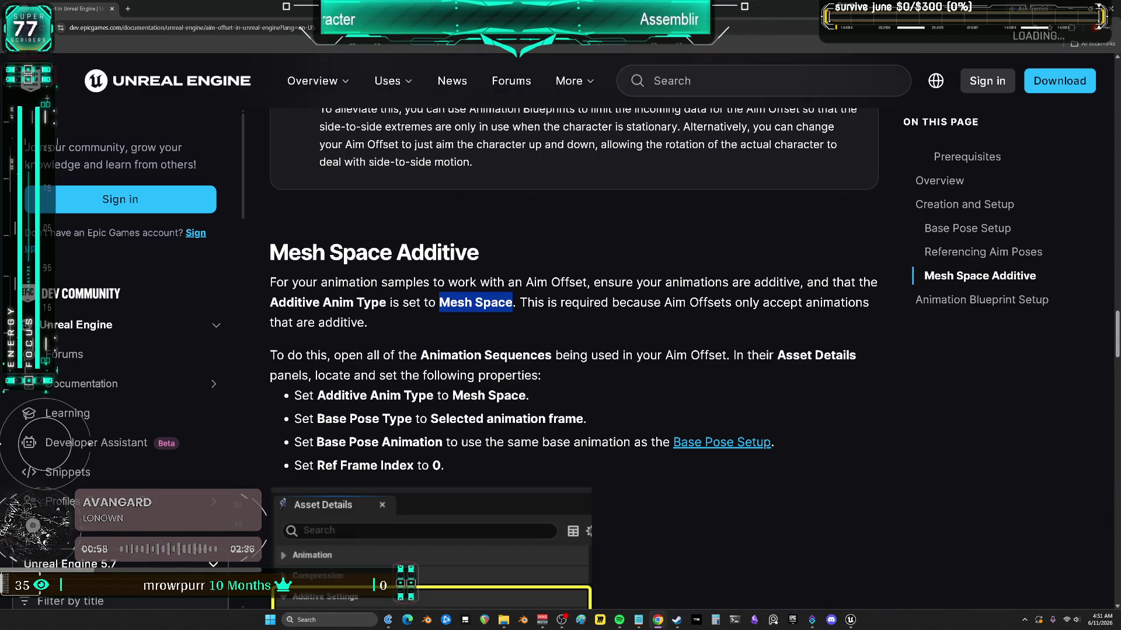
{"action": "key", "text": "alt+Tab"}
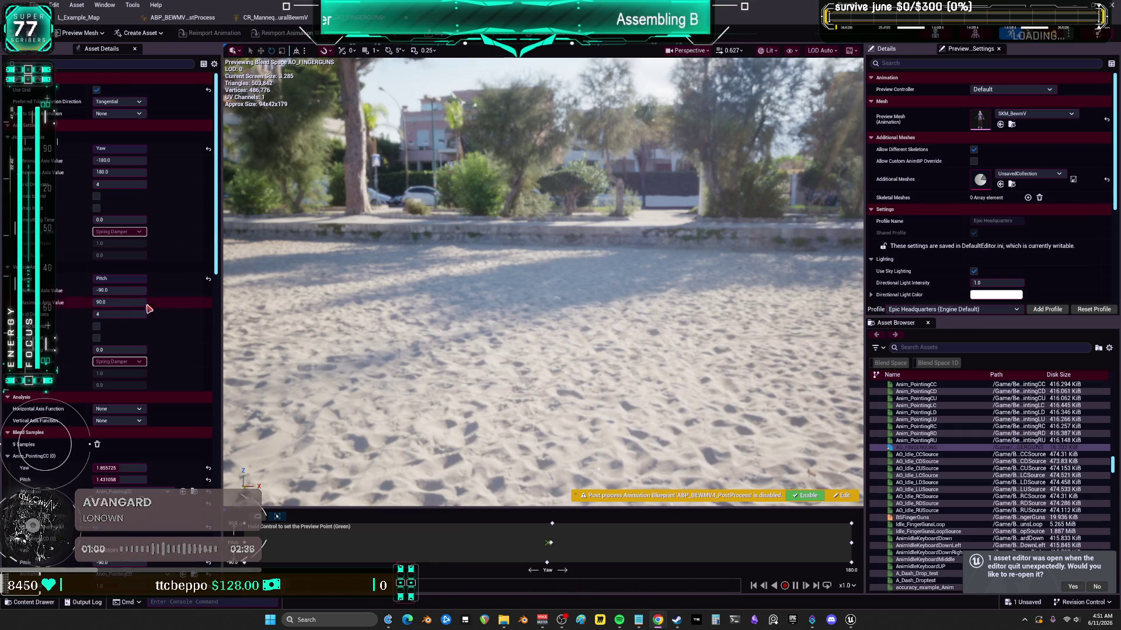
- Go to the Pointing animations folder and open Anim_PointingCC
{"action": "scroll", "coordinate": [148, 303], "scroll_direction": "down", "scroll_amount": 3}
{"action": "scroll", "coordinate": [181, 410], "scroll_direction": "down", "scroll_amount": 5}
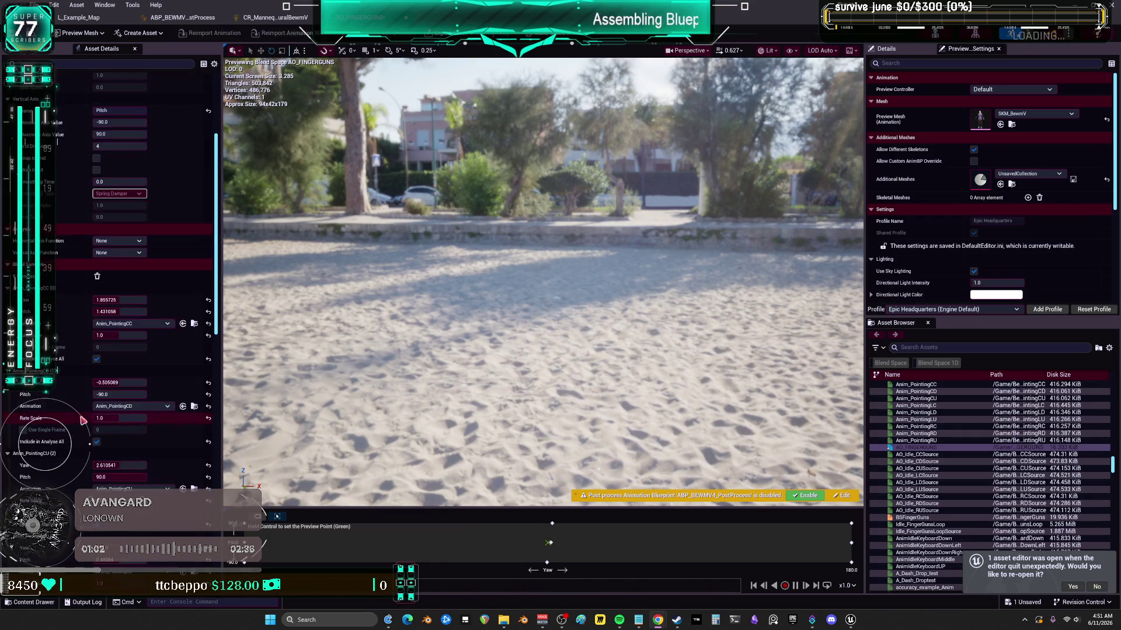
{"action": "left_click", "coordinate": [195, 240]}
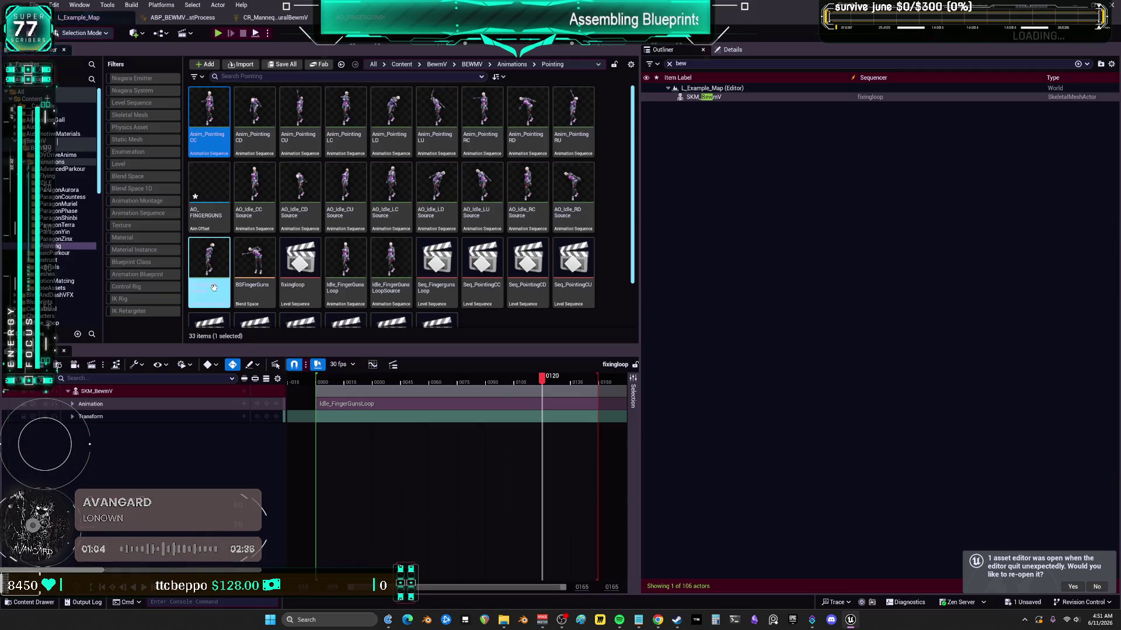
{"action": "double_click", "coordinate": [212, 117]}
{"action": "scroll", "coordinate": [76, 354], "scroll_direction": "down", "scroll_amount": 1}
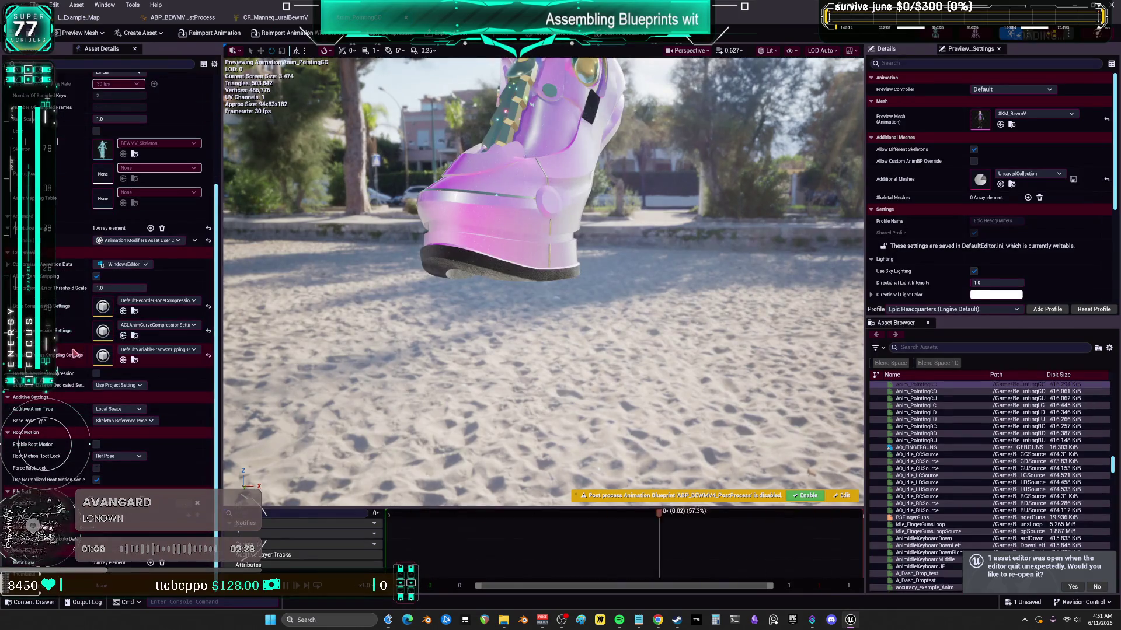
- Set Additive Anim Type to Mesh Space, with a Selected animation frame of Idle_FingerGunsLoop as base pose
{"action": "left_click", "coordinate": [118, 409]}
{"action": "left_click", "coordinate": [122, 438]}
{"action": "left_click", "coordinate": [124, 421]}
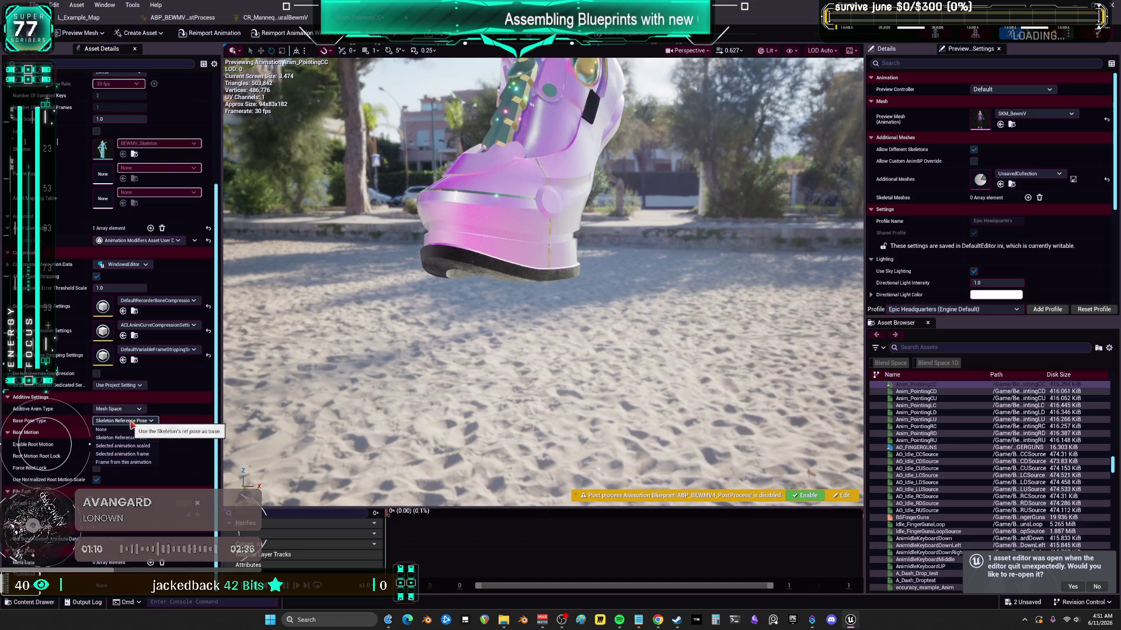
{"action": "left_click", "coordinate": [146, 455]}
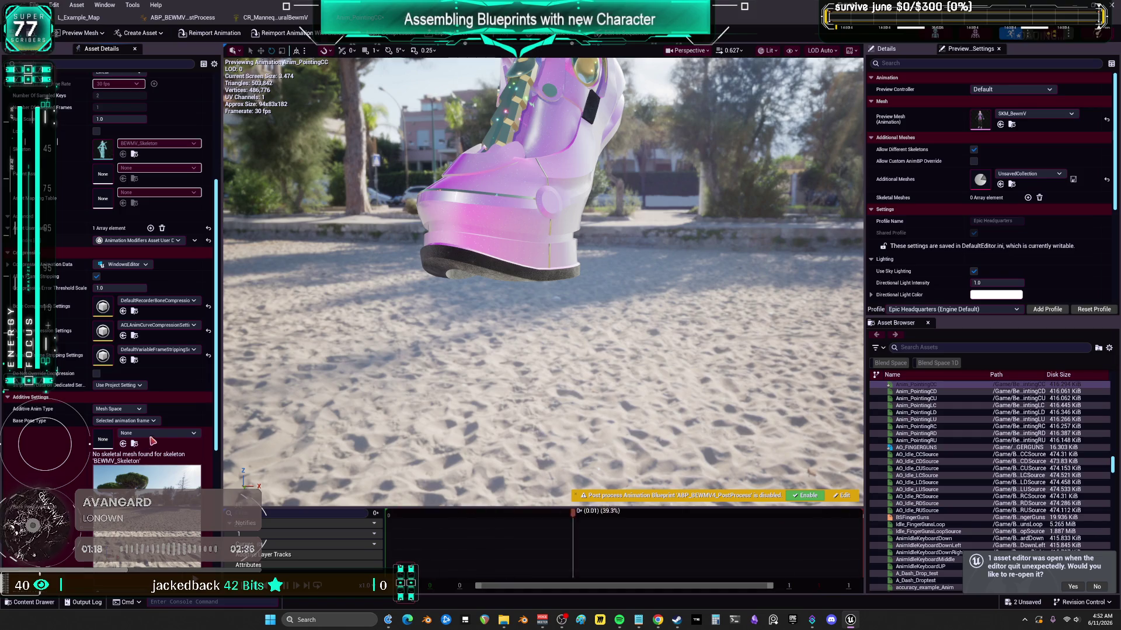
{"action": "left_click", "coordinate": [157, 433]}
{"action": "type", "text": "Idle_FingerGunsLoop"}
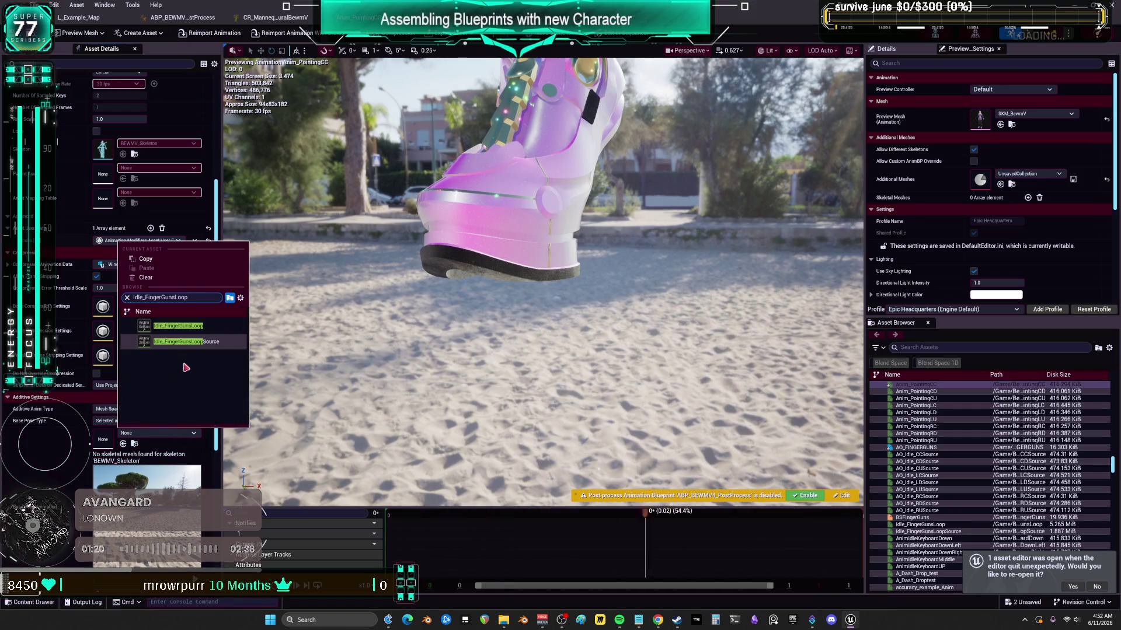
{"action": "left_click", "coordinate": [178, 326]}
{"action": "scroll", "coordinate": [70, 475], "scroll_direction": "down", "scroll_amount": 1}
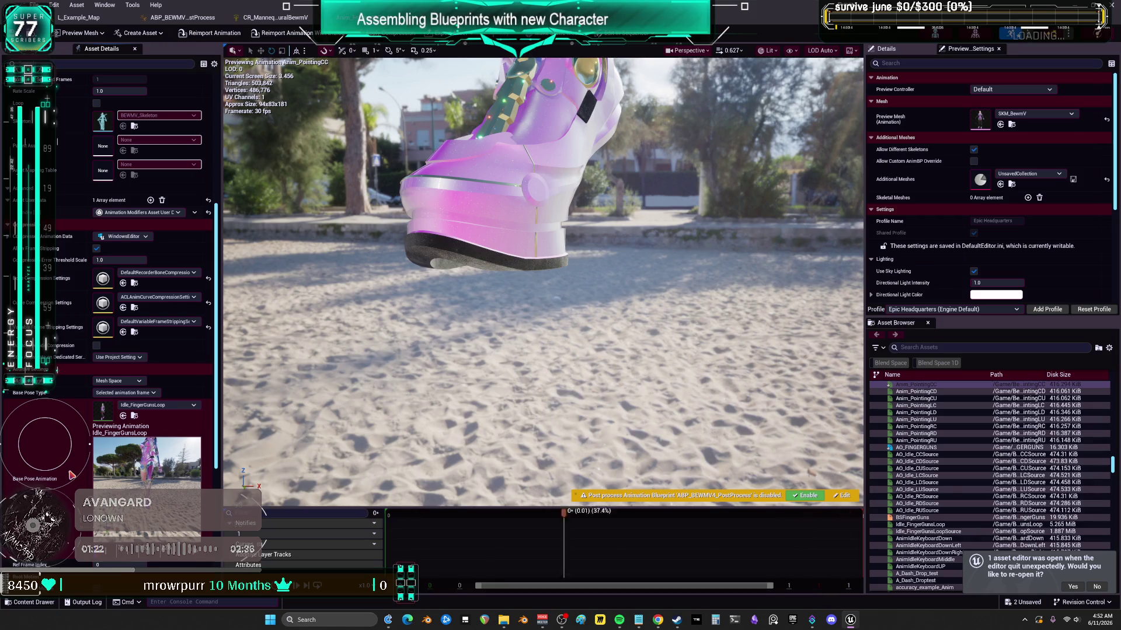
{"action": "scroll", "coordinate": [71, 475], "scroll_direction": "down", "scroll_amount": 1}
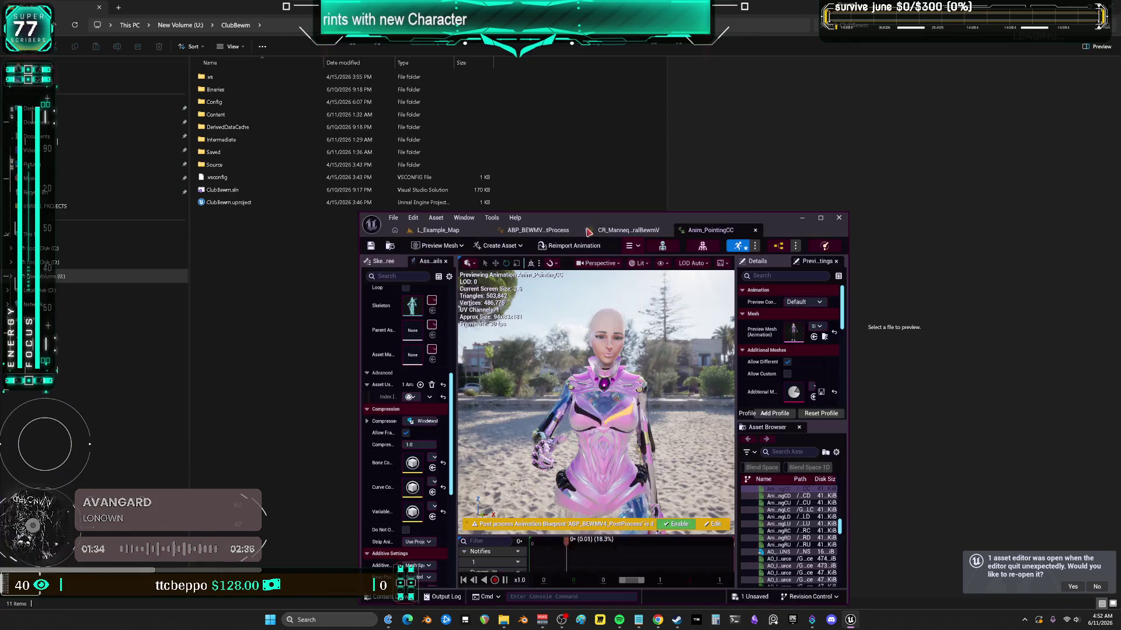
- Restore the editor window to full size and bring the level editor's asset list forward
{"action": "left_click_drag", "start_coordinate": [111, 18], "coordinate": [601, 225]}
{"action": "double_click", "coordinate": [601, 225]}
{"action": "left_click", "coordinate": [79, 18]}
- Open Anim_PointingCD to confirm its Mesh Space additive on Idle_FingerGunsLoop, then return to the level
{"action": "left_click", "coordinate": [255, 116]}
{"action": "double_click", "coordinate": [255, 115]}
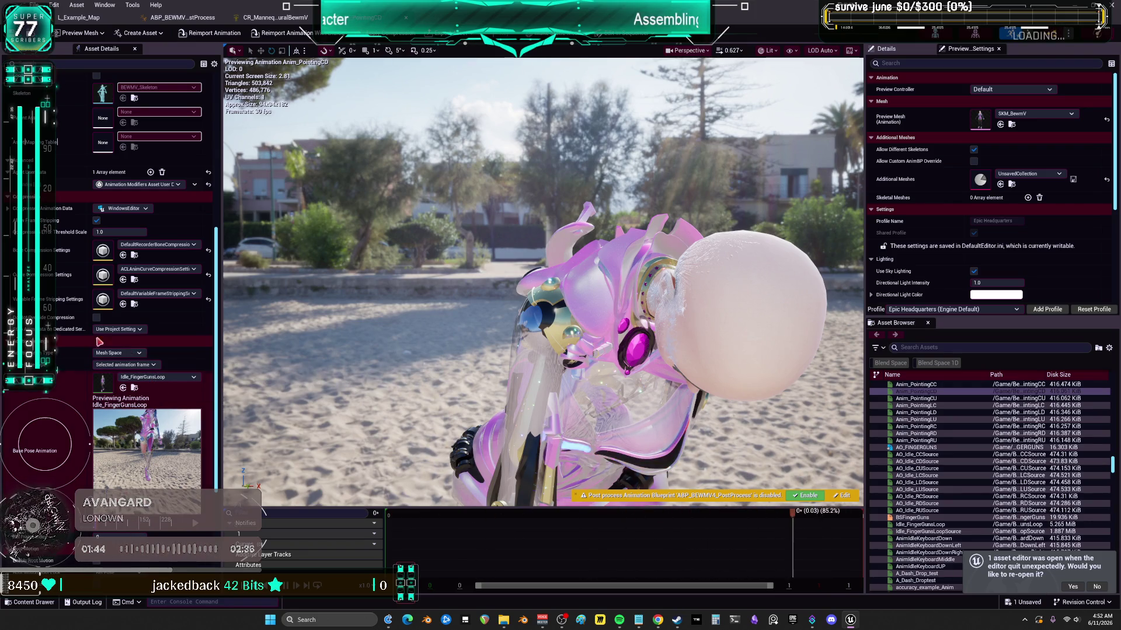
{"action": "scroll", "coordinate": [62, 212], "scroll_direction": "up", "scroll_amount": 5}
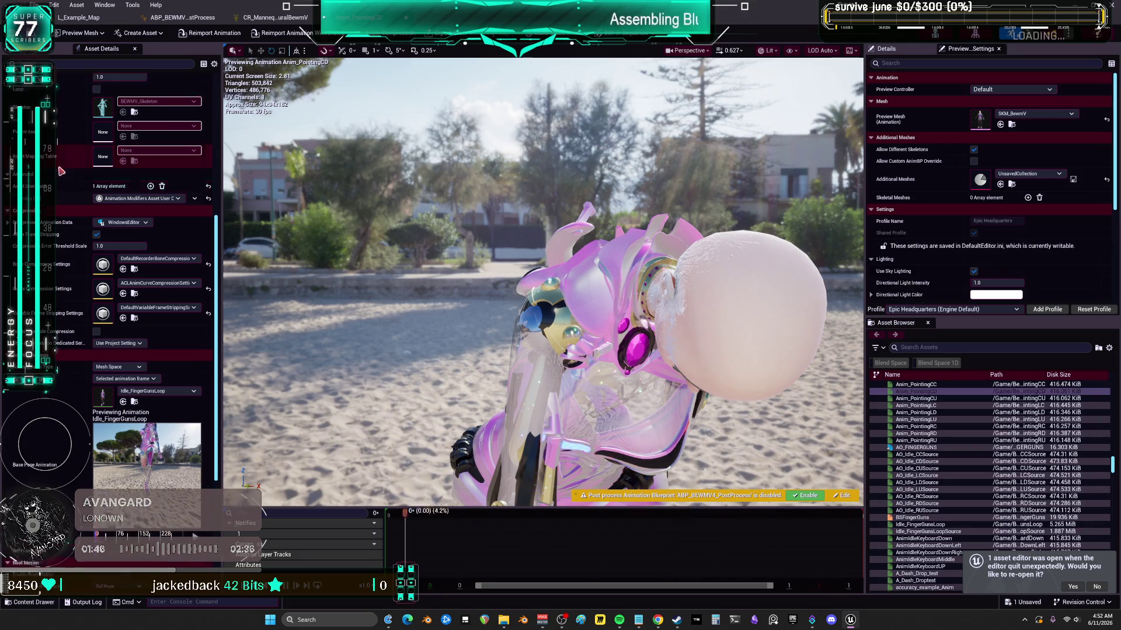
{"action": "scroll", "coordinate": [63, 213], "scroll_direction": "down", "scroll_amount": 2}
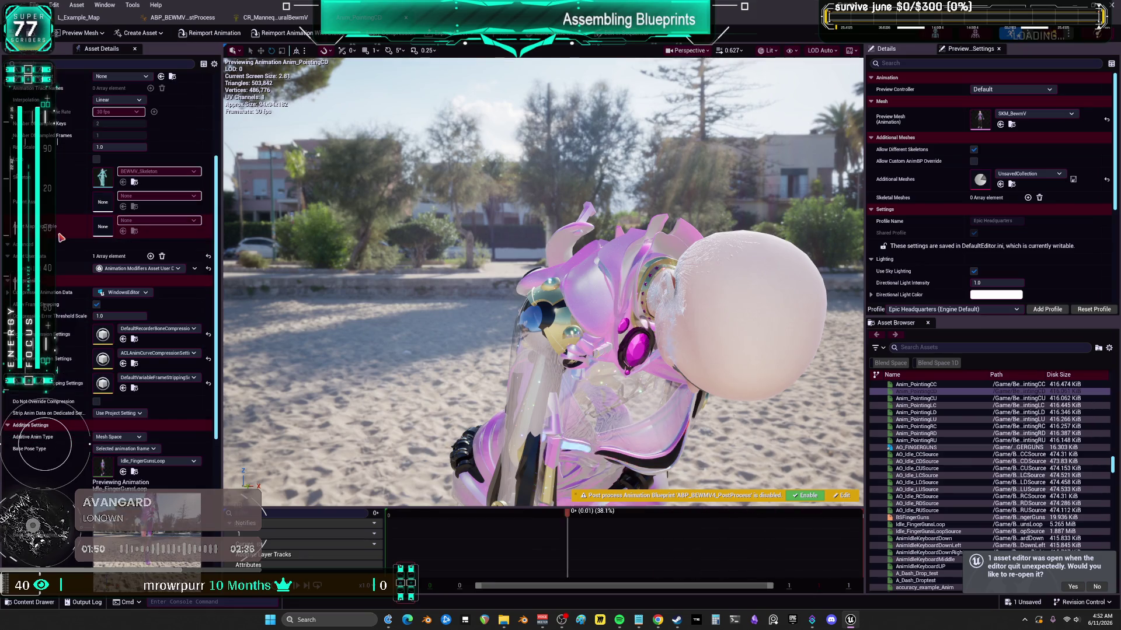
{"action": "scroll", "coordinate": [61, 238], "scroll_direction": "down", "scroll_amount": 4}
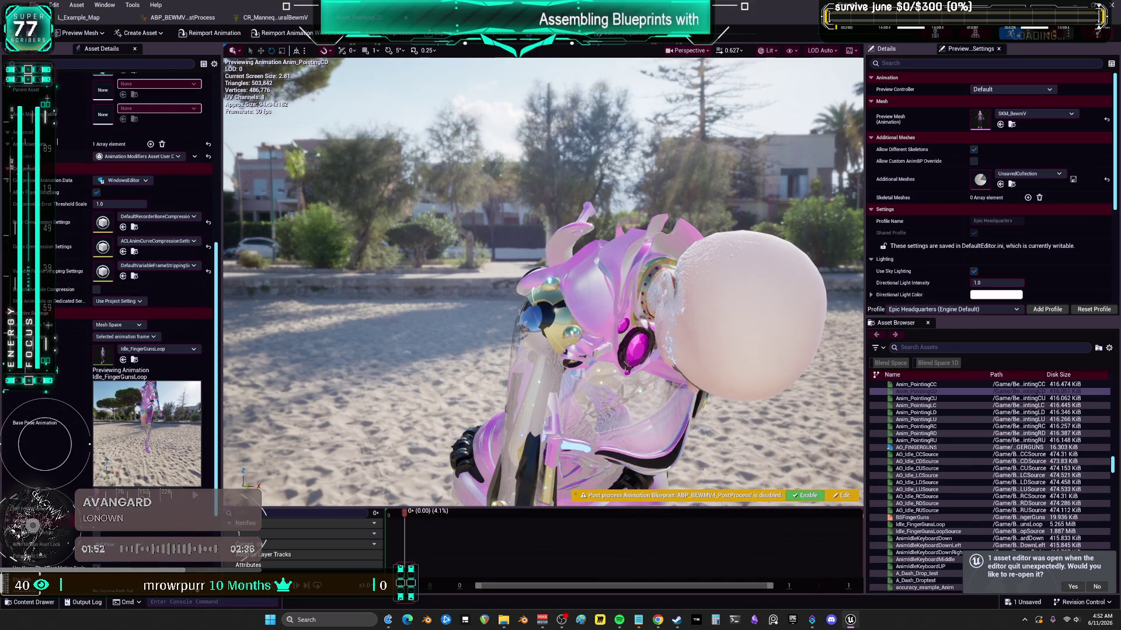
{"action": "left_click", "coordinate": [78, 17]}
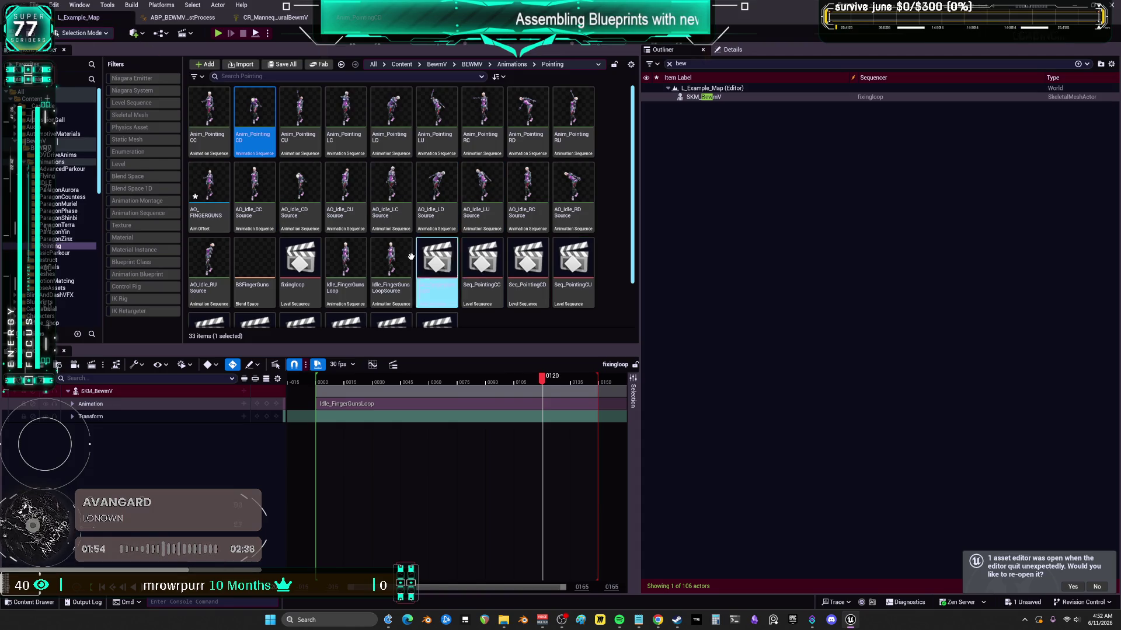
- Open AO_FINGERGUNS, move the green preview aim point, and enable the post-process Animation Blueprint
{"action": "double_click", "coordinate": [208, 190]}
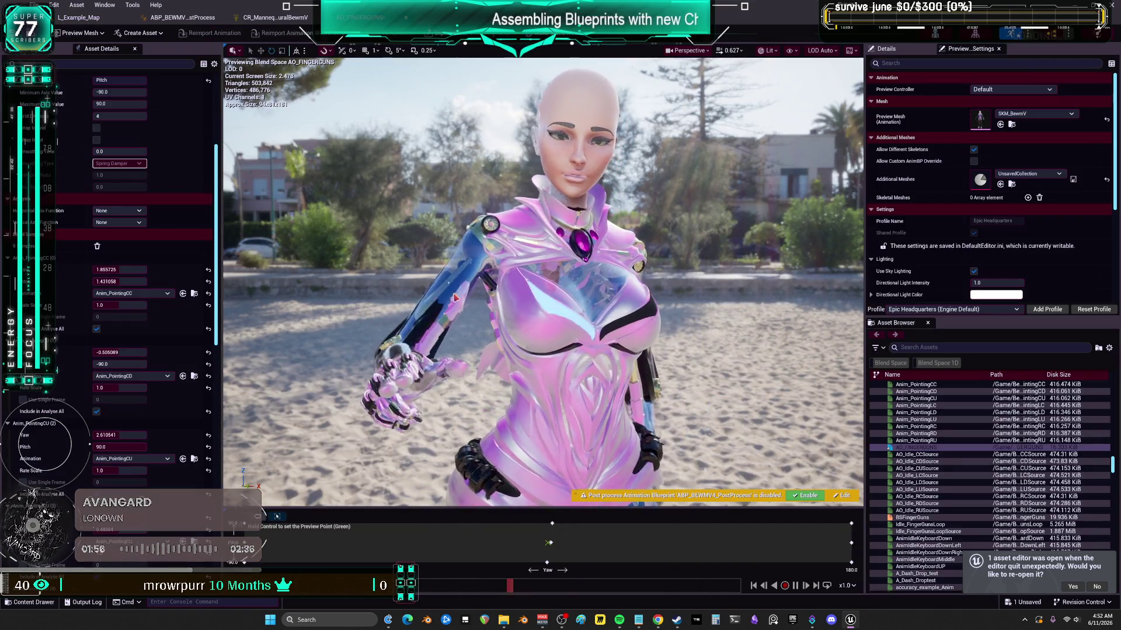
{"action": "key", "text": "ctrl"}
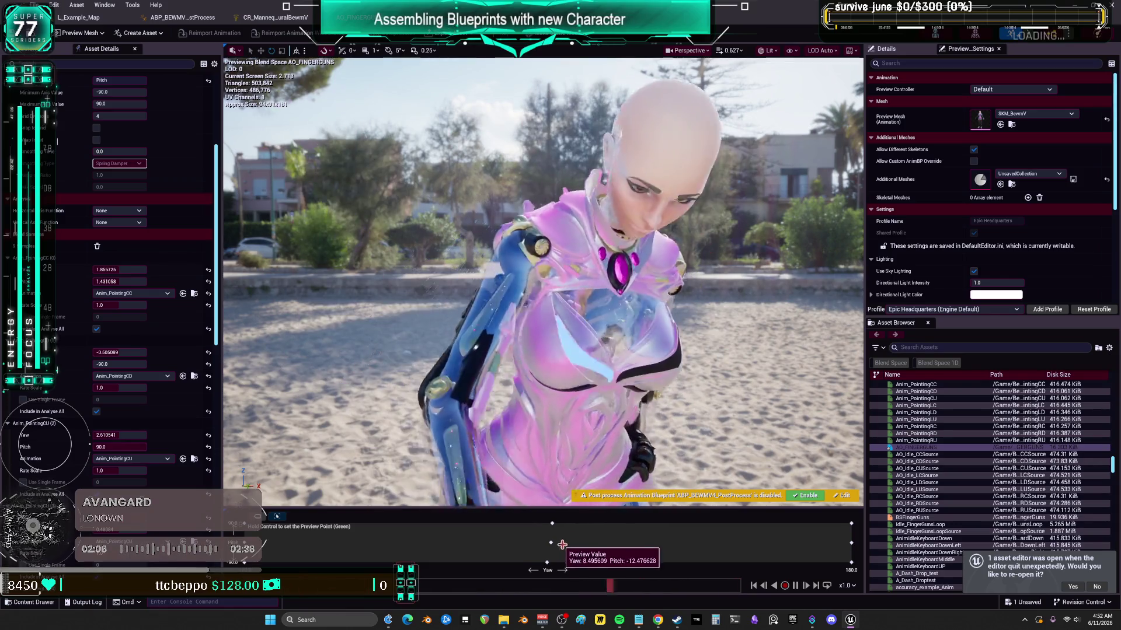
{"action": "left_click", "coordinate": [806, 496]}
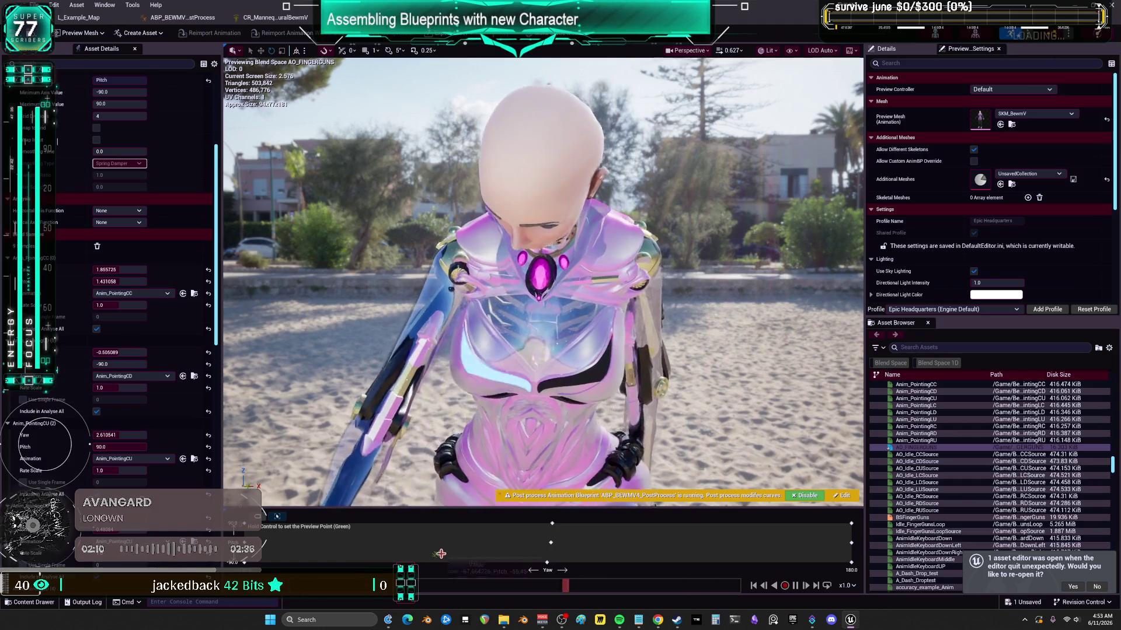
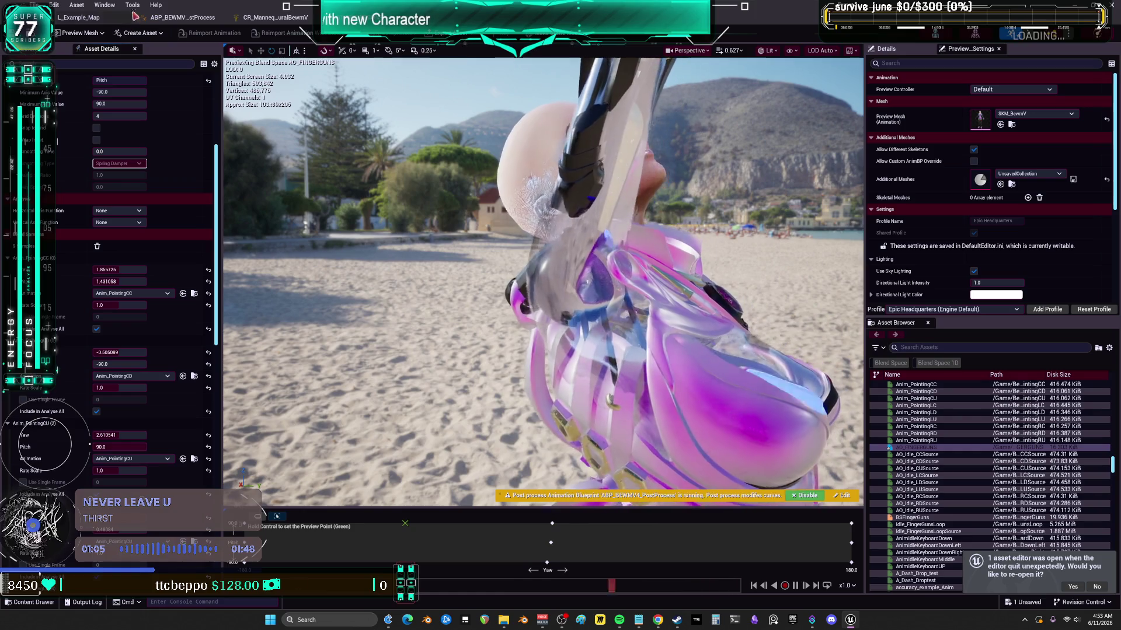
- Back in the level editor, select Anim_Pointing CC through RU and bring up Asset Actions
{"action": "left_click", "coordinate": [79, 18]}
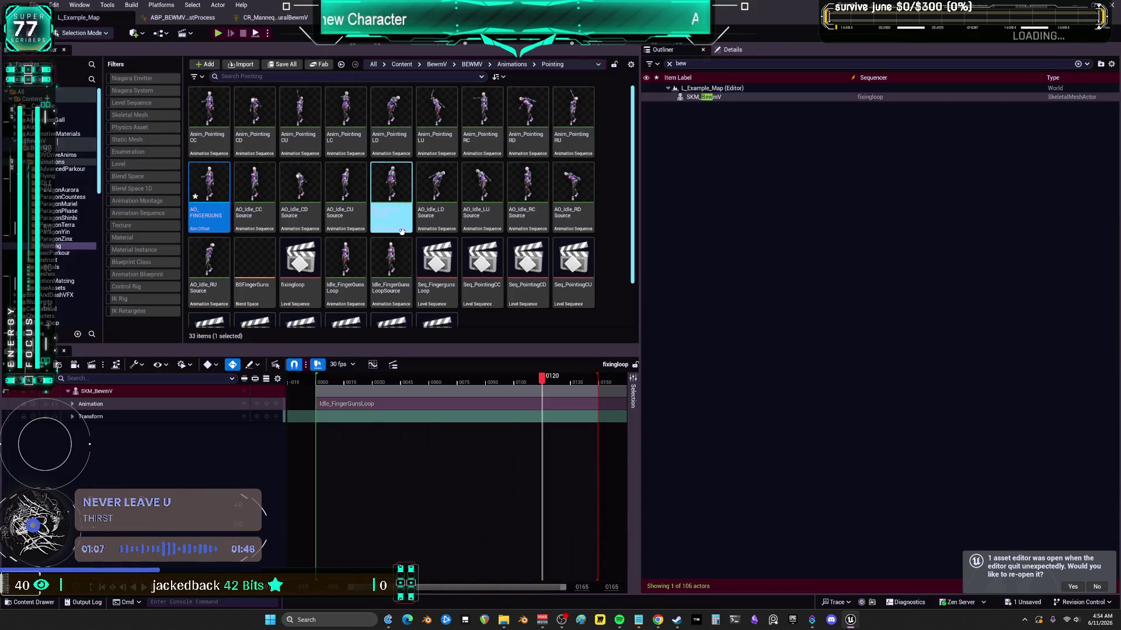
{"action": "left_click", "coordinate": [228, 130]}
{"action": "left_click", "coordinate": [572, 132], "text": "shift"}
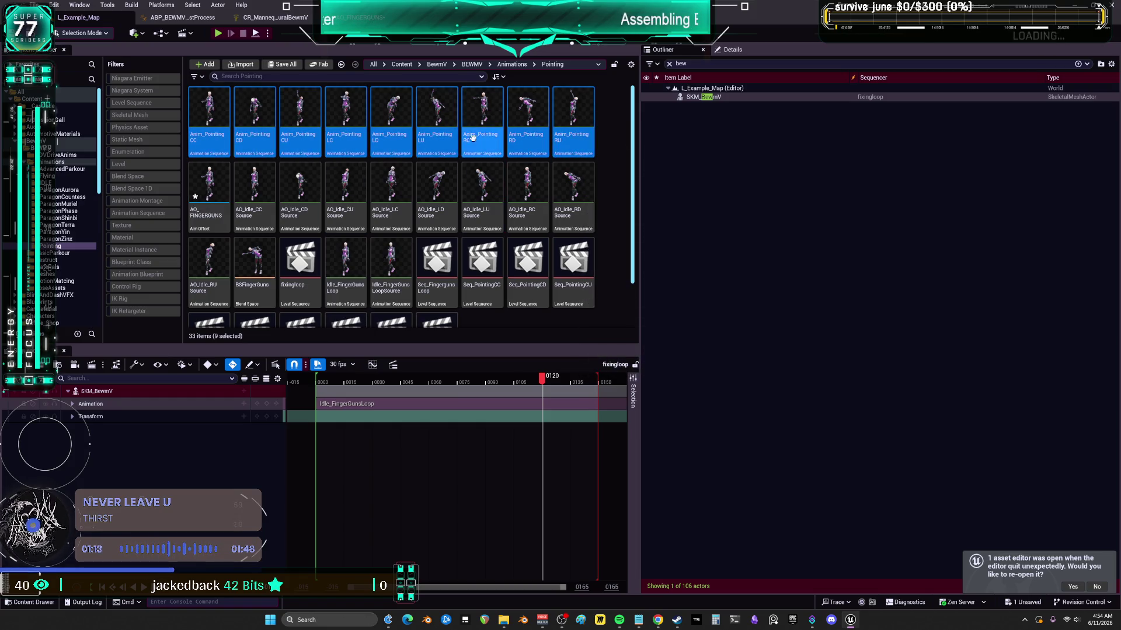
{"action": "right_click", "coordinate": [560, 140]}
{"action": "mouse_move", "coordinate": [681, 319]}
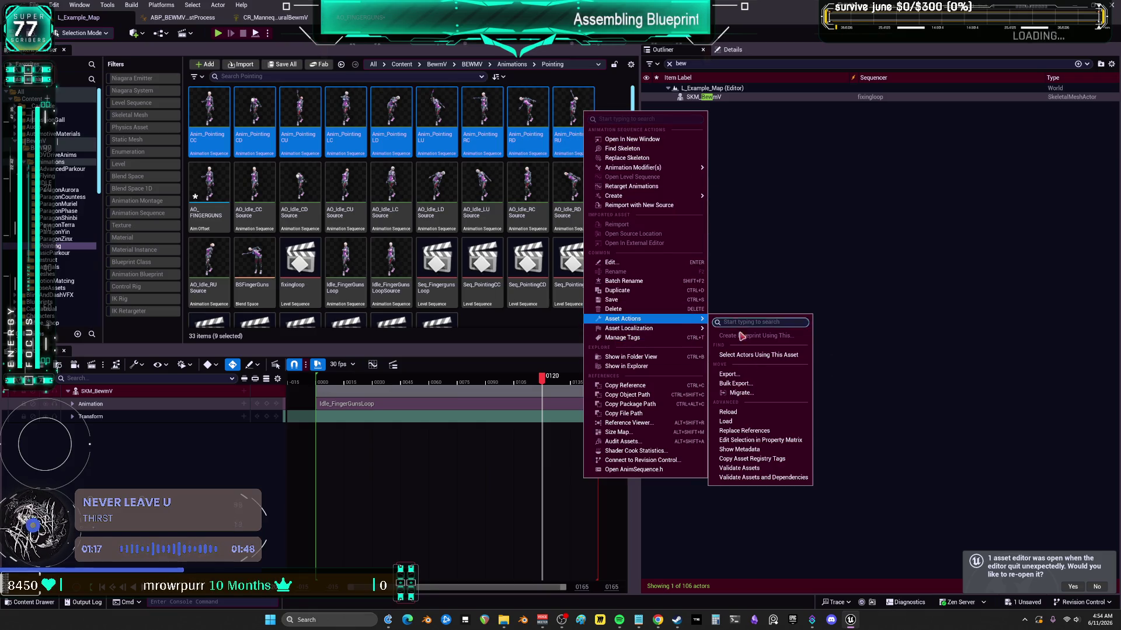
- In the Property Matrix, set Additive Anim Type to No additive for all nine rows, then select BSFingerGuns
{"action": "left_click", "coordinate": [762, 442]}
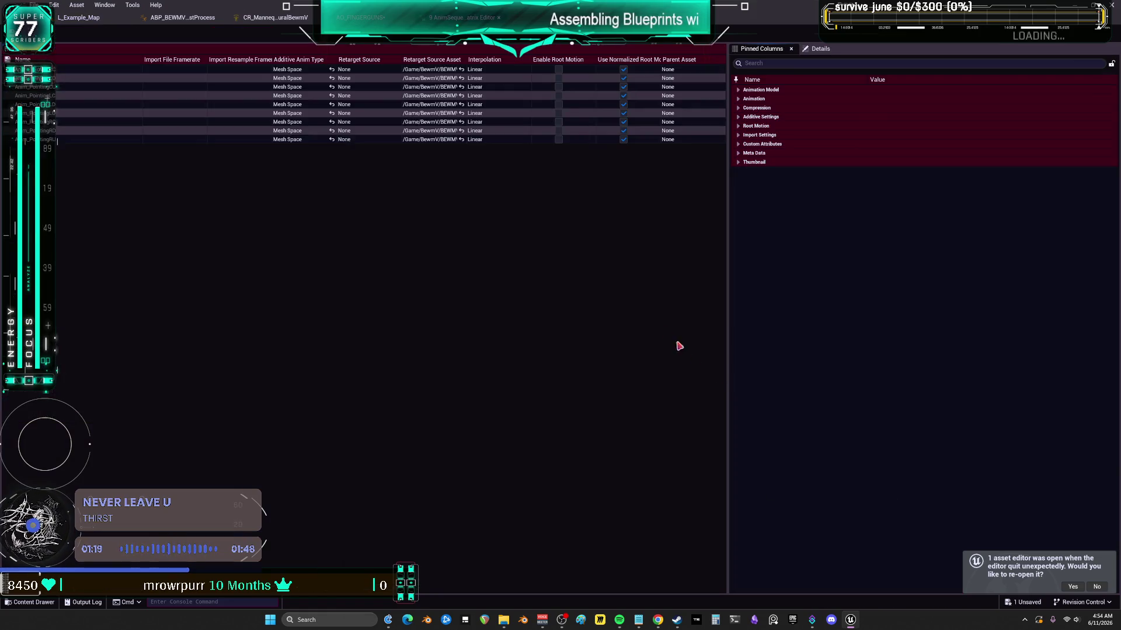
{"action": "left_click", "coordinate": [91, 70]}
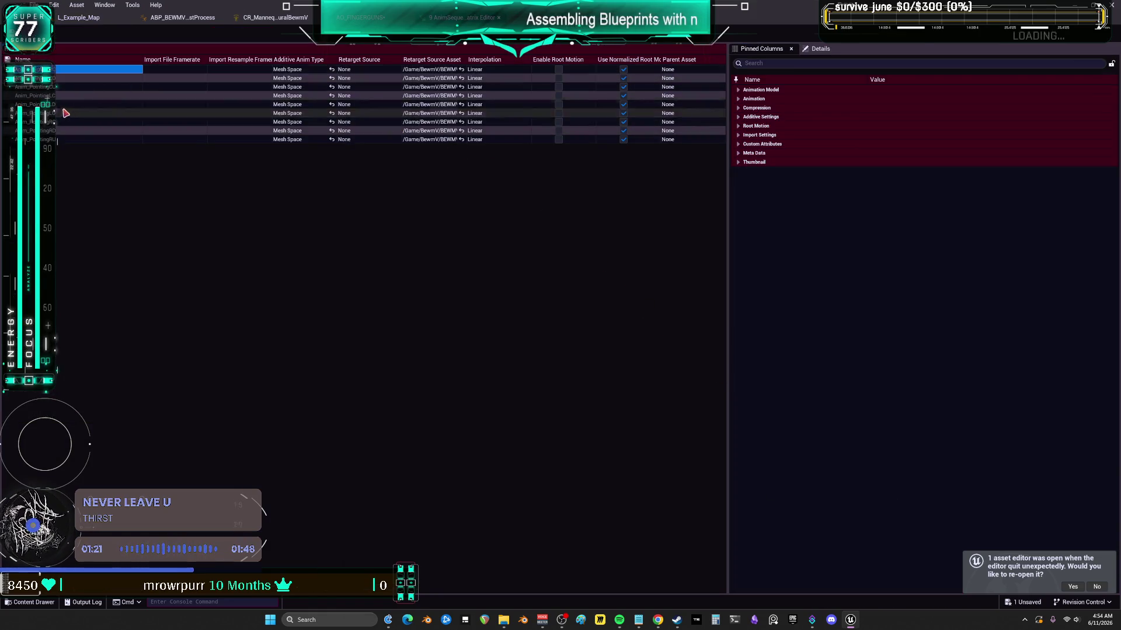
{"action": "left_click", "coordinate": [93, 139], "text": "shift"}
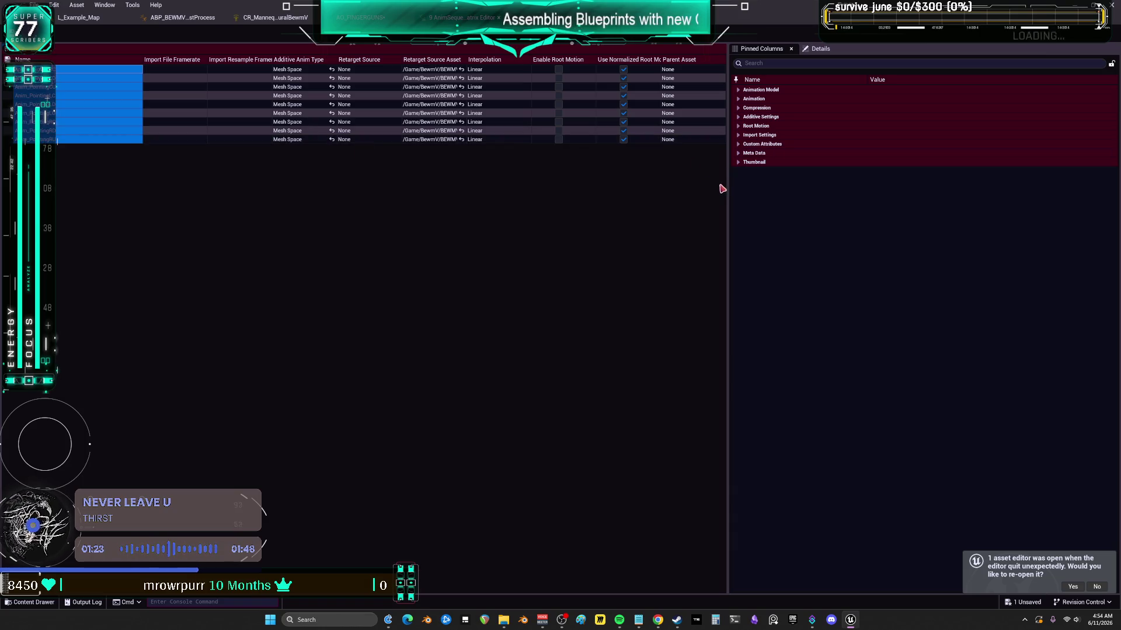
{"action": "left_click_drag", "start_coordinate": [728, 185], "coordinate": [538, 198]}
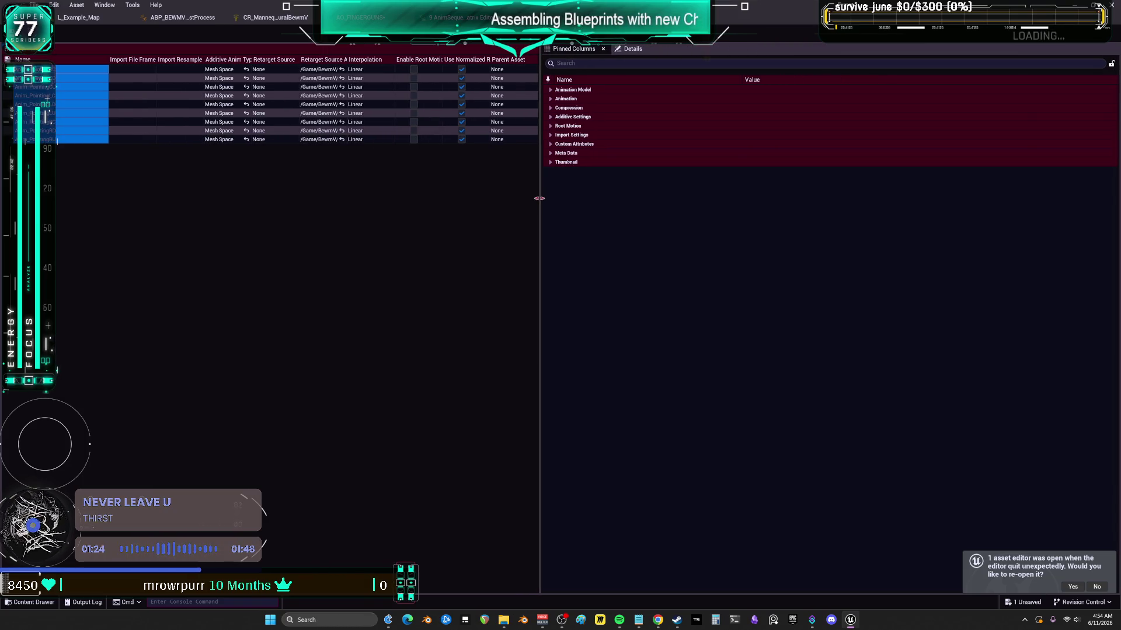
{"action": "left_click", "coordinate": [551, 135]}
{"action": "left_click", "coordinate": [551, 126]}
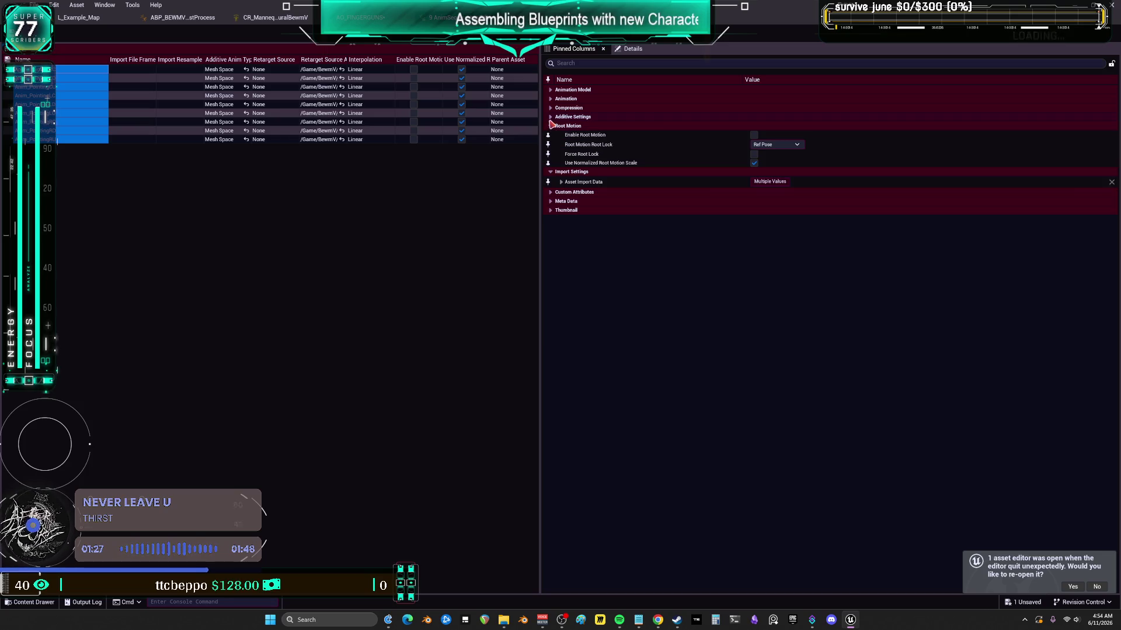
{"action": "left_click", "coordinate": [797, 127]}
{"action": "left_click", "coordinate": [791, 135]}
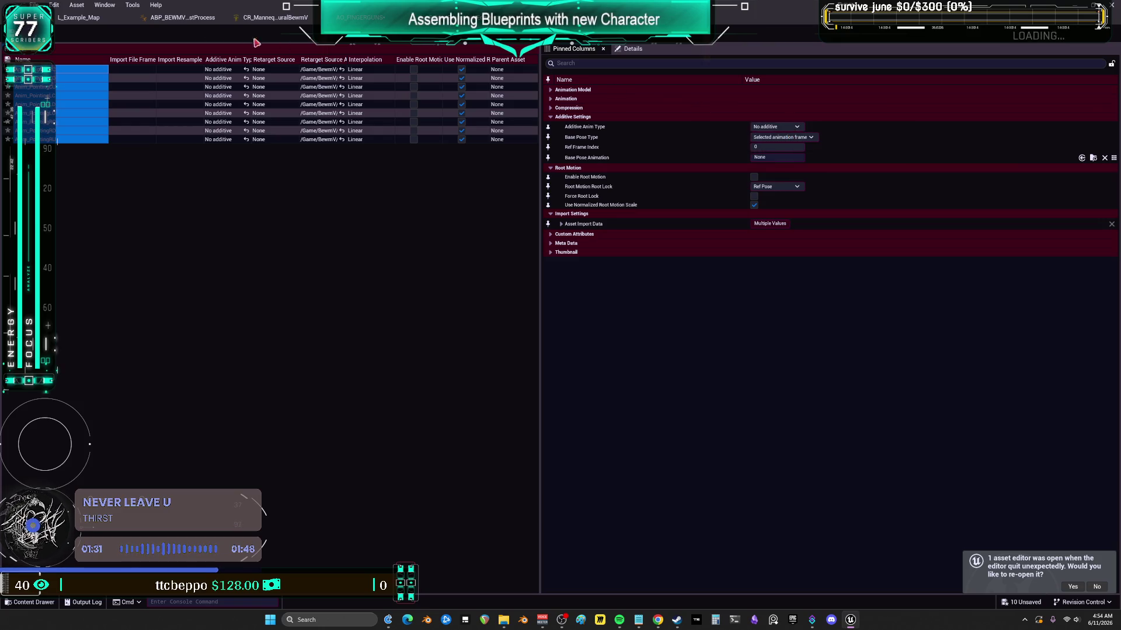
{"action": "left_click", "coordinate": [72, 21]}
{"action": "left_click", "coordinate": [241, 210]}
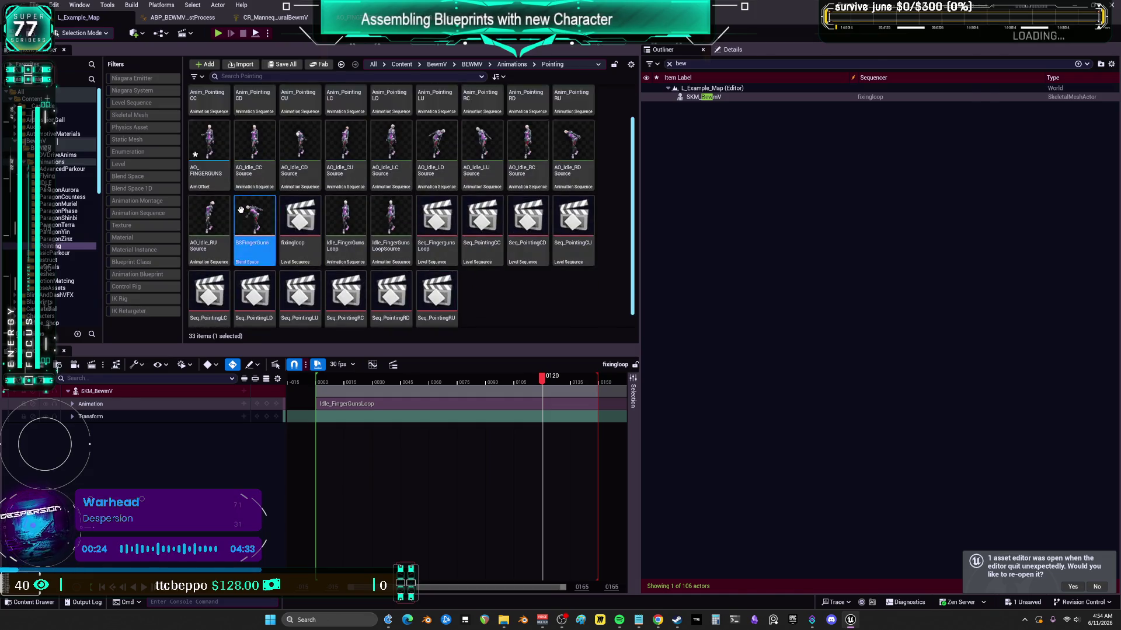
- Open BSFingerGuns, frame the character in close-up, then edit ABP_BEWMV4_PostProcess from the warning bar
{"action": "double_click", "coordinate": [241, 210]}
{"action": "left_click_drag", "start_coordinate": [612, 286], "coordinate": [612, 286]}
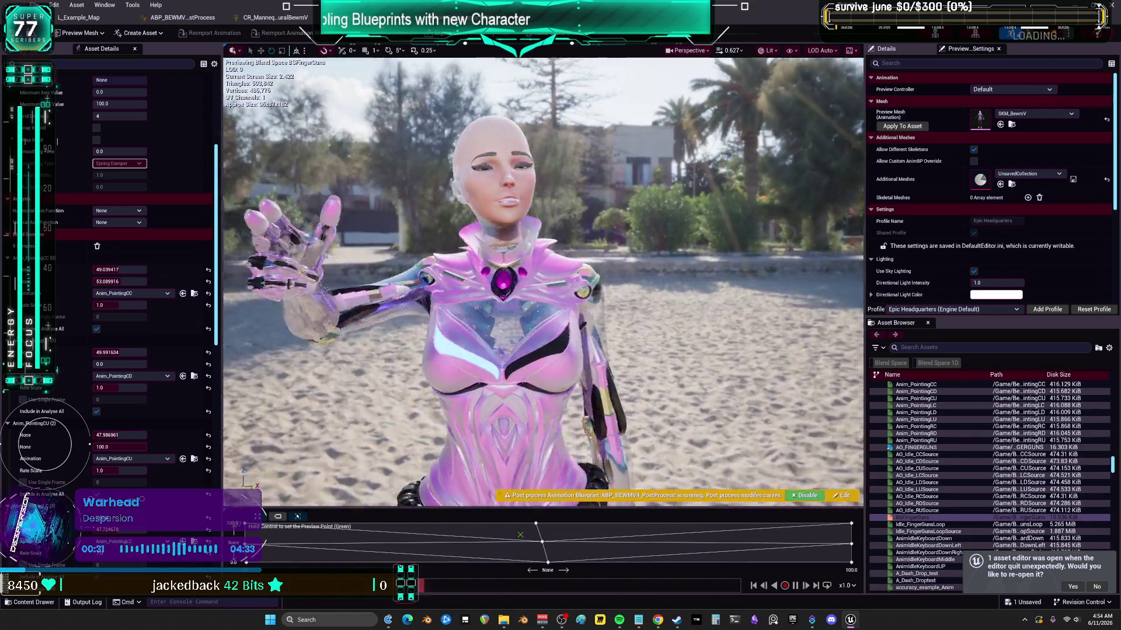
{"action": "left_click_drag", "start_coordinate": [612, 286], "coordinate": [612, 286]}
{"action": "left_click_drag", "start_coordinate": [555, 439], "coordinate": [555, 439]}
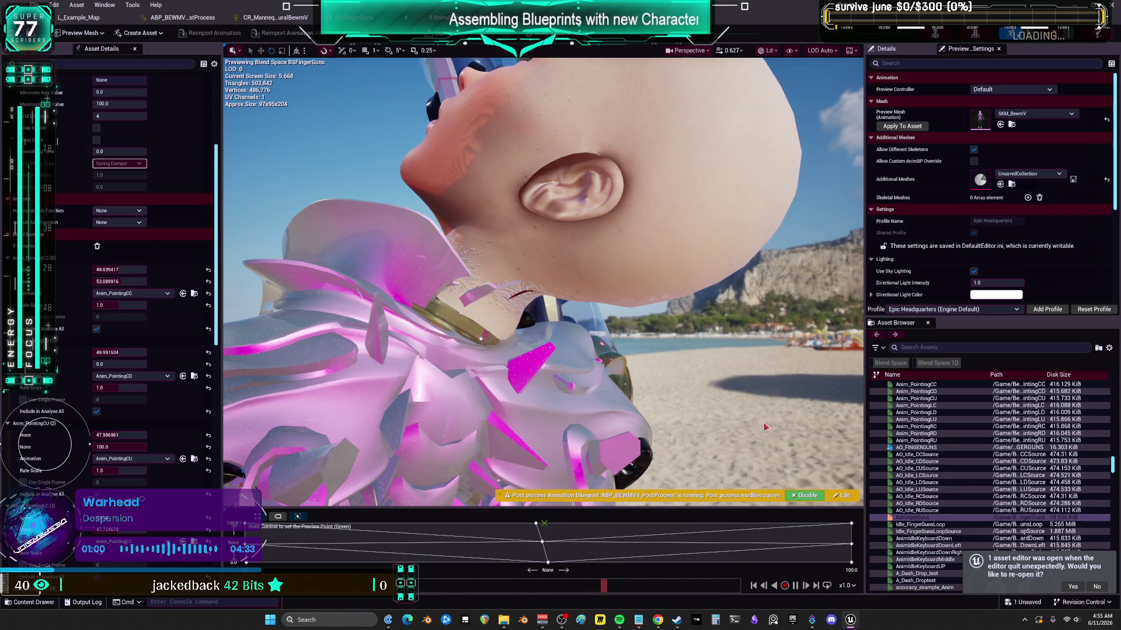
{"action": "left_click", "coordinate": [837, 500]}
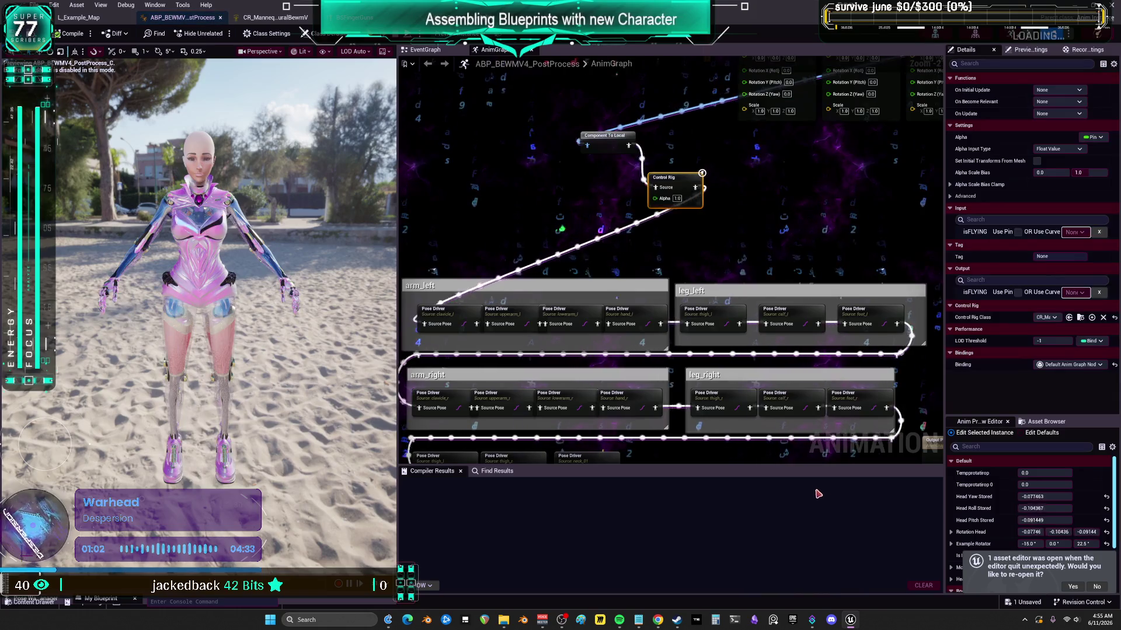
- Inspect the neck_01 Pose Driver's settings and pan to see the whole node network
{"action": "left_click_drag", "start_coordinate": [728, 204], "coordinate": [711, 146]}
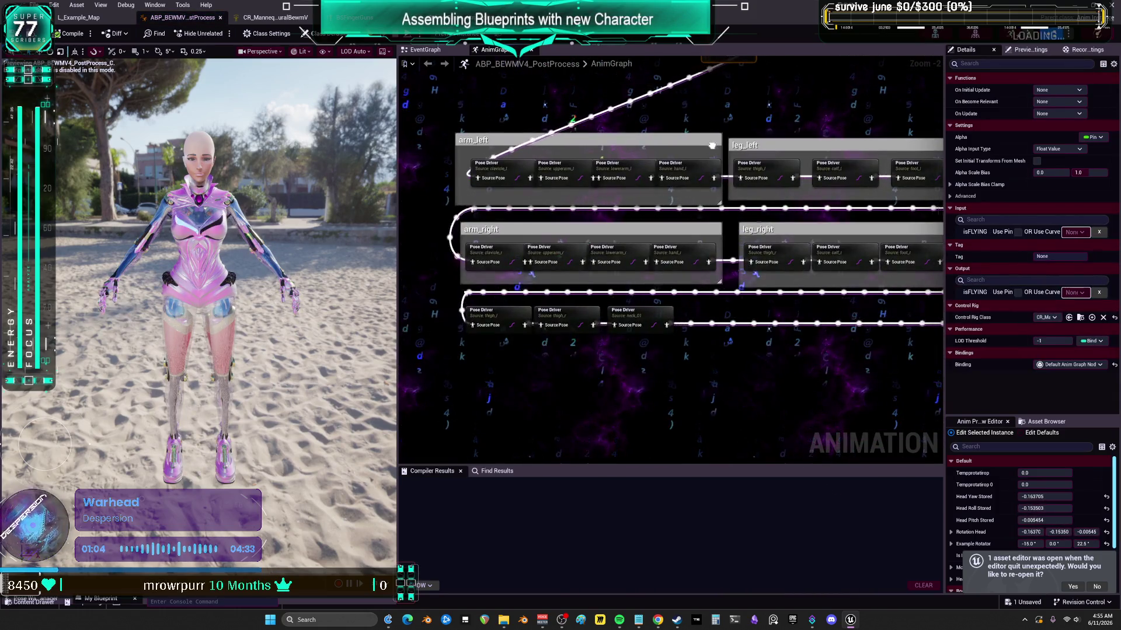
{"action": "left_click", "coordinate": [636, 328]}
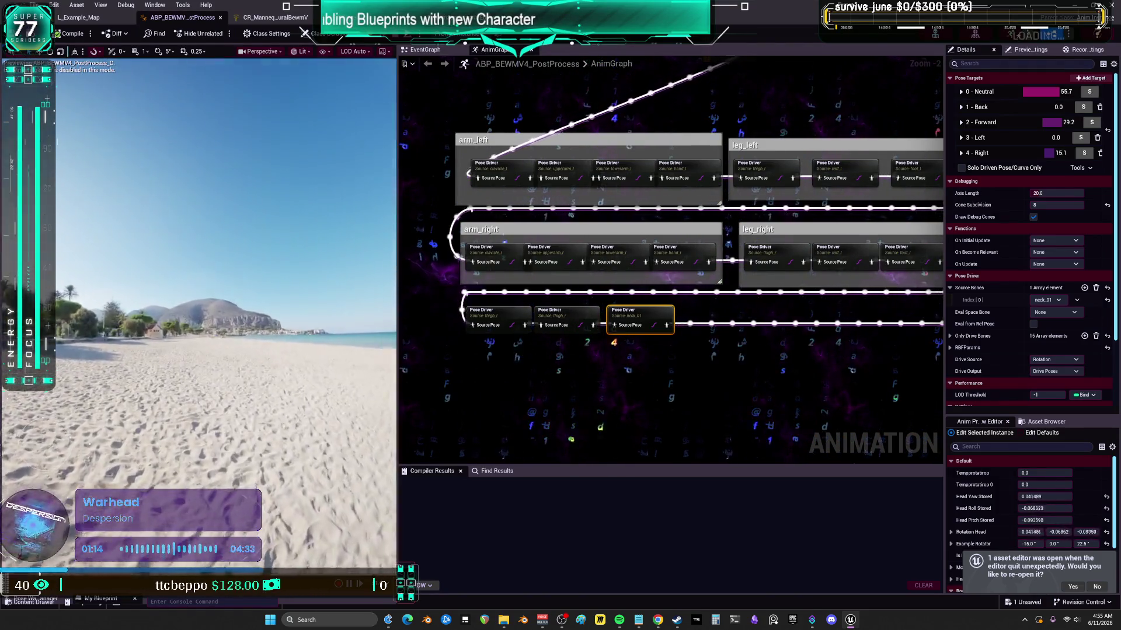
{"action": "left_click_drag", "start_coordinate": [701, 316], "coordinate": [641, 296]}
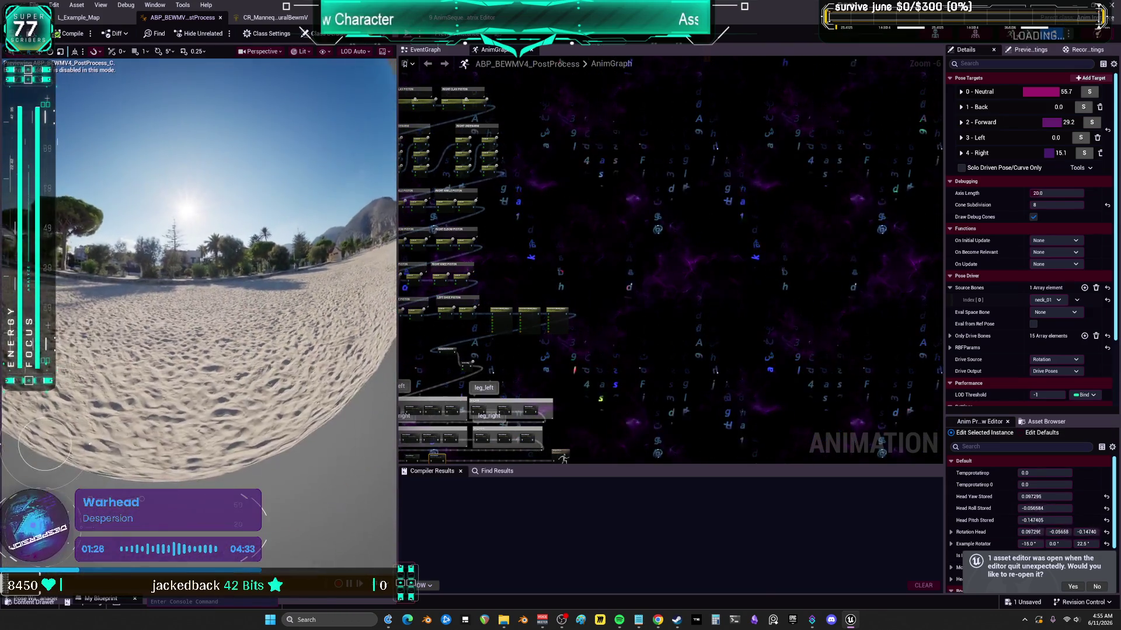
{"action": "left_click_drag", "start_coordinate": [541, 213], "coordinate": [656, 233]}
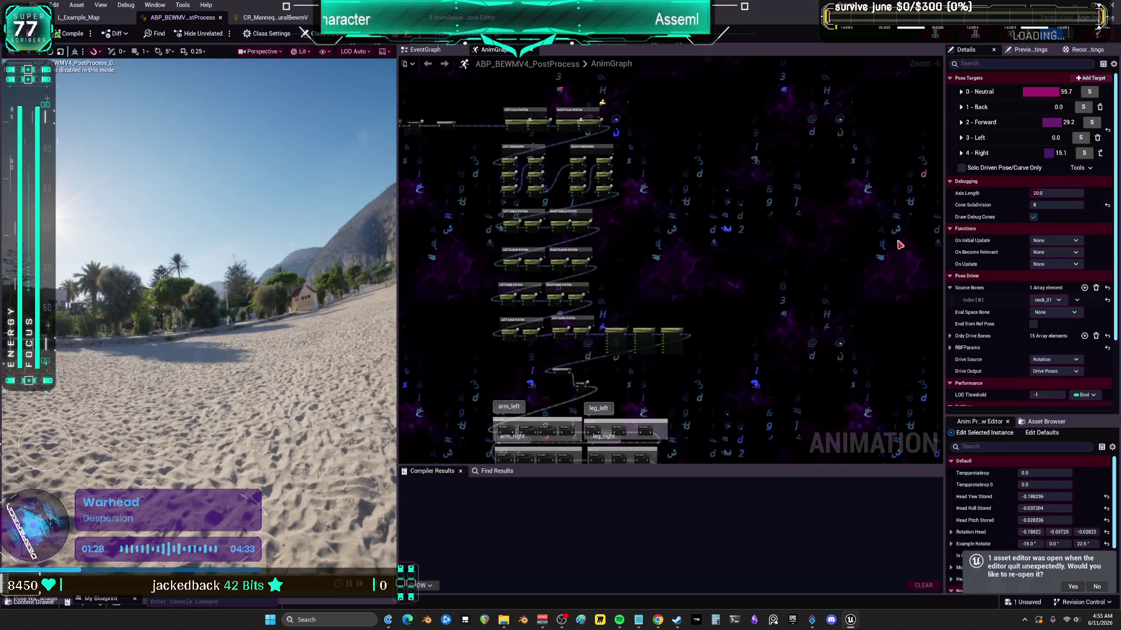
- View the preview character in the orthographic Right view, then return to Perspective
{"action": "left_click", "coordinate": [253, 52]}
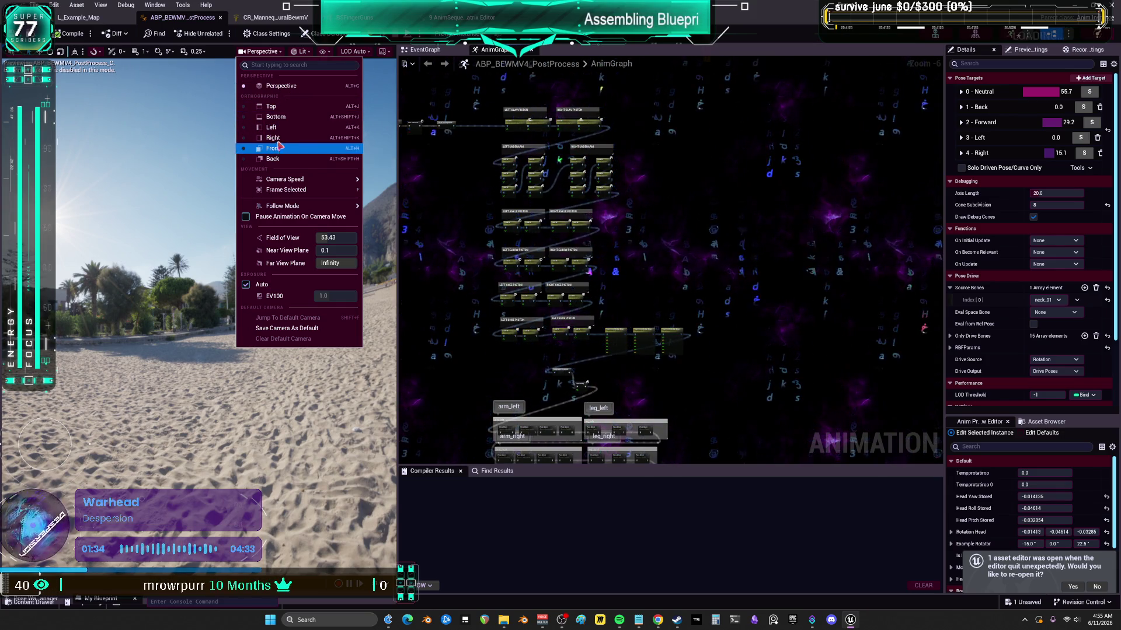
{"action": "left_click", "coordinate": [278, 139]}
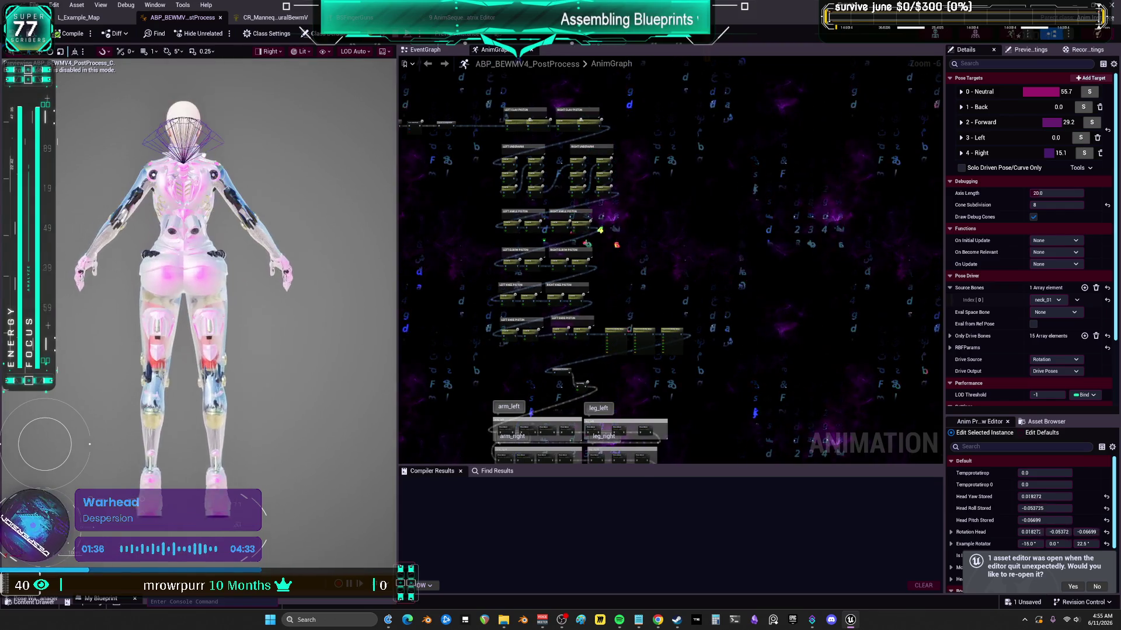
{"action": "scroll", "coordinate": [261, 268], "scroll_direction": "up", "scroll_amount": 5}
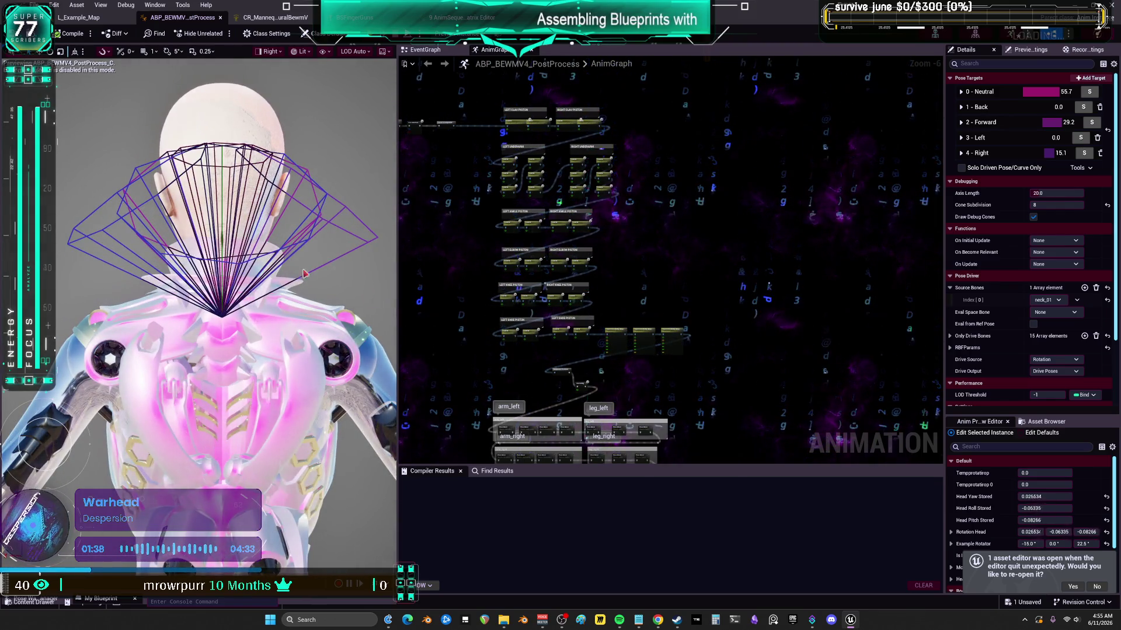
{"action": "left_click", "coordinate": [268, 53]}
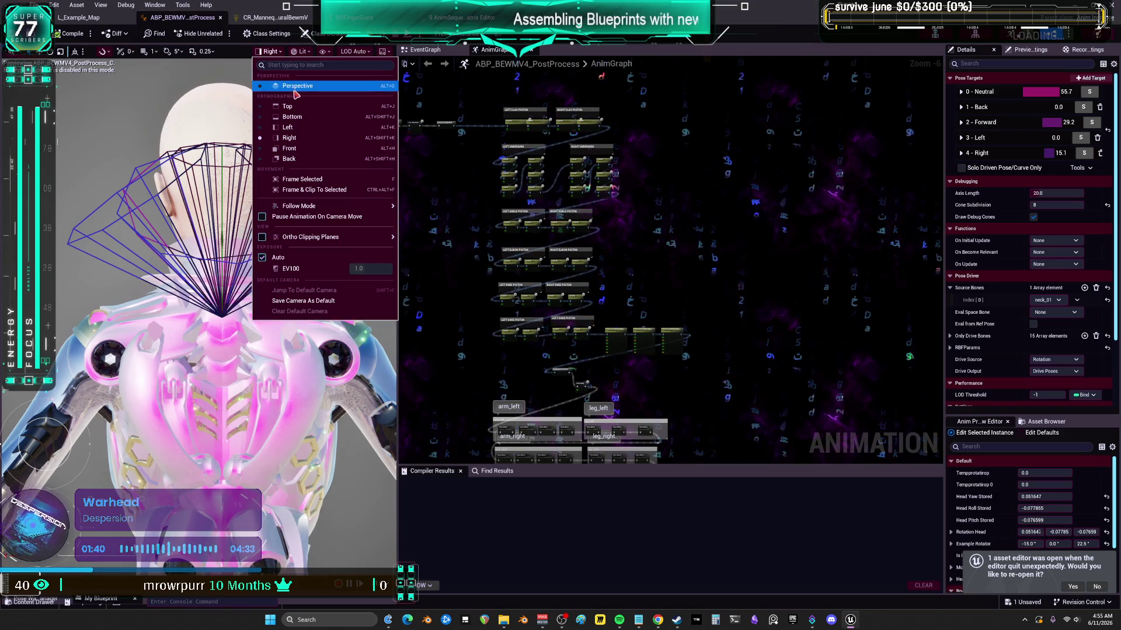
{"action": "left_click", "coordinate": [275, 71]}
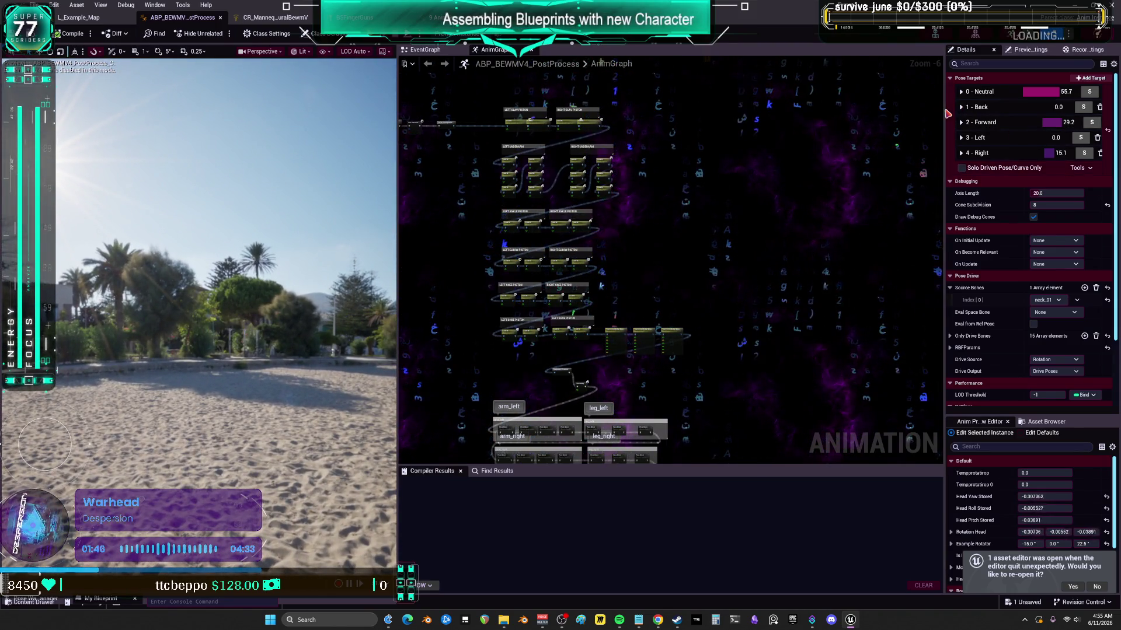
- Save all unsaved changes with File > Save All and close the editor with Alt+F4
{"action": "left_click", "coordinate": [37, 5]}
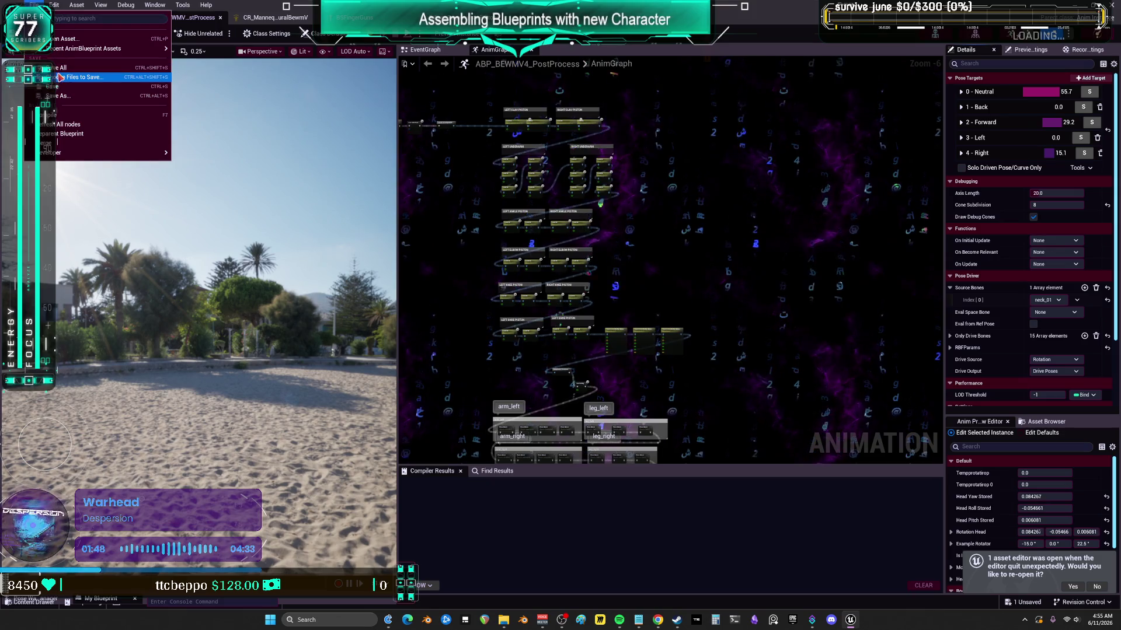
{"action": "left_click", "coordinate": [62, 68]}
{"action": "scroll", "coordinate": [602, 458], "scroll_direction": "up", "scroll_amount": 4}
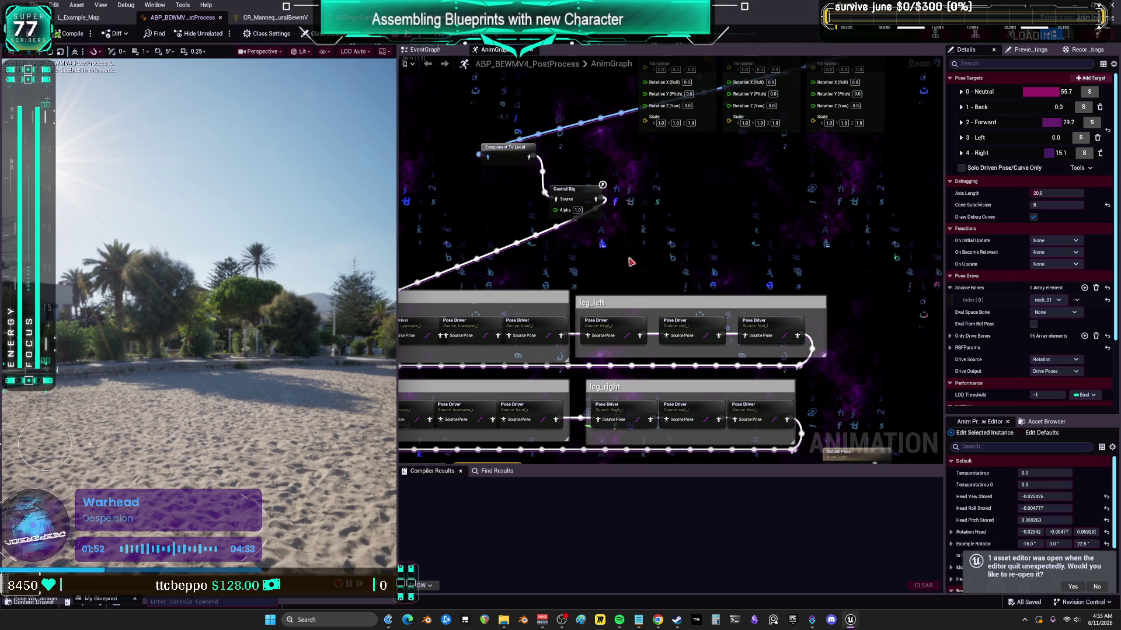
{"action": "key", "text": "alt+F4"}
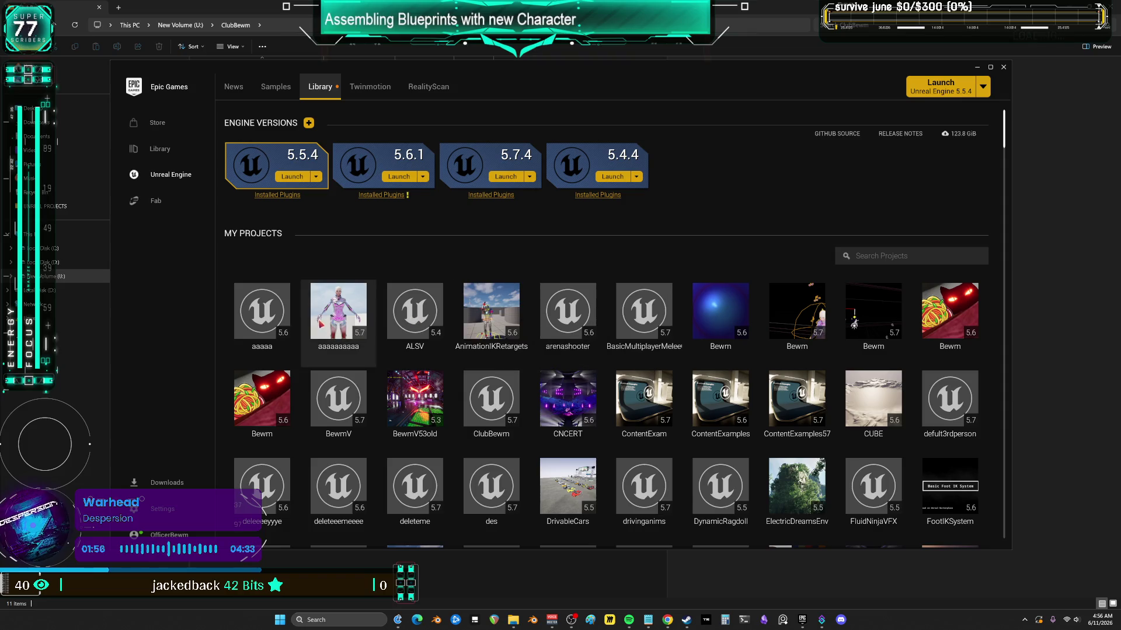
- Launch the aaaaaaaaaa project from My Projects in the Launcher library
{"action": "double_click", "coordinate": [336, 319]}
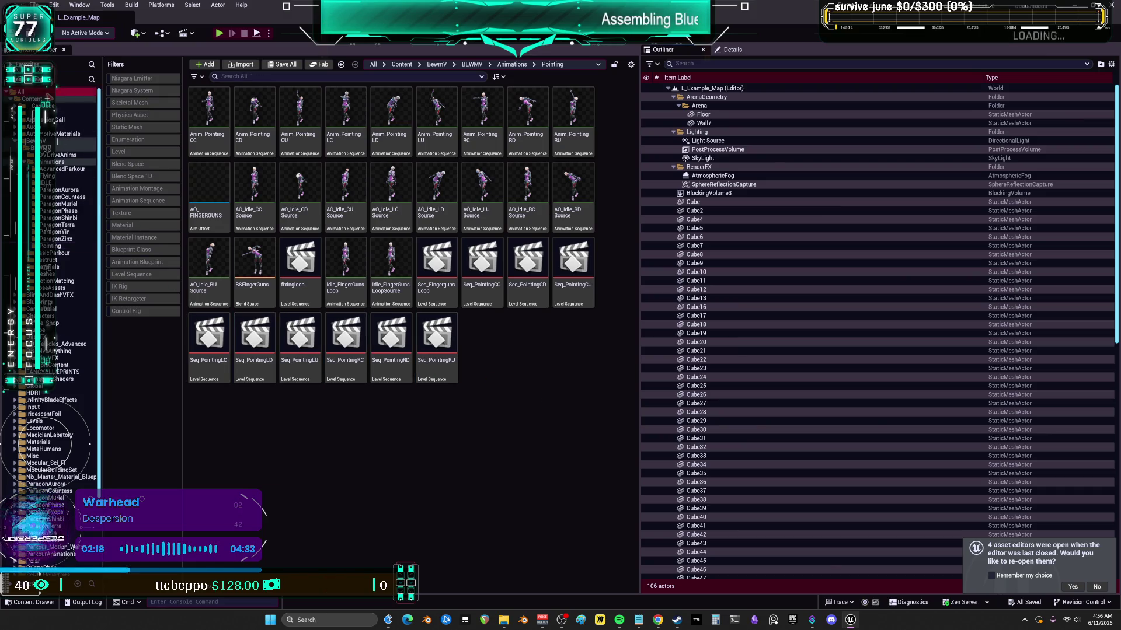
- Search the Content root for 'postp' and open the ABP_BEWMV4_PostProcess blueprint
{"action": "left_click", "coordinate": [49, 98]}
{"action": "left_click", "coordinate": [249, 75]}
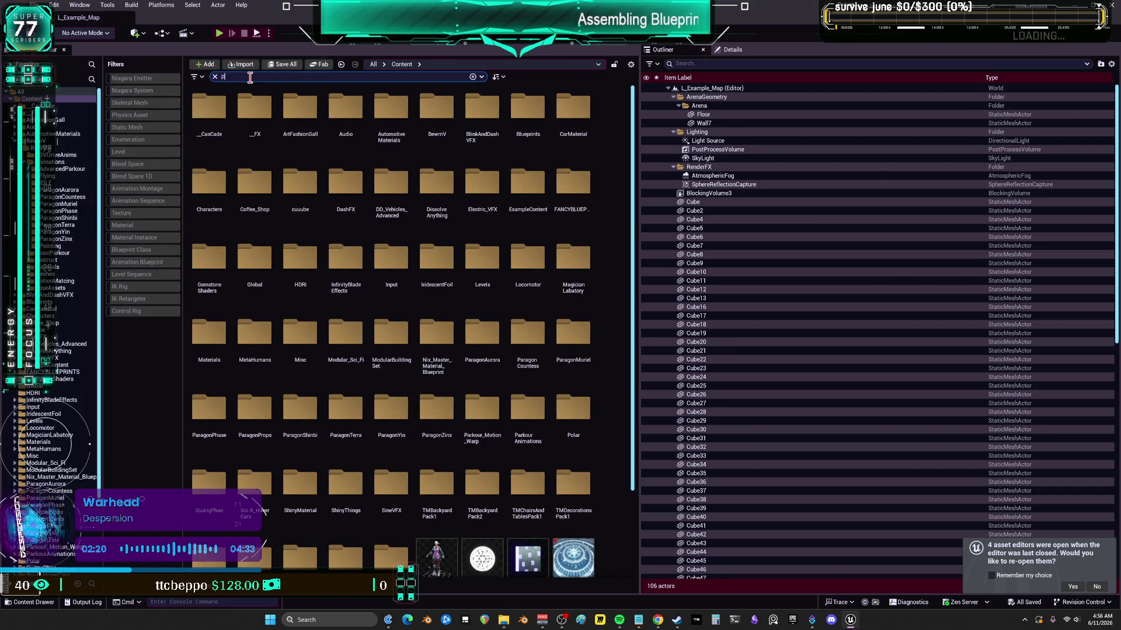
{"action": "type", "text": "p"}
{"action": "left_click", "coordinate": [221, 175]}
{"action": "left_click", "coordinate": [218, 151]}
{"action": "double_click", "coordinate": [222, 149]}
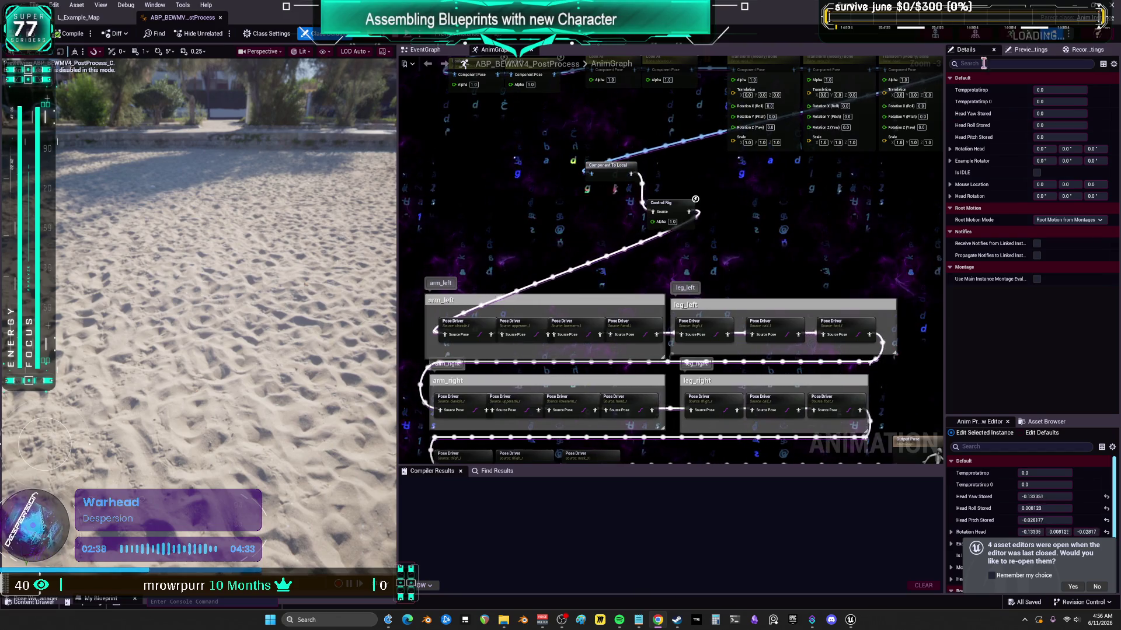
- Widen the property panels, debug the Preview Instance, and orbit the camera onto the character
{"action": "left_click", "coordinate": [1020, 52]}
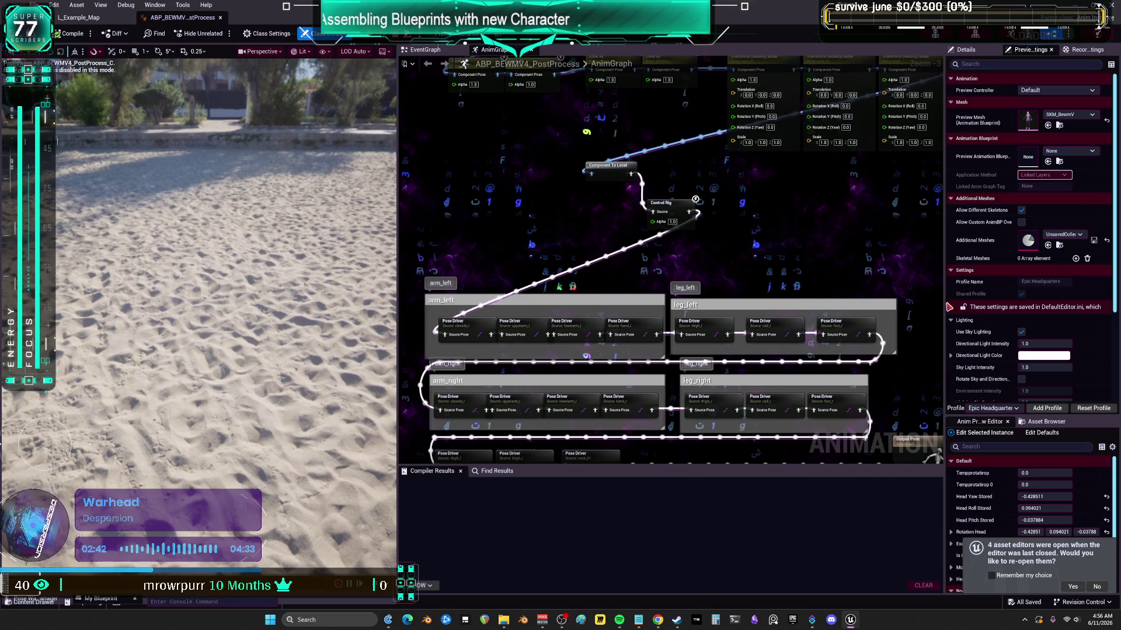
{"action": "left_click_drag", "start_coordinate": [944, 300], "coordinate": [868, 278]}
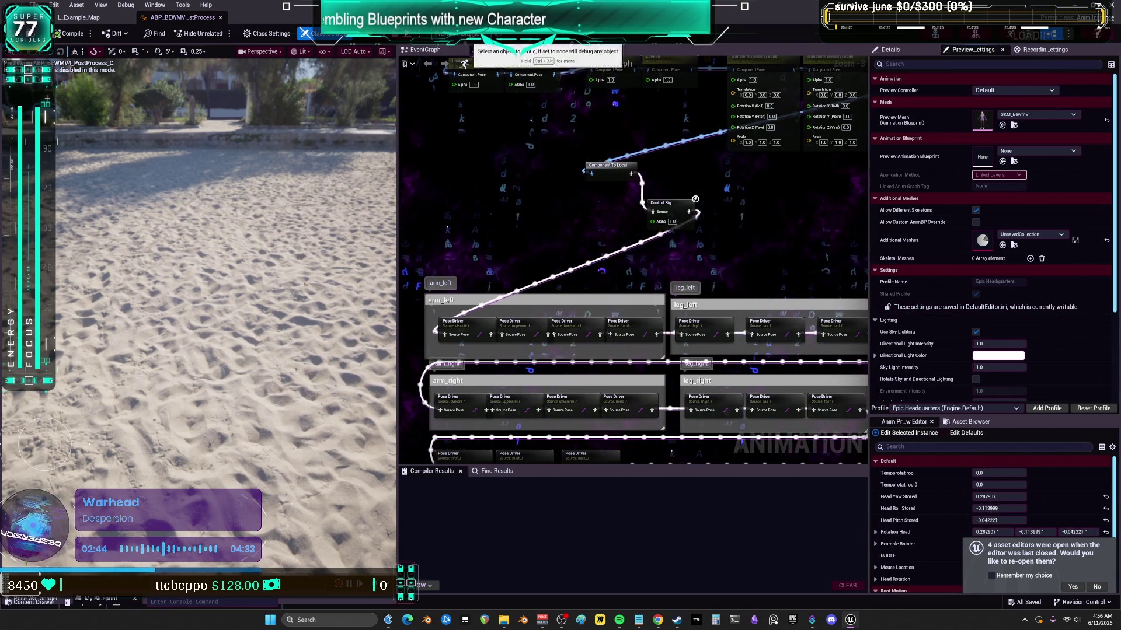
{"action": "left_click", "coordinate": [471, 53]}
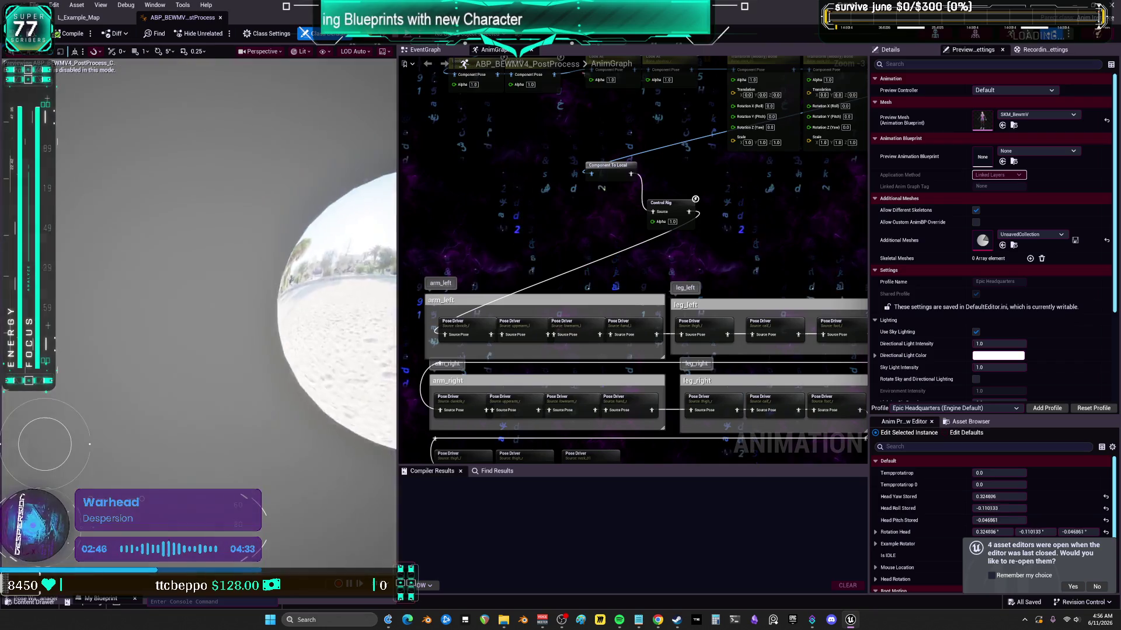
{"action": "left_click_drag", "start_coordinate": [267, 225], "coordinate": [267, 225]}
{"action": "mouse_move", "coordinate": [323, 275]}
{"action": "left_mouse_down"}
{"action": "mouse_move", "coordinate": [309, 275]}
{"action": "mouse_move", "coordinate": [338, 275]}
{"action": "mouse_move", "coordinate": [316, 275]}
{"action": "mouse_move", "coordinate": [333, 275]}
{"action": "mouse_move", "coordinate": [315, 286]}
{"action": "mouse_move", "coordinate": [326, 275]}
{"action": "mouse_move", "coordinate": [327, 304]}
{"action": "mouse_move", "coordinate": [319, 275]}
{"action": "mouse_move", "coordinate": [330, 274]}
{"action": "mouse_move", "coordinate": [315, 275]}
{"action": "mouse_move", "coordinate": [345, 275]}
{"action": "mouse_move", "coordinate": [321, 275]}
{"action": "mouse_move", "coordinate": [340, 272]}
{"action": "mouse_move", "coordinate": [335, 256]}
{"action": "left_mouse_up"}
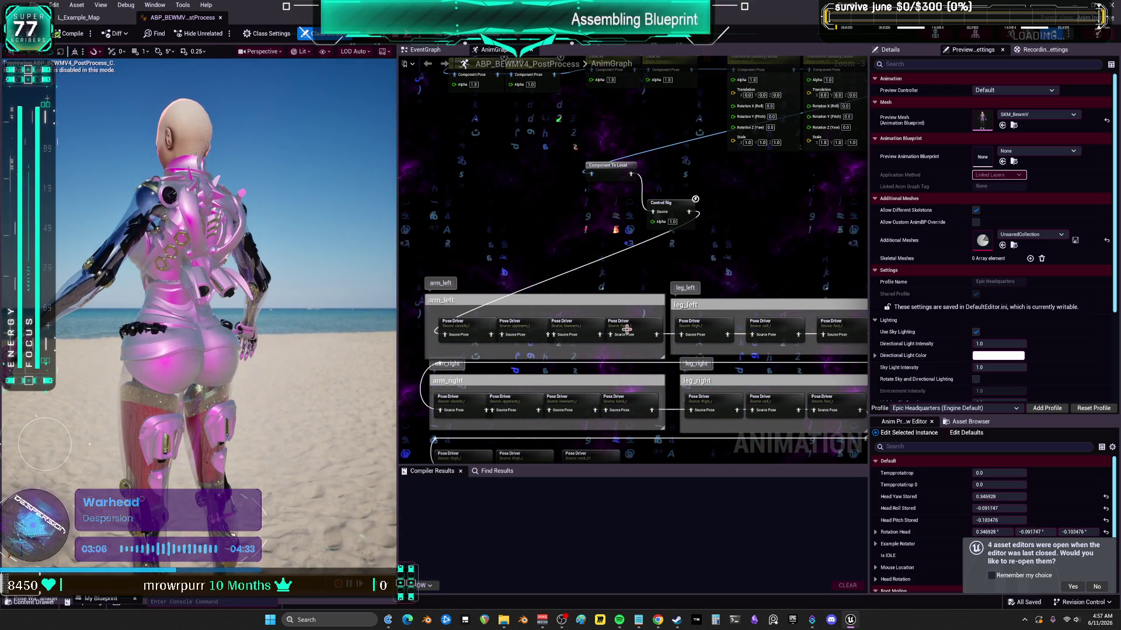
{"action": "scroll", "coordinate": [612, 330], "scroll_direction": "up", "scroll_amount": 4}
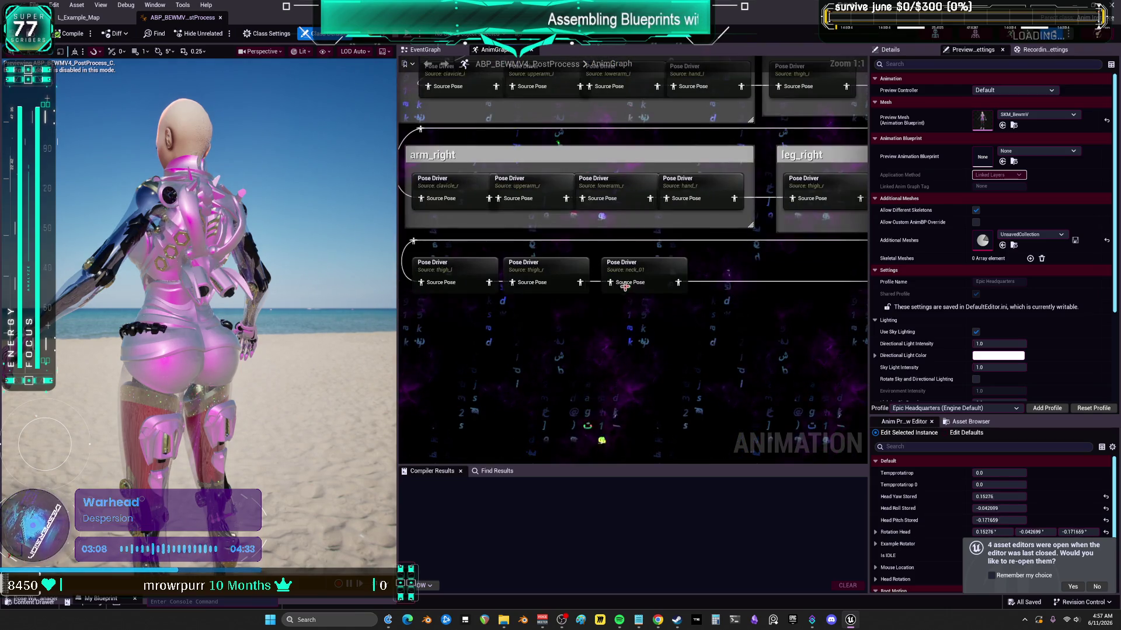
- Change neck_01 Pose Driver's Back target rotation override from -35 to -20 and compile
{"action": "left_click", "coordinate": [630, 274]}
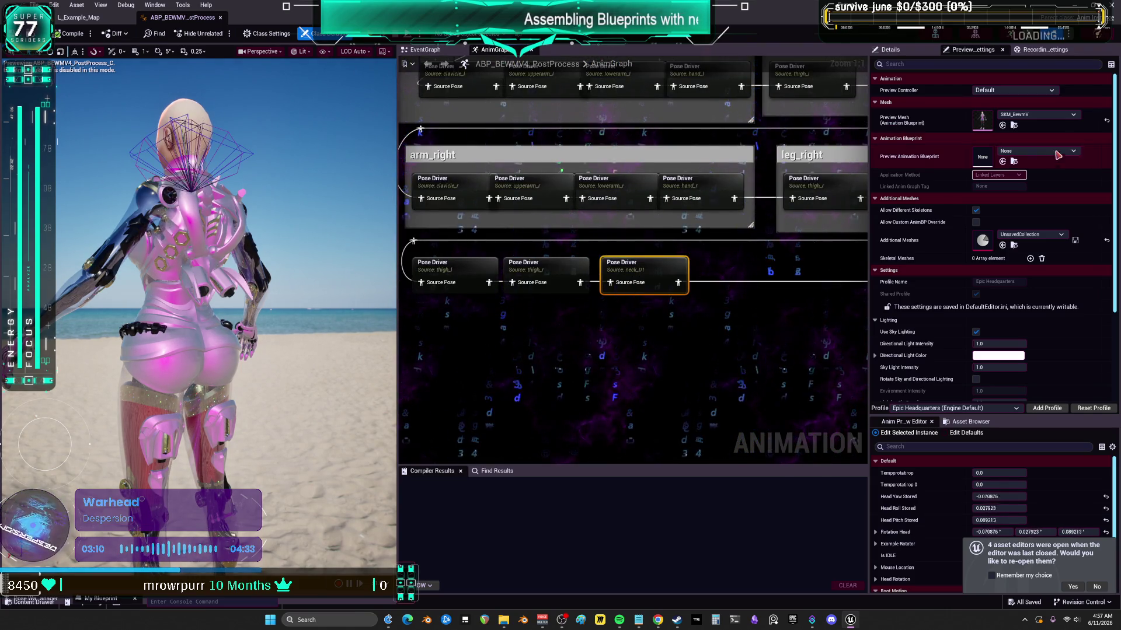
{"action": "left_click", "coordinate": [890, 49]}
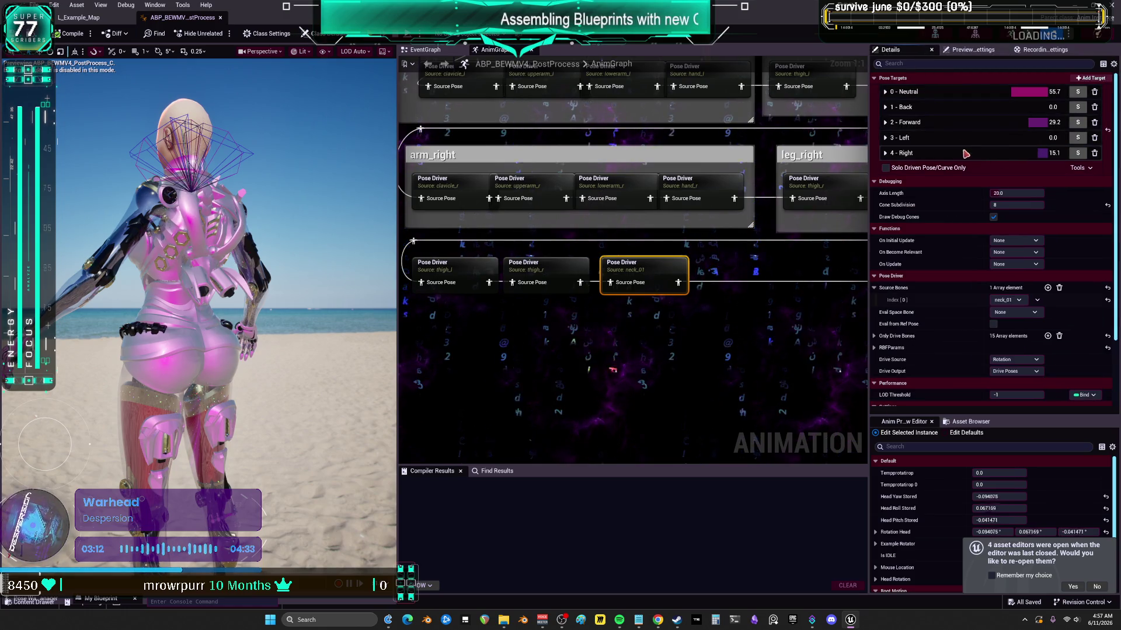
{"action": "left_click", "coordinate": [885, 107]}
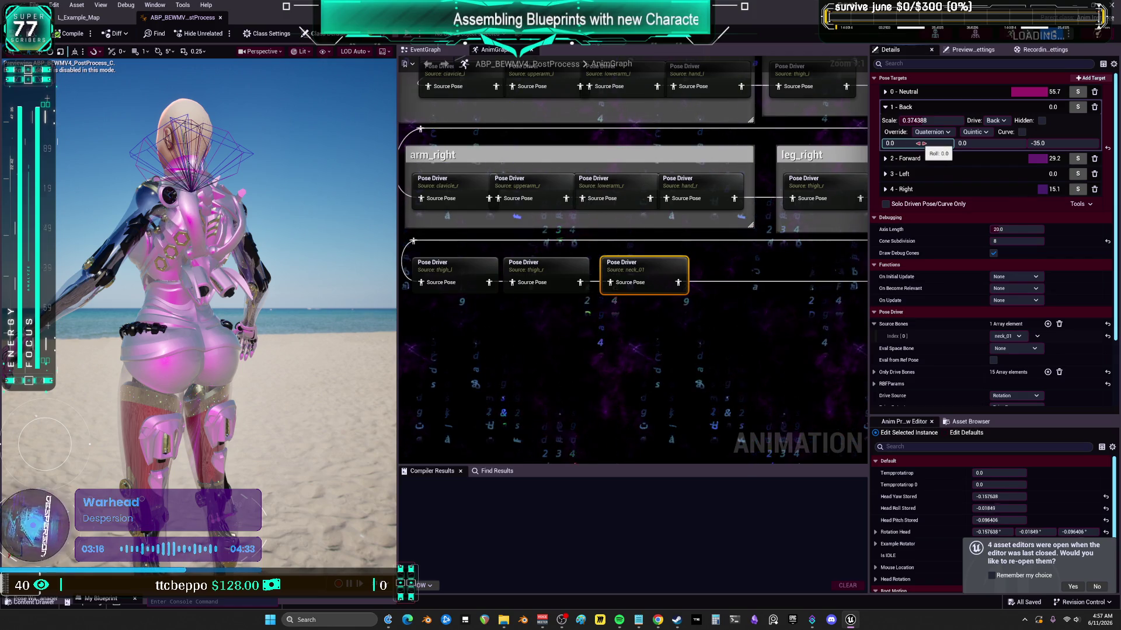
{"action": "left_click_drag", "start_coordinate": [1067, 148], "coordinate": [1090, 148]}
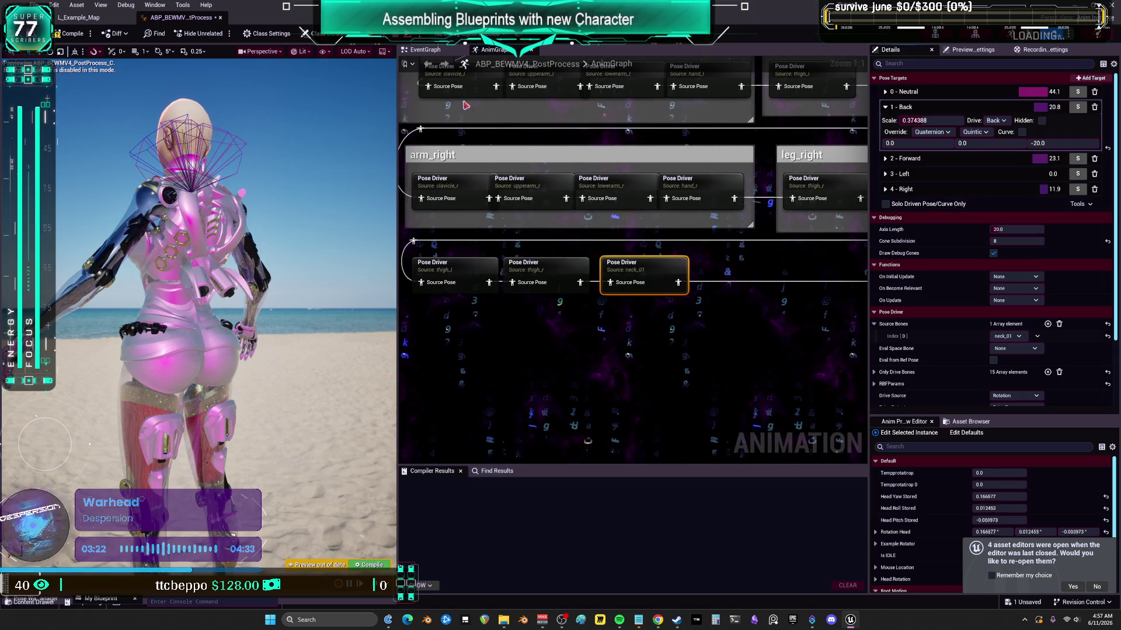
{"action": "left_click", "coordinate": [71, 33]}
{"action": "left_click", "coordinate": [83, 19]}
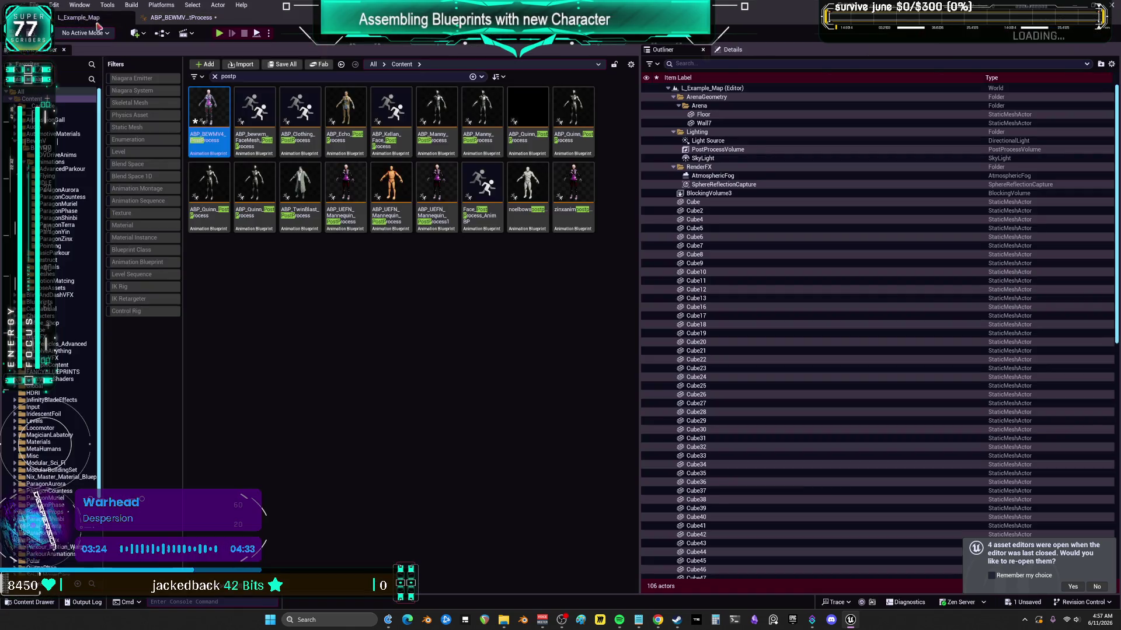
- Clear the search in Animations > Pointing and open the BSFingerGuns blend space
{"action": "left_click", "coordinate": [54, 246]}
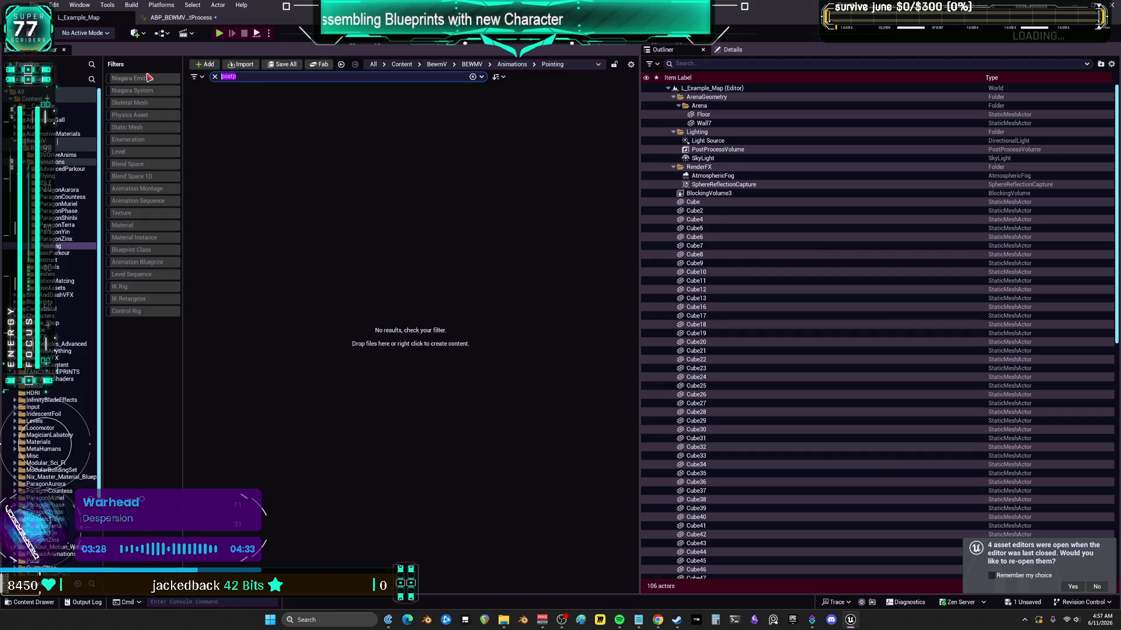
{"action": "key", "text": "BackSpace"}
{"action": "left_click", "coordinate": [209, 350]}
{"action": "left_click", "coordinate": [261, 250]}
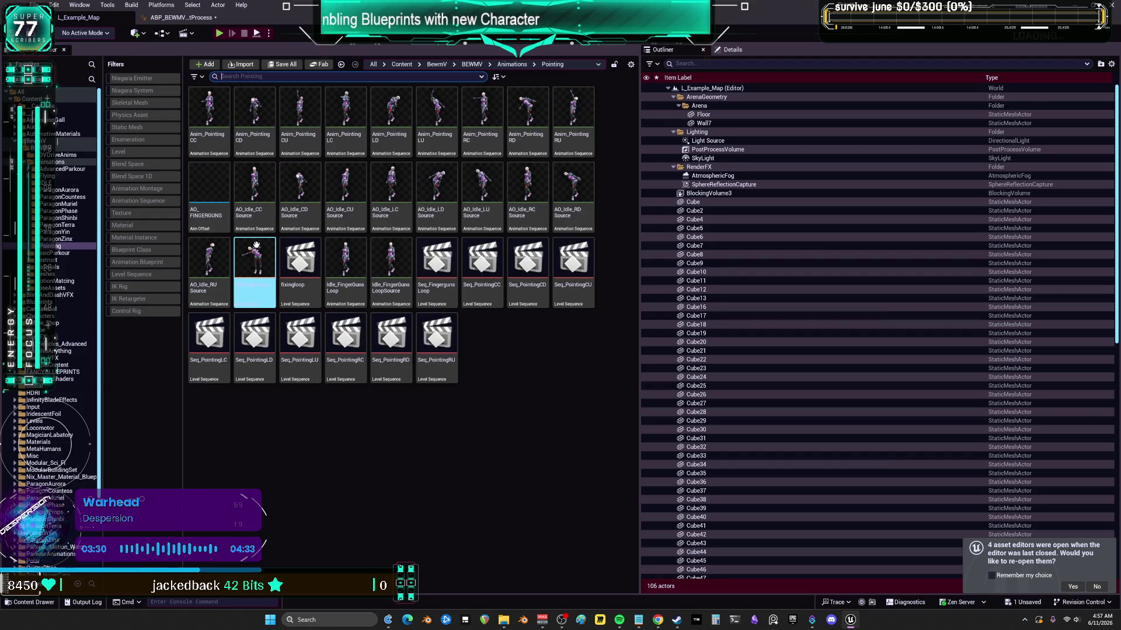
{"action": "double_click", "coordinate": [256, 244]}
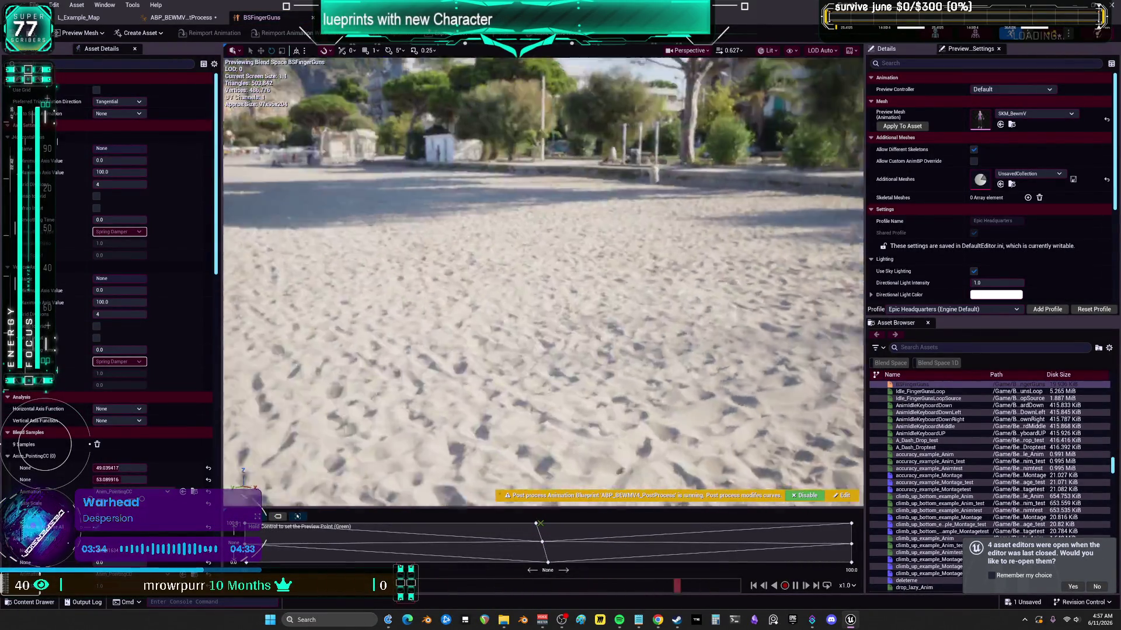
- Focus the preview on the character, check the blend space view options, and return to the ABP
{"action": "key", "text": "f"}
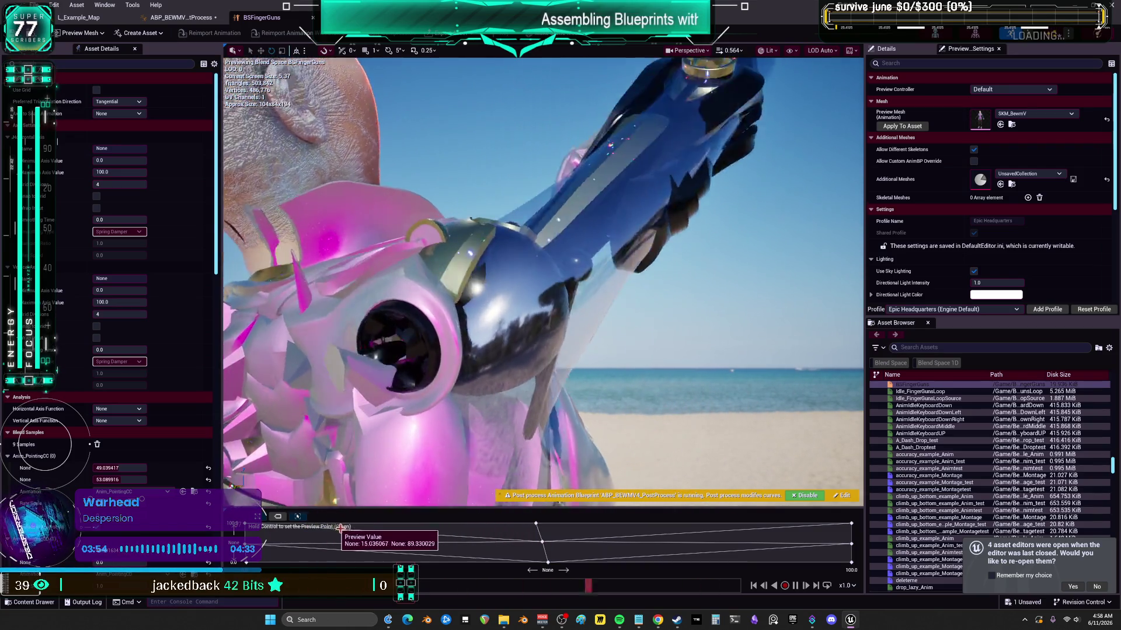
{"action": "right_click", "coordinate": [359, 526]}
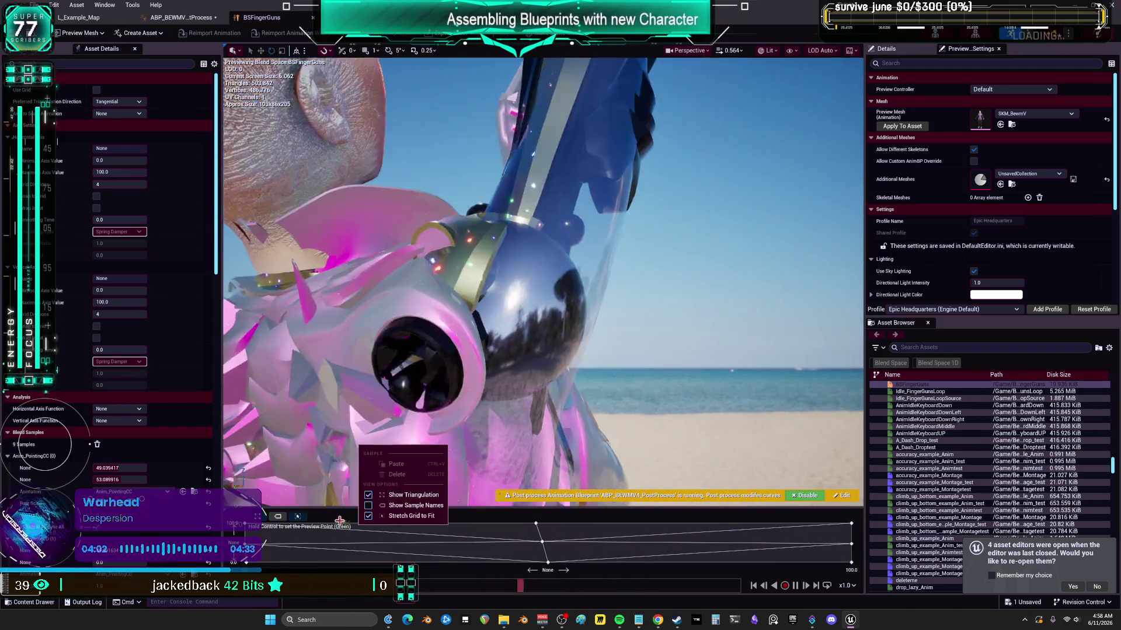
{"action": "left_click", "coordinate": [380, 432]}
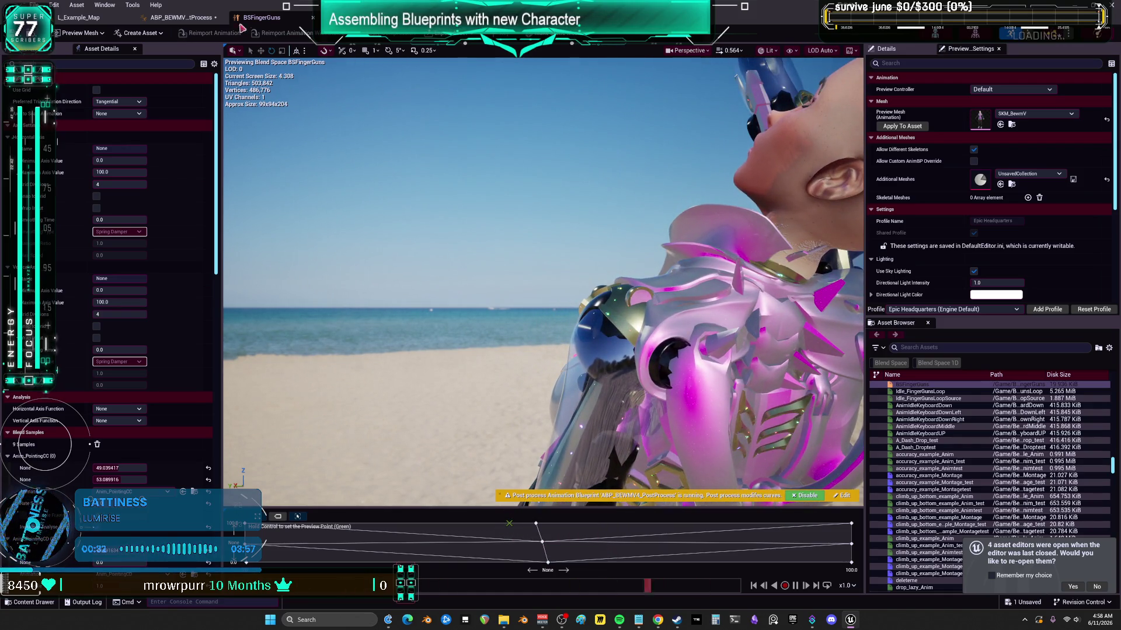
{"action": "left_click", "coordinate": [196, 19]}
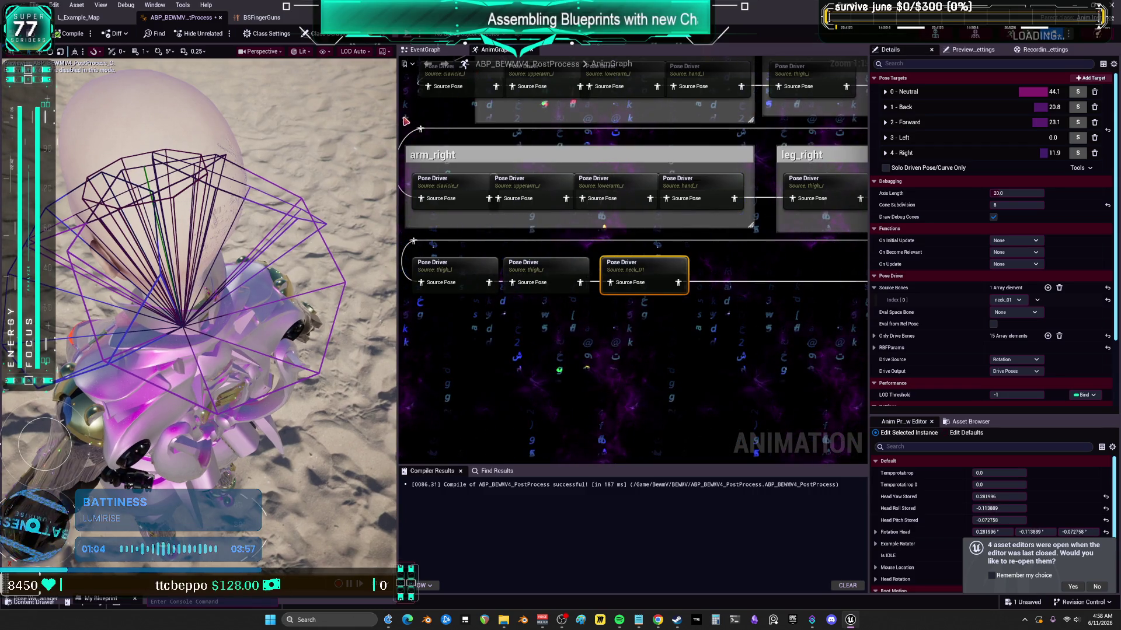
- Undo the node resize, widen the preview viewport, select neck_01, and open the AnimGraph's action list
{"action": "key", "text": "ctrl+z"}
{"action": "left_click_drag", "start_coordinate": [399, 120], "coordinate": [501, 121]}
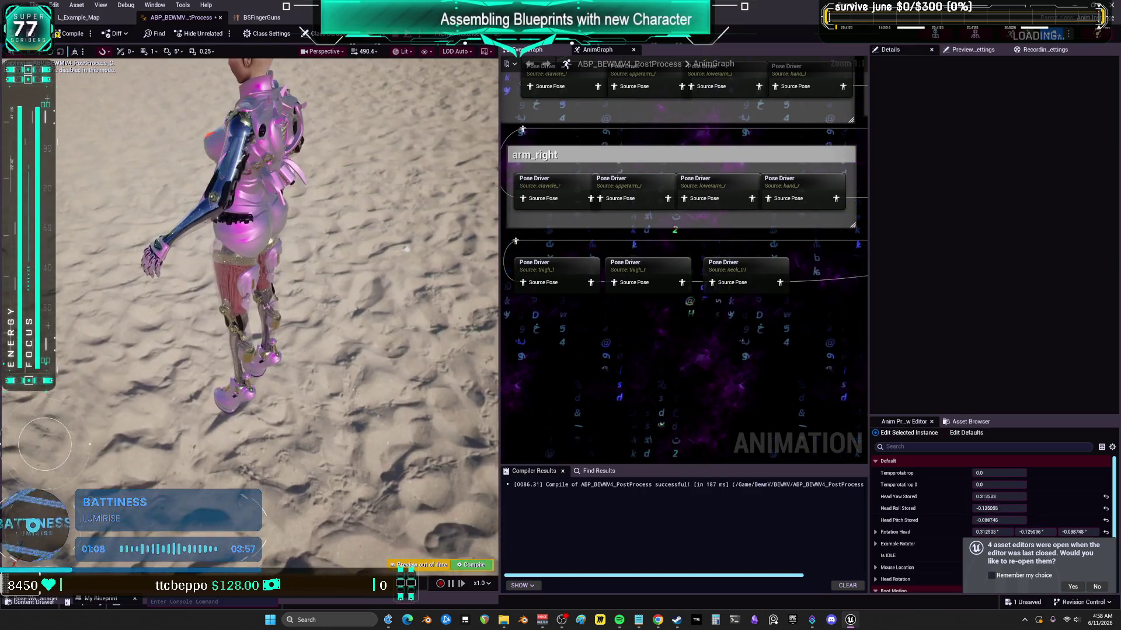
{"action": "scroll", "coordinate": [327, 169], "scroll_direction": "up", "scroll_amount": 5}
{"action": "mouse_move", "coordinate": [274, 153]}
{"action": "left_mouse_down"}
{"action": "mouse_move", "coordinate": [279, 133]}
{"action": "mouse_move", "coordinate": [279, 153]}
{"action": "left_mouse_up"}
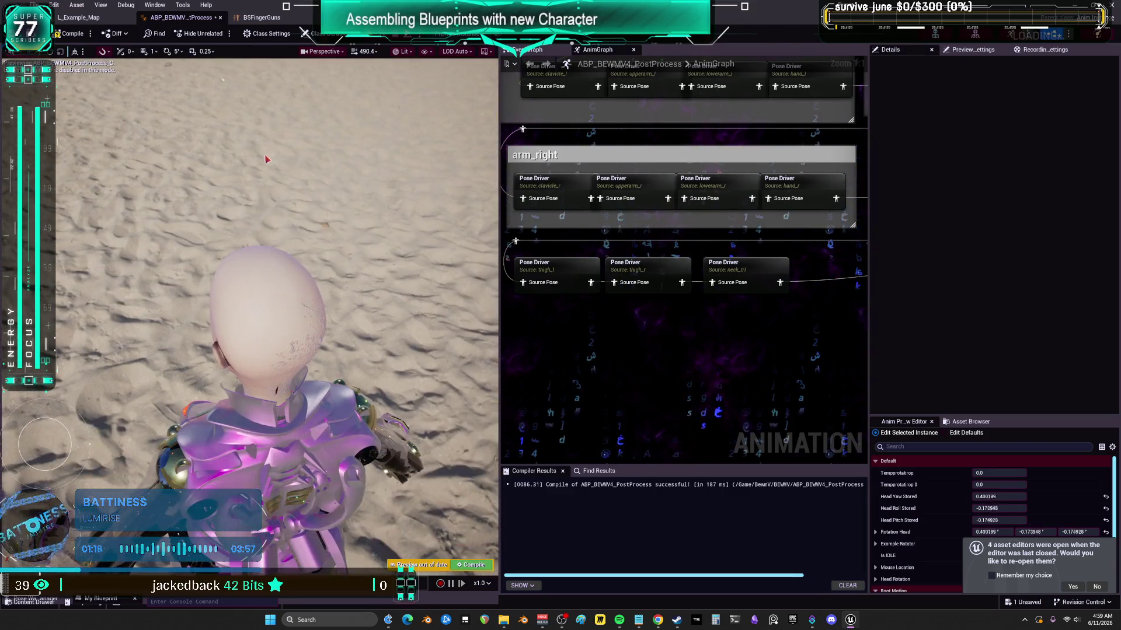
{"action": "left_click", "coordinate": [734, 282]}
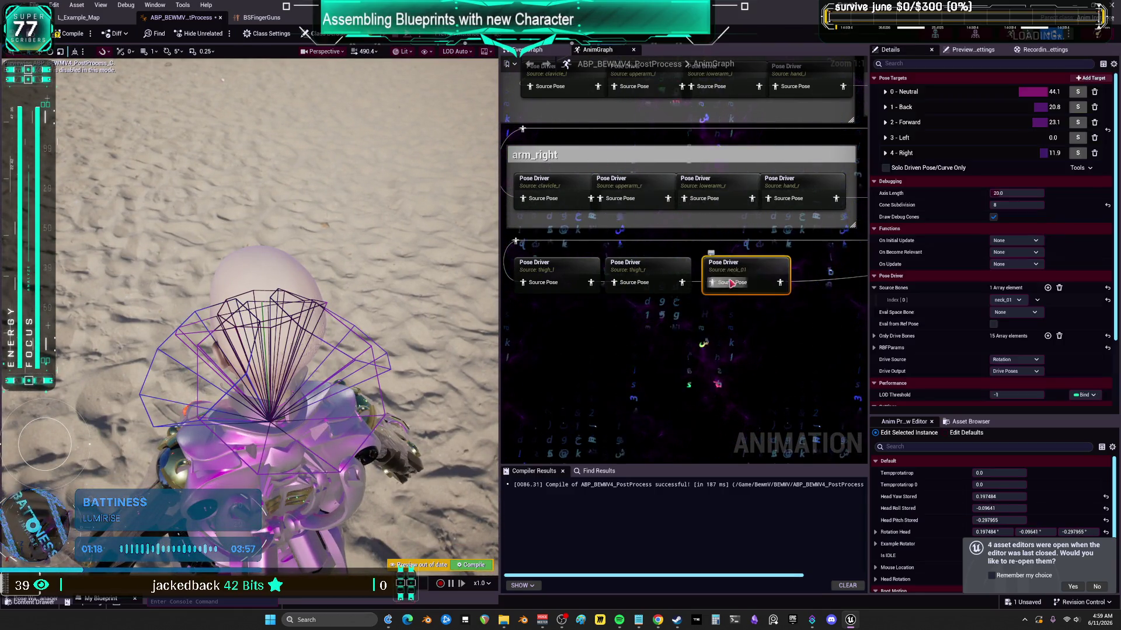
{"action": "right_click", "coordinate": [653, 349]}
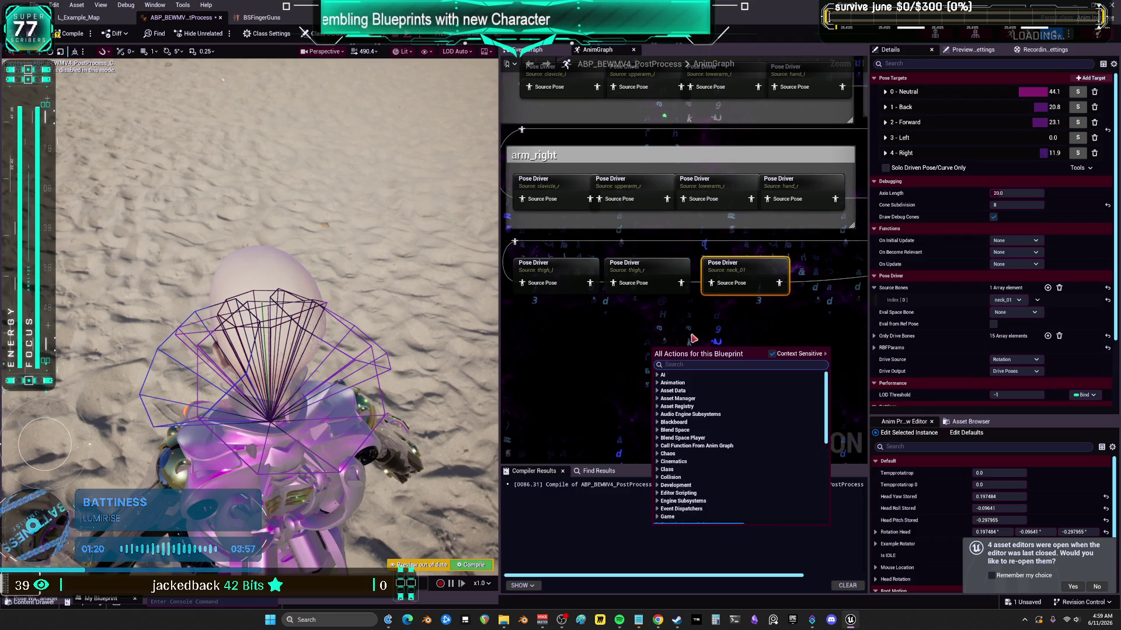
- Add a Transform (Modify) Bone node below the pose drivers and wire it into the pose chain
{"action": "type", "text": "t"}
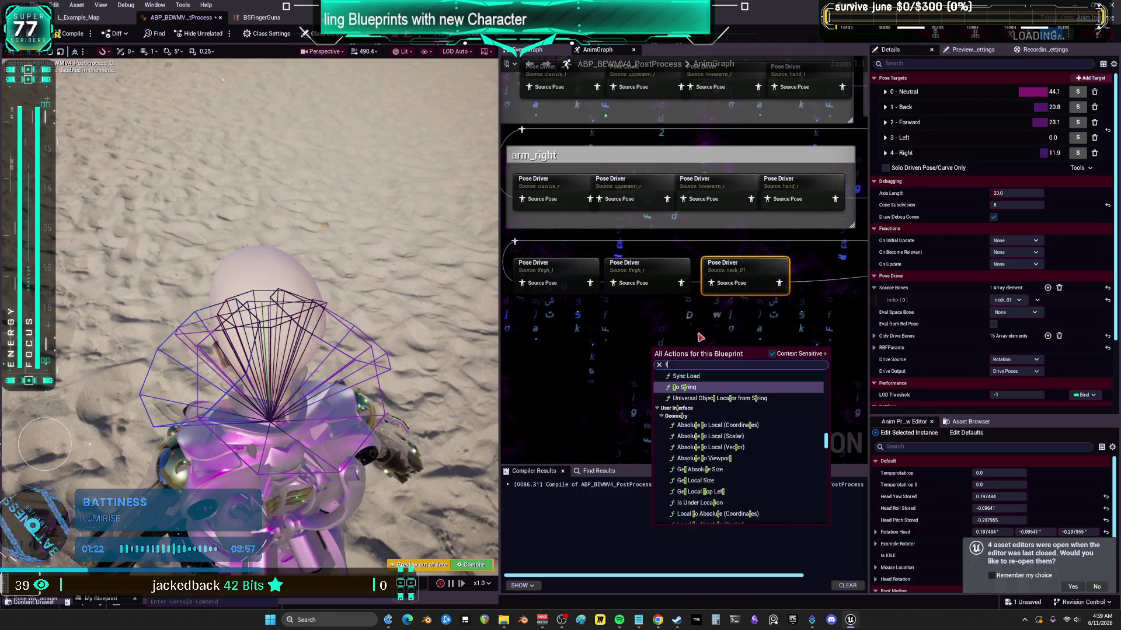
{"action": "type", "text": "ransform bone"}
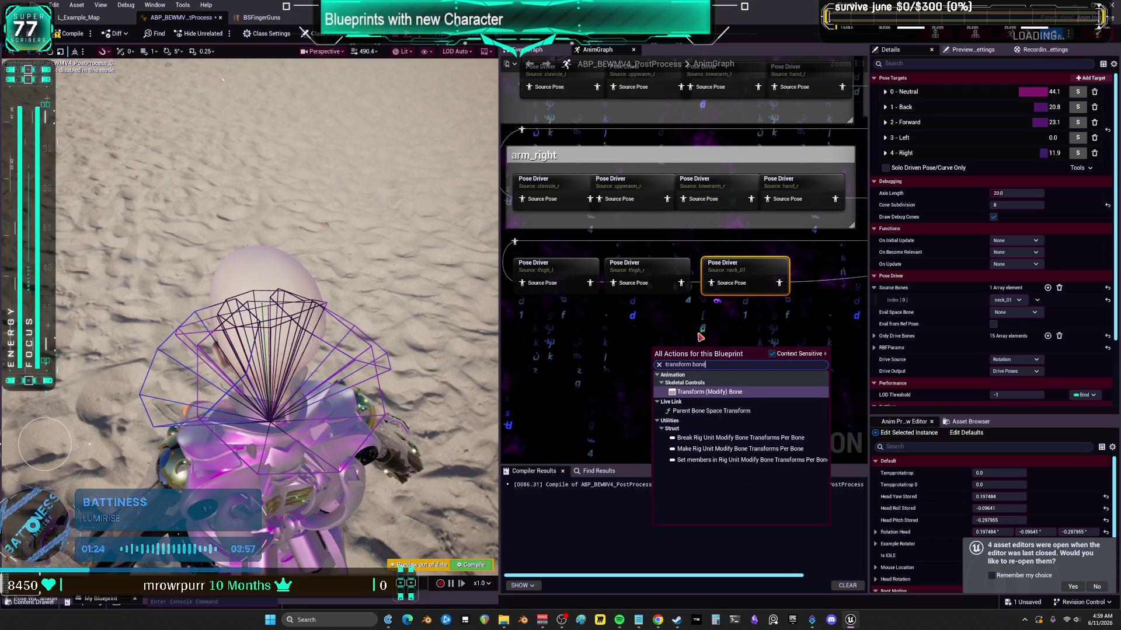
{"action": "left_click", "coordinate": [723, 392]}
{"action": "left_click_drag", "start_coordinate": [689, 350], "coordinate": [636, 323]}
{"action": "left_click_drag", "start_coordinate": [683, 282], "coordinate": [613, 345]}
{"action": "mouse_move", "coordinate": [695, 342]}
{"action": "left_mouse_down"}
{"action": "mouse_move", "coordinate": [747, 332]}
{"action": "mouse_move", "coordinate": [716, 285]}
{"action": "left_mouse_up"}
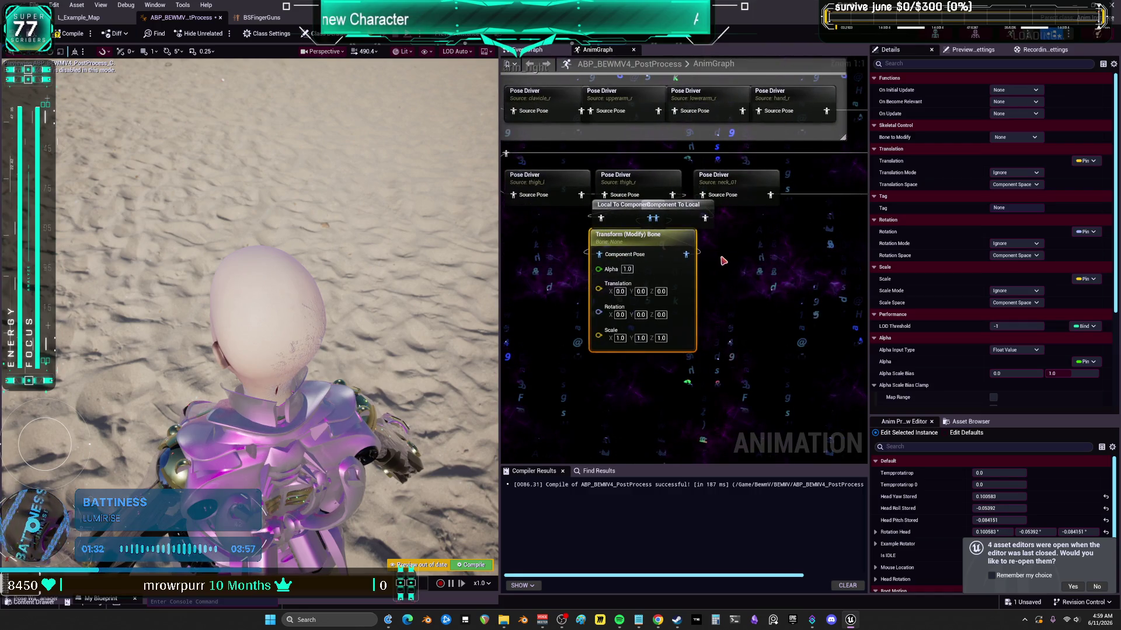
- Duplicate the Transform (Modify) Bone node and feed the copy into Component To Local
{"action": "key", "text": "ctrl+d"}
{"action": "left_click_drag", "start_coordinate": [631, 234], "coordinate": [606, 250]}
{"action": "left_click_drag", "start_coordinate": [736, 255], "coordinate": [703, 255]}
{"action": "left_click_drag", "start_coordinate": [677, 205], "coordinate": [754, 206]}
{"action": "left_click_drag", "start_coordinate": [782, 274], "coordinate": [727, 220]}
- Set the two transform nodes' Bone to Modify to neck_01 and neck_02
{"action": "left_click", "coordinate": [636, 257]}
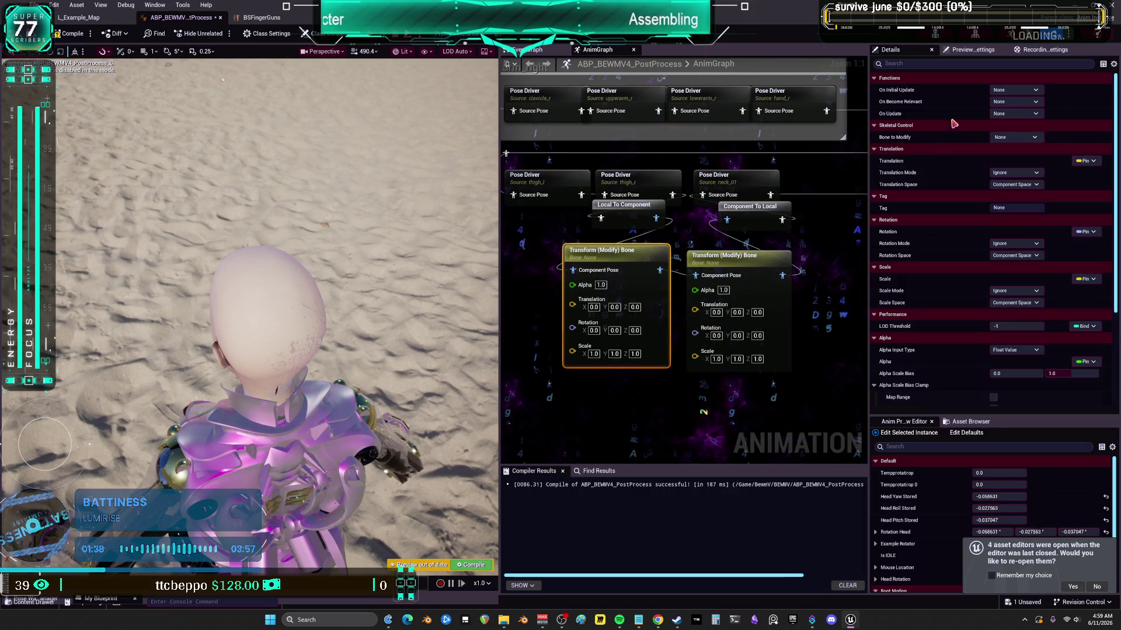
{"action": "left_click", "coordinate": [1015, 137]}
{"action": "type", "text": "nec"}
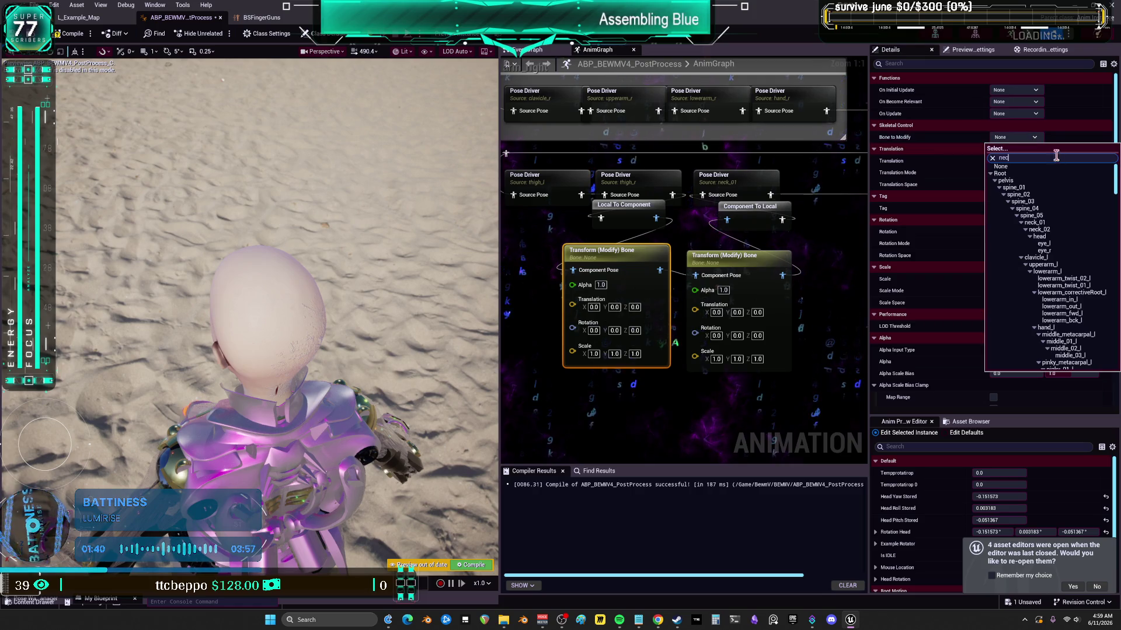
{"action": "left_click", "coordinate": [1016, 176]}
{"action": "left_click", "coordinate": [741, 257]}
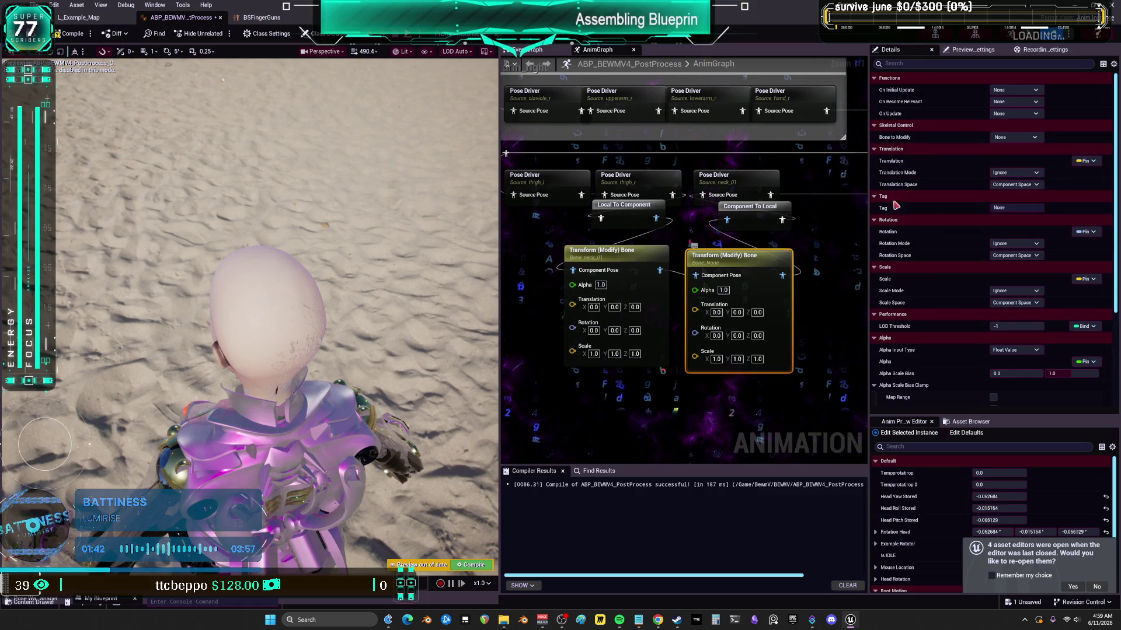
{"action": "left_click", "coordinate": [1023, 140]}
{"action": "type", "text": "nec"}
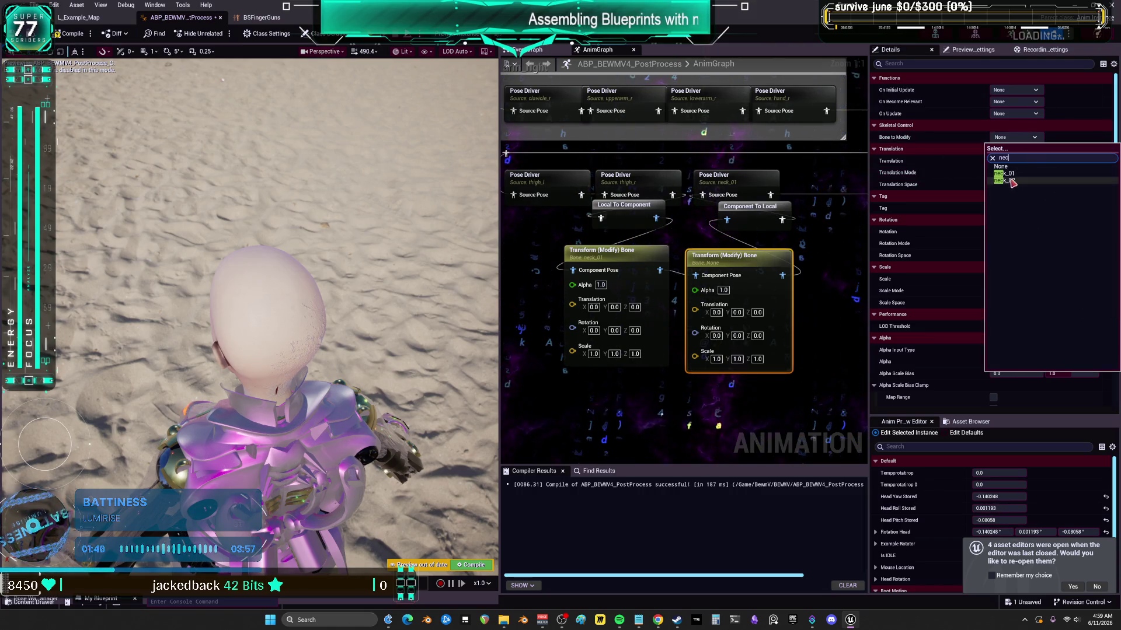
{"action": "left_click", "coordinate": [1011, 180]}
- Split neck_01's Rotation pin into axes and set Z (Yaw) to -30
{"action": "right_click", "coordinate": [584, 331]}
{"action": "left_click", "coordinate": [618, 369]}
{"action": "right_click", "coordinate": [694, 333]}
{"action": "key", "text": "Escape"}
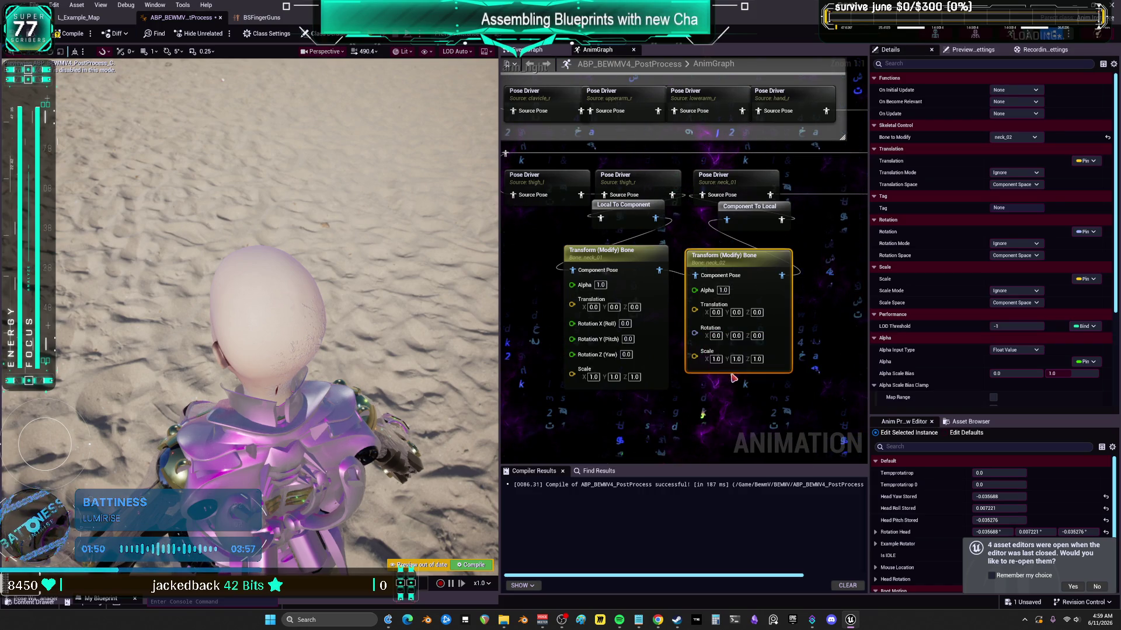
{"action": "left_click_drag", "start_coordinate": [625, 354], "coordinate": [622, 355]}
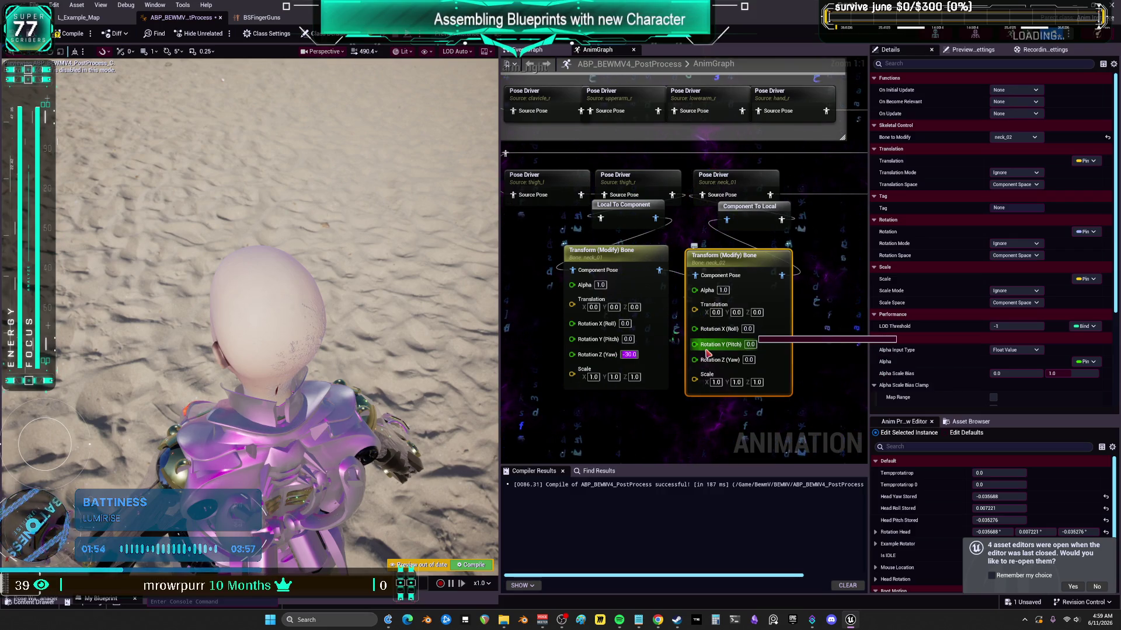
- Set both neck Transform (Modify) Bone nodes to Add to Existing, Bone Space, with -30 yaw
{"action": "left_click", "coordinate": [649, 259], "text": "ctrl"}
{"action": "left_click", "coordinate": [1016, 243]}
{"action": "left_click", "coordinate": [1022, 270]}
{"action": "left_click", "coordinate": [1016, 255]}
{"action": "left_click", "coordinate": [1009, 285]}
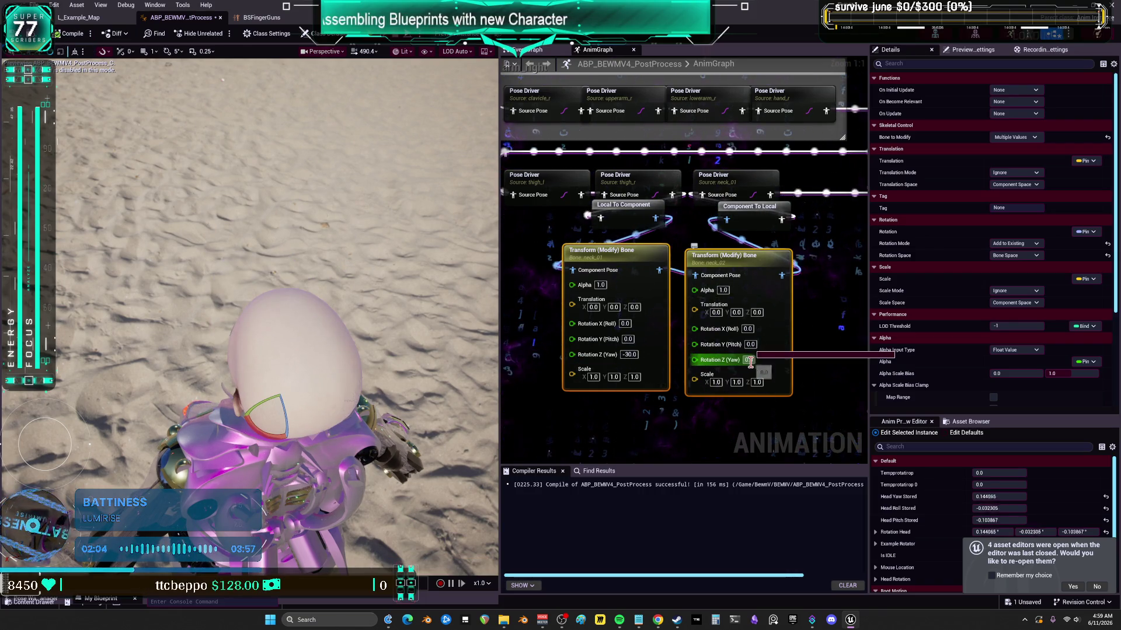
{"action": "type", "text": "-30"}
{"action": "key", "text": "Return"}
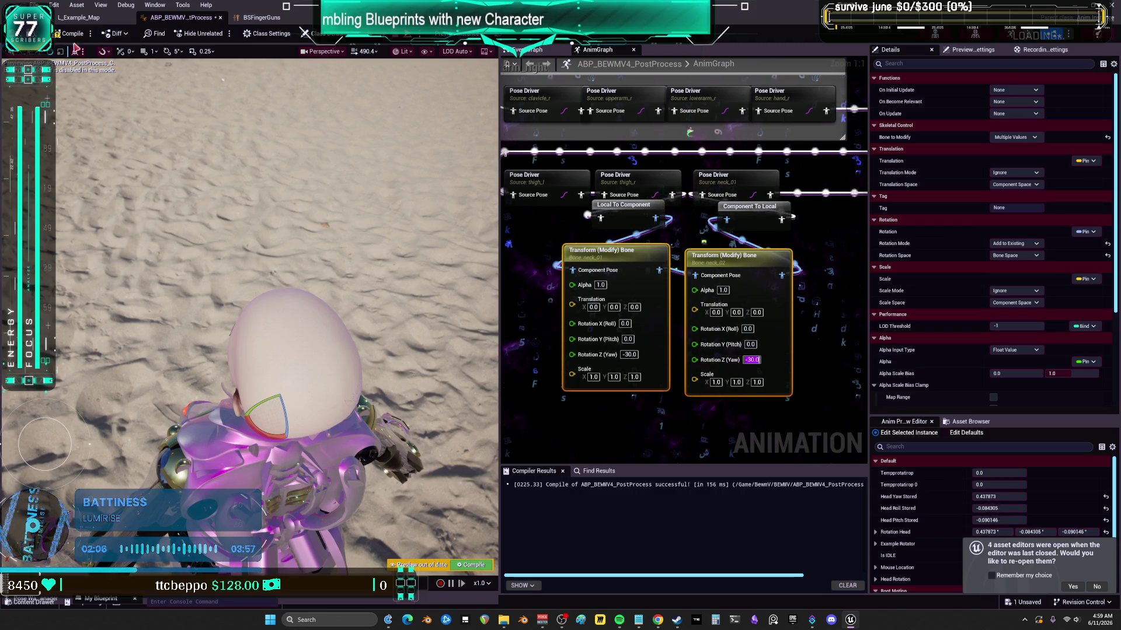
- Recompile ABP_BEWMV4_PostProcess and tilt the preview view up toward the beach horizon
{"action": "left_click", "coordinate": [67, 33]}
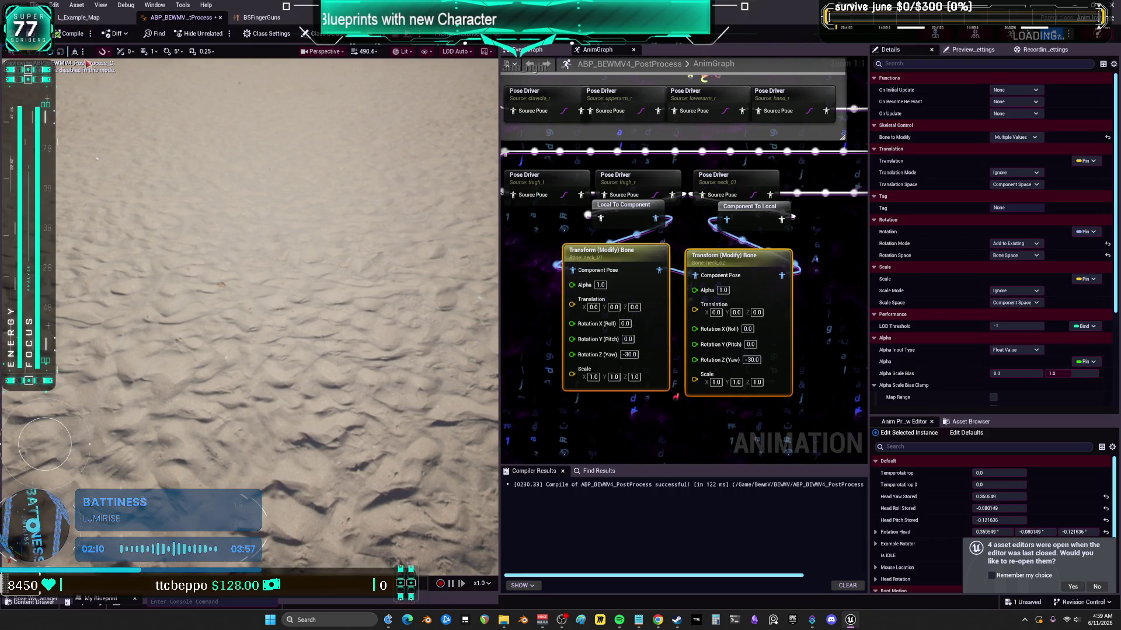
{"action": "mouse_move", "coordinate": [316, 197]}
{"action": "left_mouse_down"}
{"action": "mouse_move", "coordinate": [297, 237]}
{"action": "mouse_move", "coordinate": [351, 255]}
{"action": "left_mouse_up"}
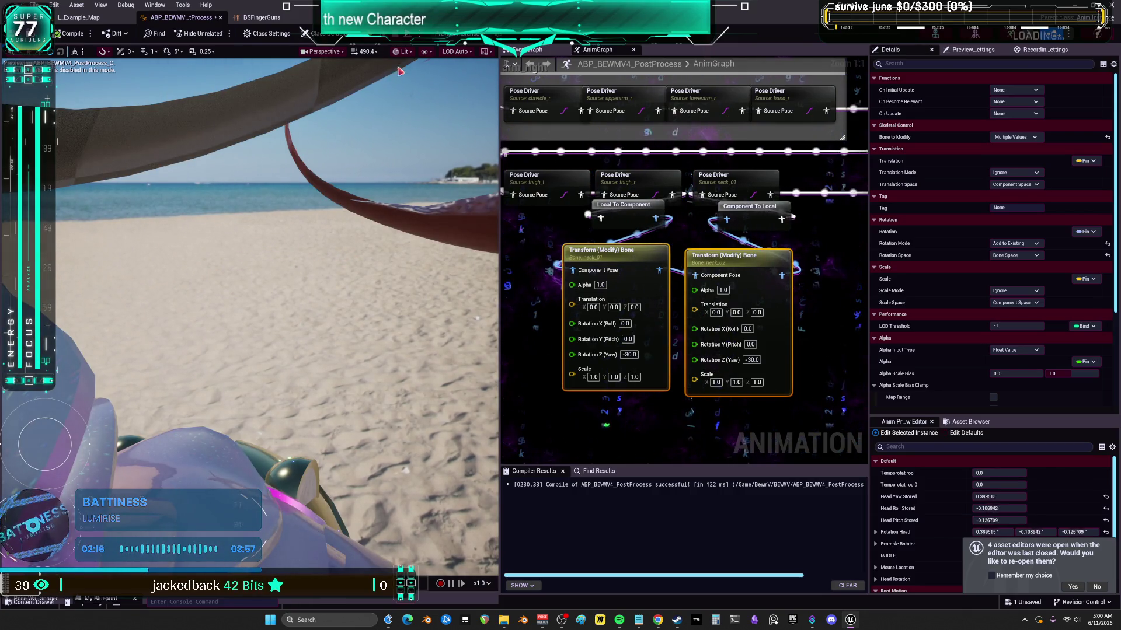
{"action": "left_click", "coordinate": [322, 51]}
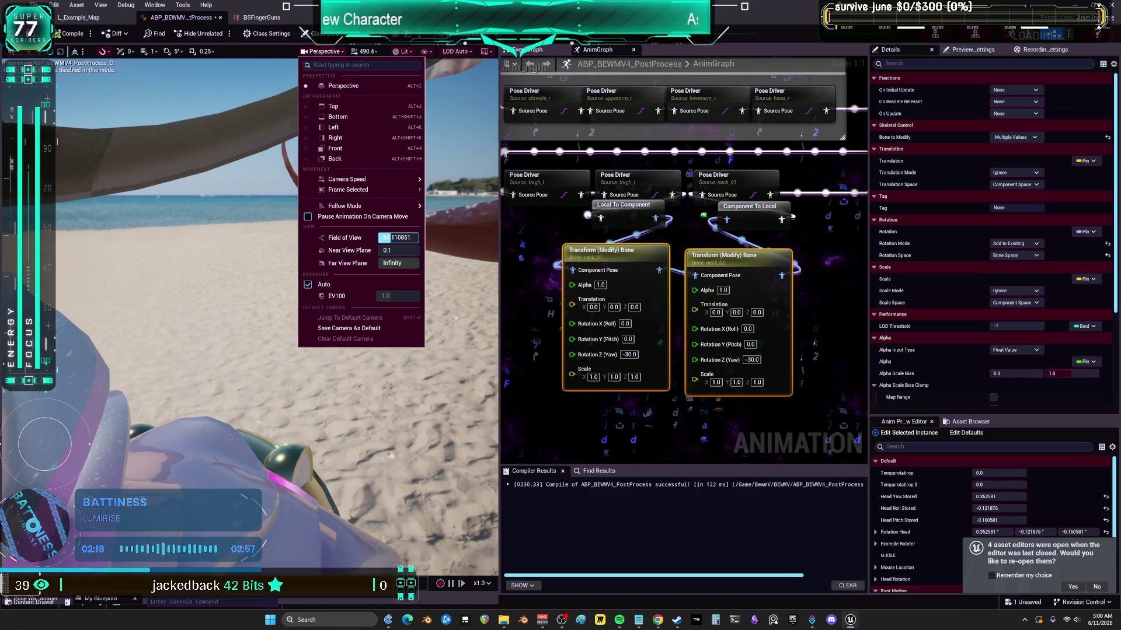
- Narrow the preview camera's field of view and orbit onto the character's head and neck
{"action": "mouse_move", "coordinate": [398, 238]}
{"action": "left_mouse_down"}
{"action": "mouse_move", "coordinate": [409, 237]}
{"action": "mouse_move", "coordinate": [373, 237]}
{"action": "left_mouse_up"}
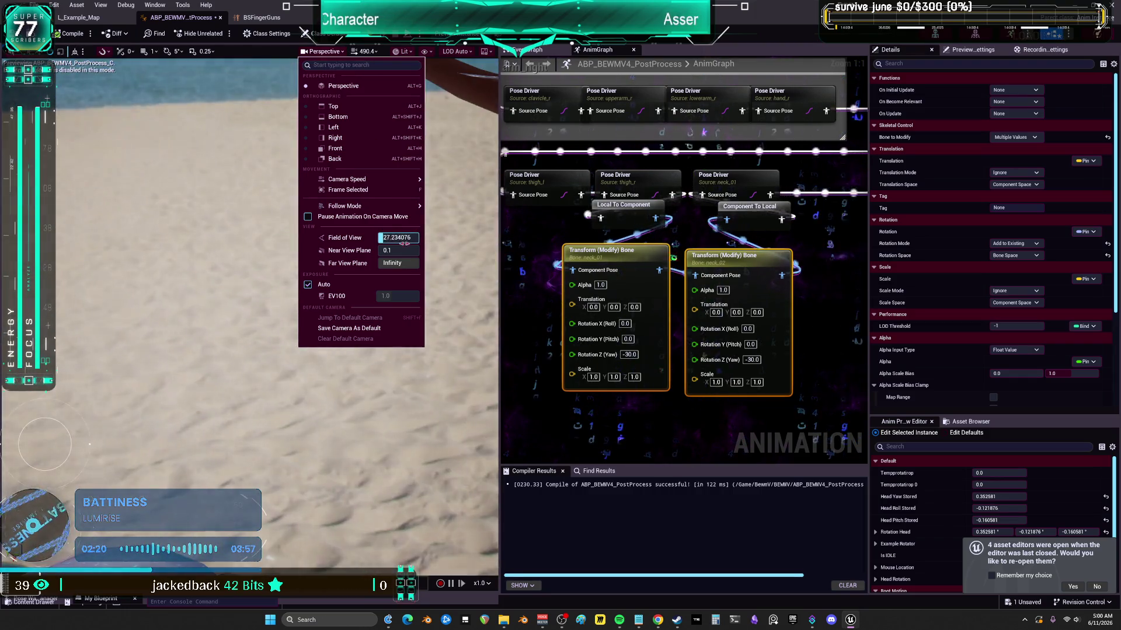
{"action": "left_click", "coordinate": [276, 312]}
{"action": "left_click_drag", "start_coordinate": [270, 312], "coordinate": [286, 330]}
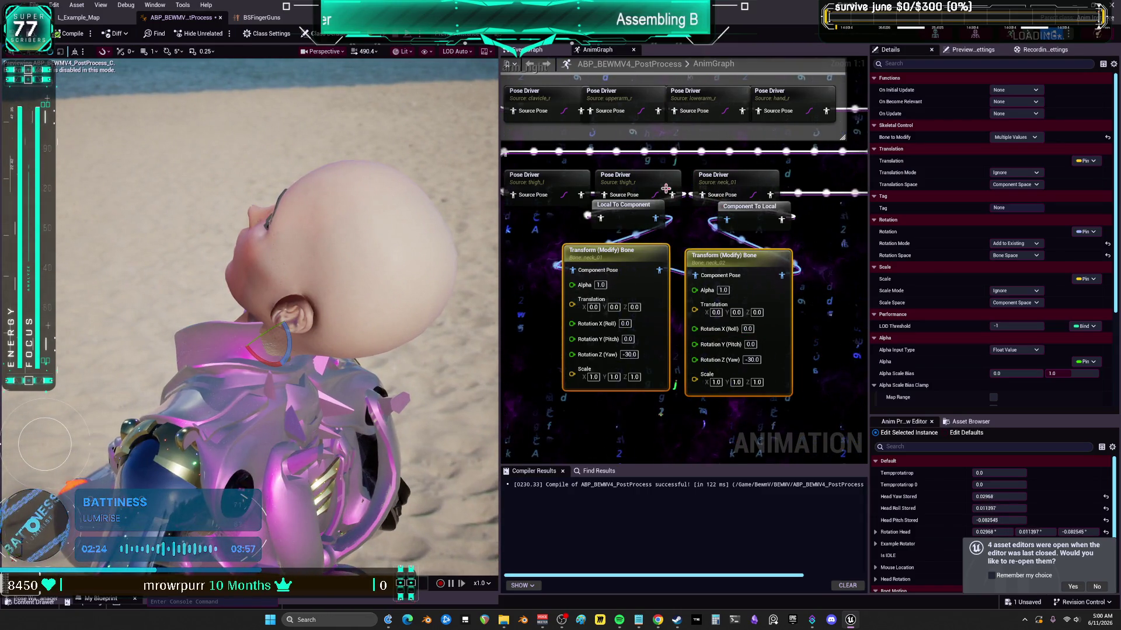
- Set the neck_01 Pose Driver's Back target to -24 rotation and smaller scale, previewing it solo
{"action": "left_click", "coordinate": [721, 182]}
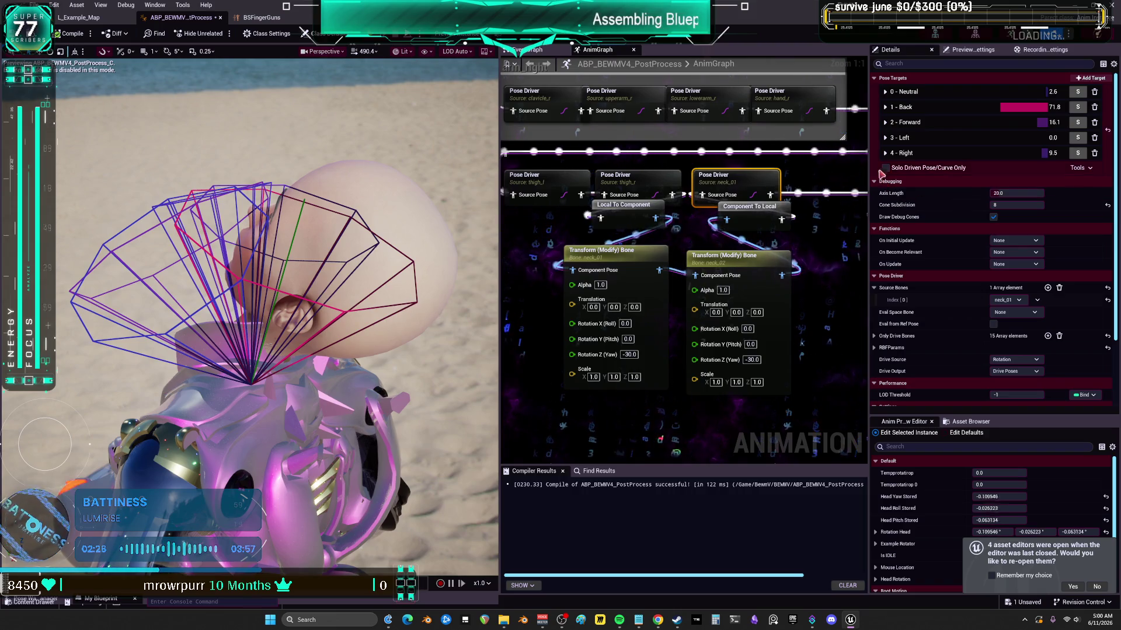
{"action": "left_click", "coordinate": [886, 108]}
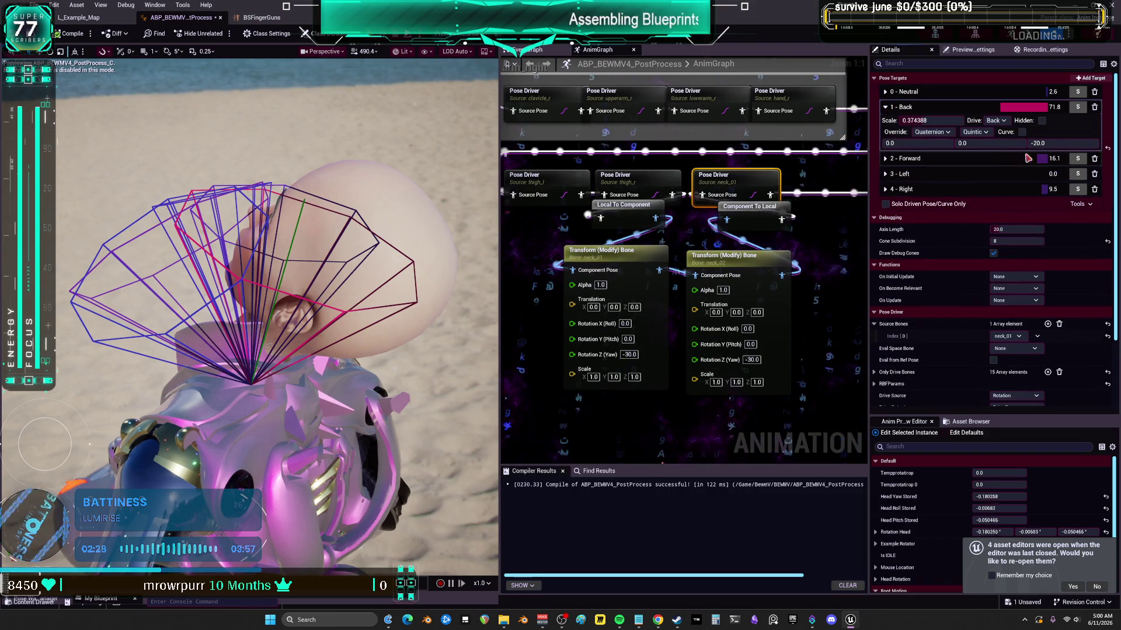
{"action": "mouse_move", "coordinate": [1045, 143]}
{"action": "left_mouse_down"}
{"action": "mouse_move", "coordinate": [1056, 143]}
{"action": "mouse_move", "coordinate": [1033, 143]}
{"action": "mouse_move", "coordinate": [1044, 143]}
{"action": "left_mouse_up"}
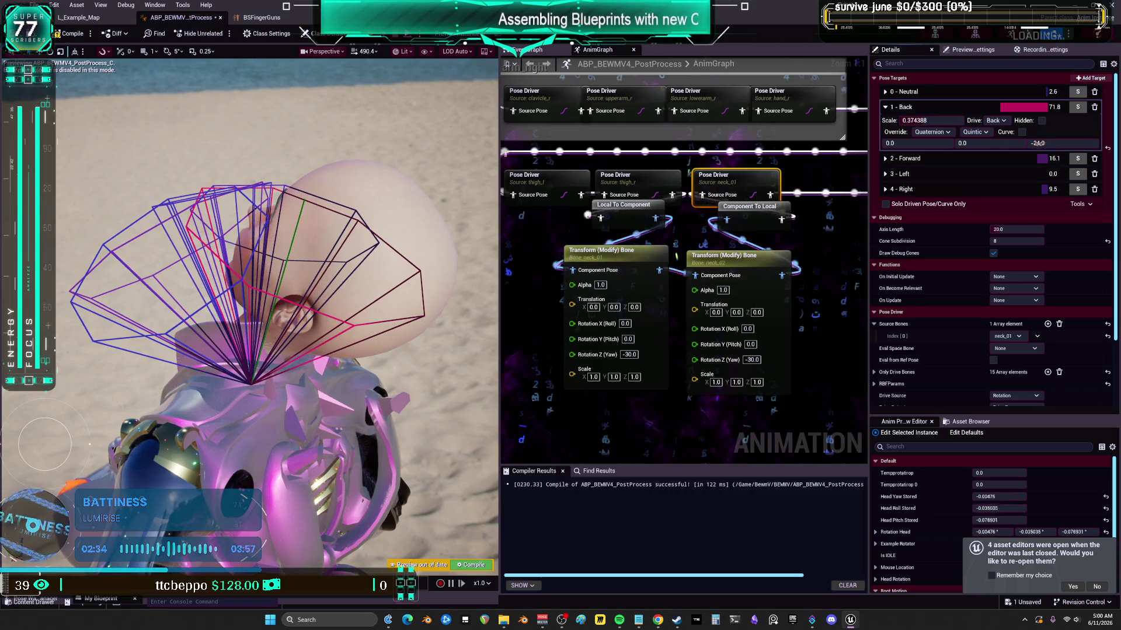
{"action": "left_click_drag", "start_coordinate": [922, 120], "coordinate": [937, 120]}
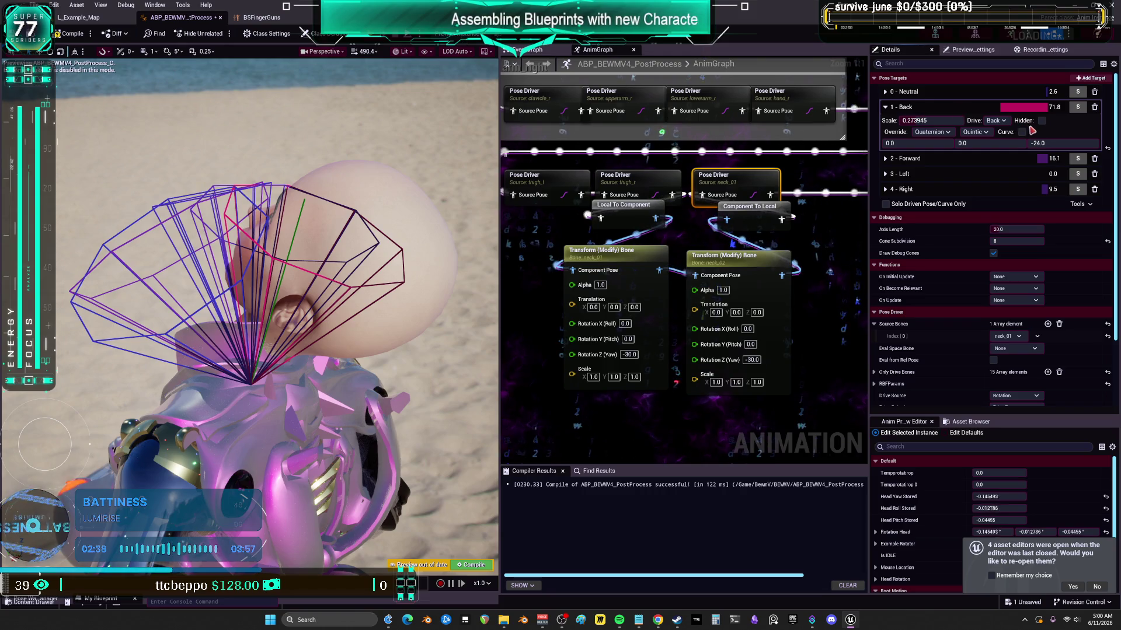
{"action": "left_click", "coordinate": [1078, 109]}
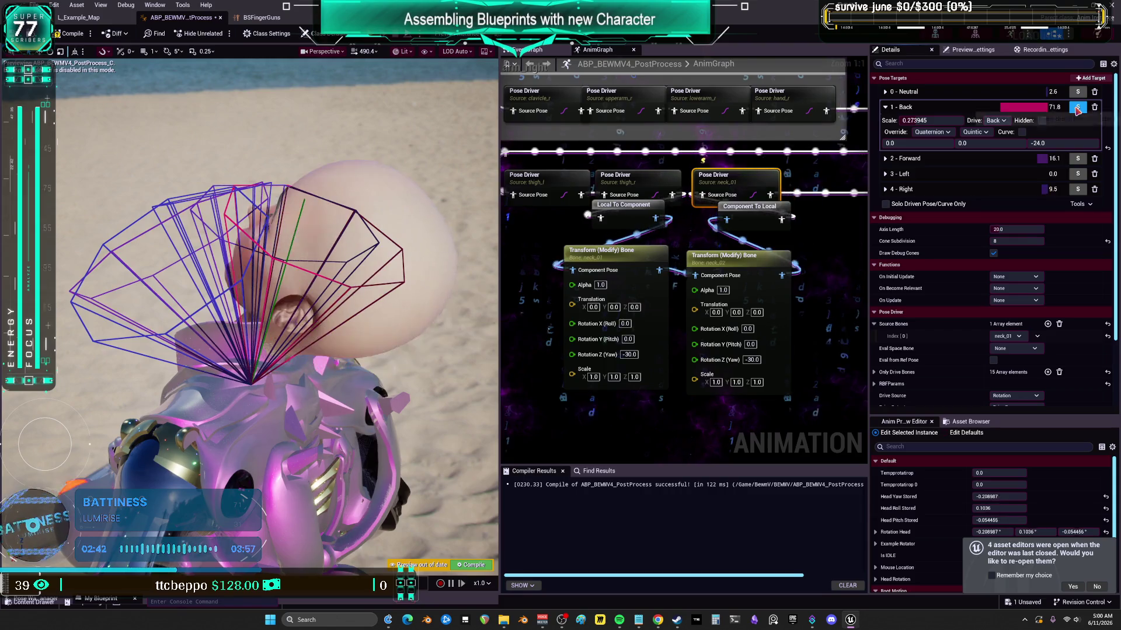
{"action": "double_click", "coordinate": [1078, 108]}
{"action": "left_click", "coordinate": [1077, 109]}
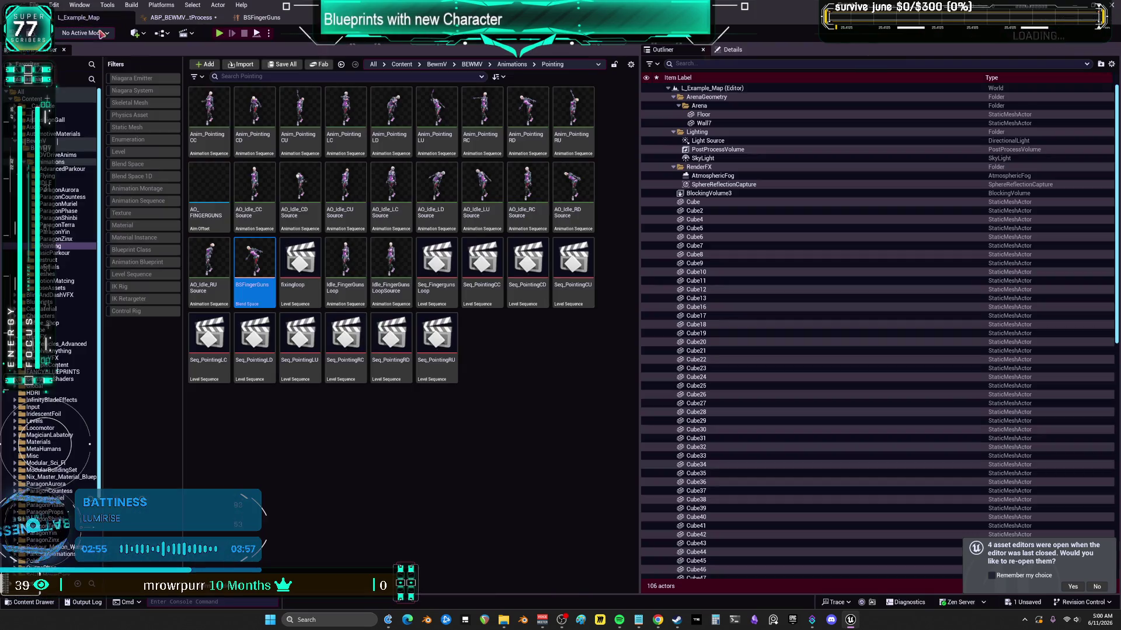
{"action": "left_click", "coordinate": [81, 17]}
{"action": "left_click", "coordinate": [530, 422]}
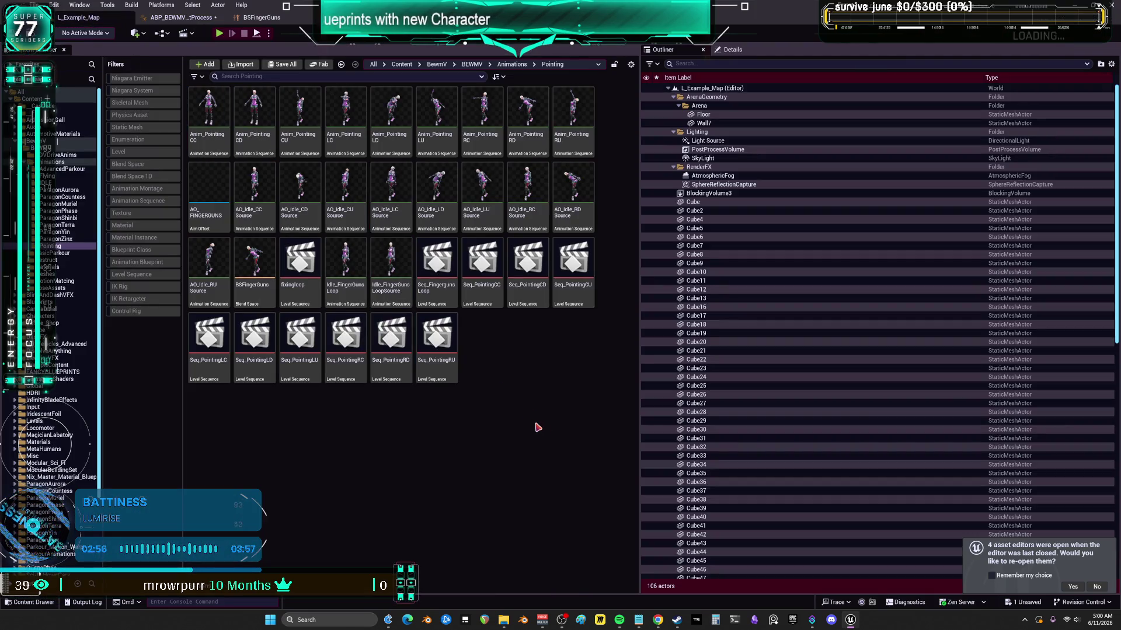
- Open the Seq_PointingCU level sequence from the Content Browser
{"action": "left_click", "coordinate": [35, 4]}
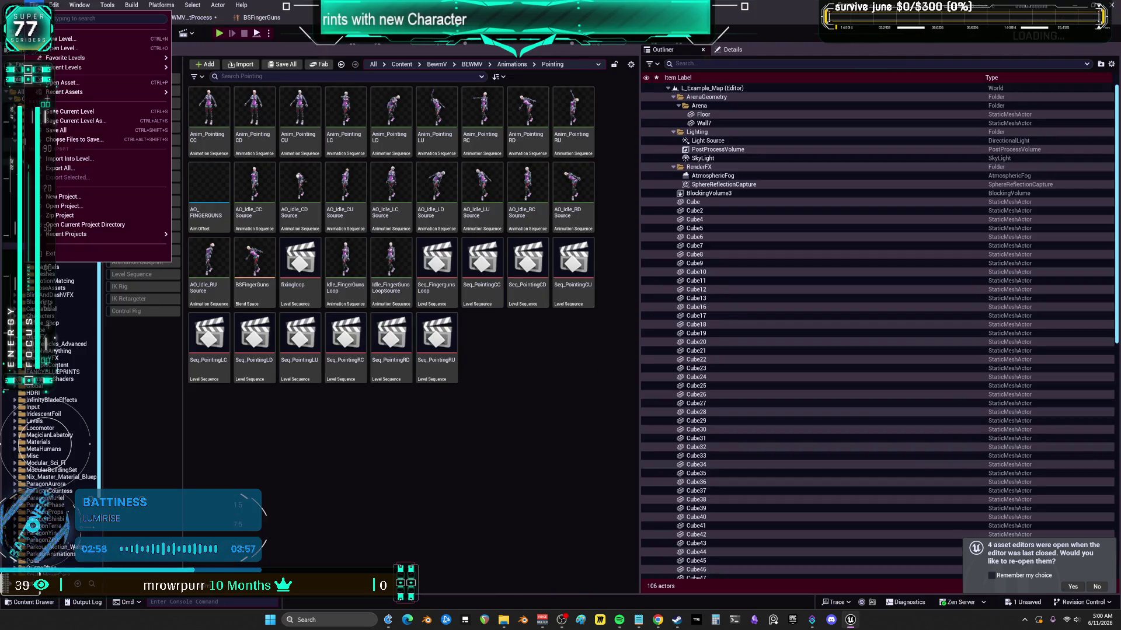
{"action": "left_click", "coordinate": [78, 136]}
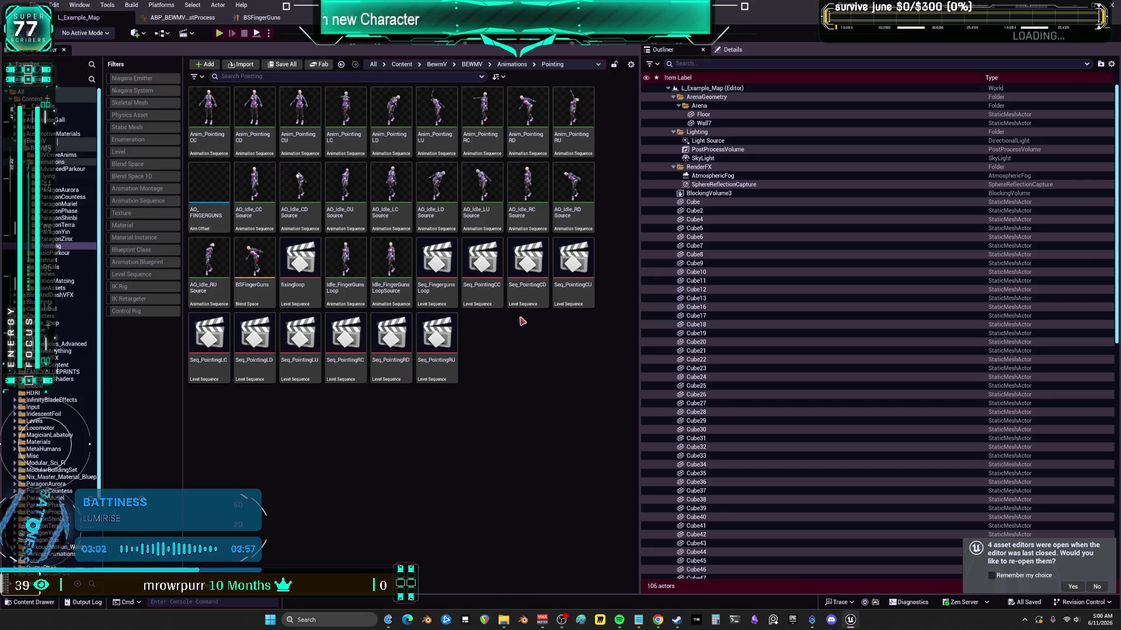
{"action": "double_click", "coordinate": [581, 287]}
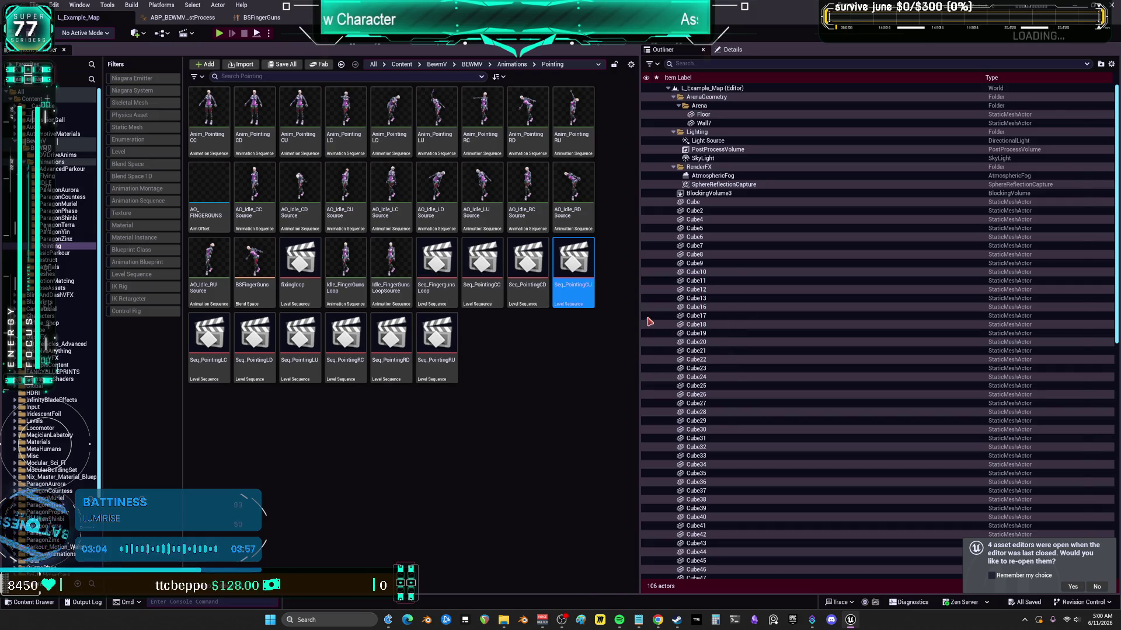
- Browse the Window menu, then minimize and re-maximize the editor window as it crashes
{"action": "left_click", "coordinate": [80, 5]}
{"action": "mouse_move", "coordinate": [138, 82]}
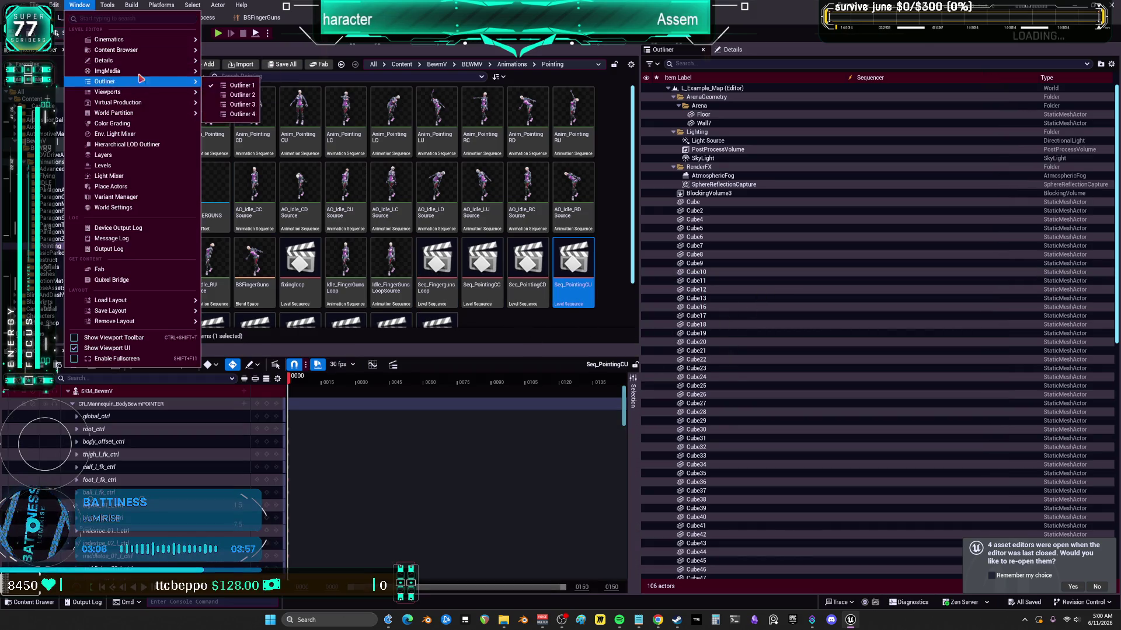
{"action": "key", "text": "super+Down"}
{"action": "double_click", "coordinate": [535, 19]}
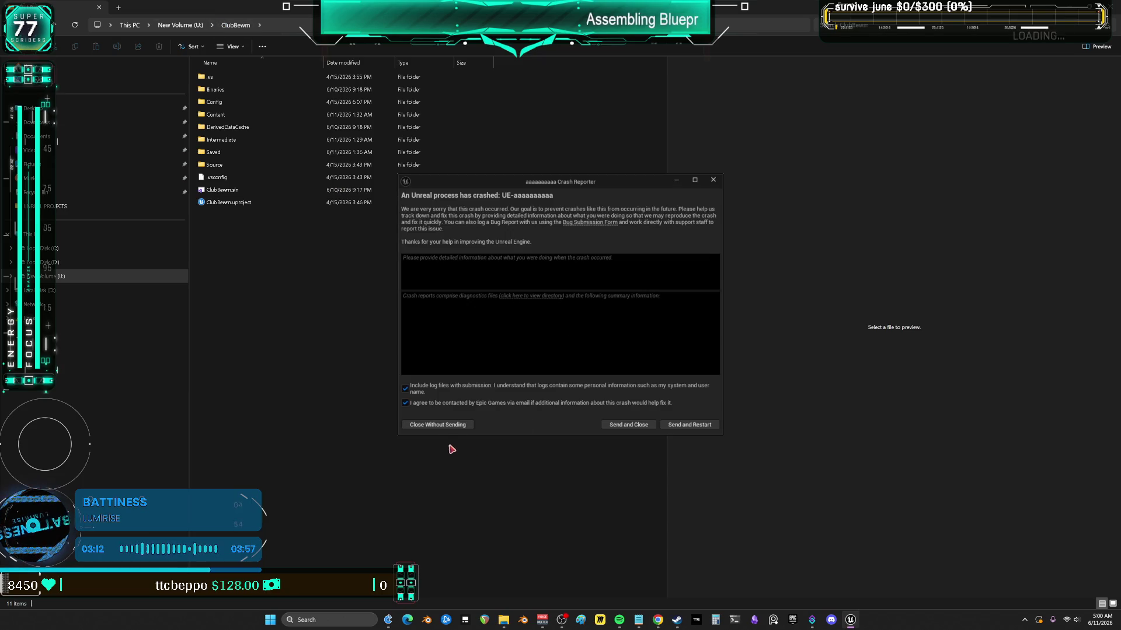
- Close the crash report without sending and reopen the engine from the Epic Games Launcher
{"action": "left_click", "coordinate": [456, 425]}
{"action": "left_click", "coordinate": [803, 620]}
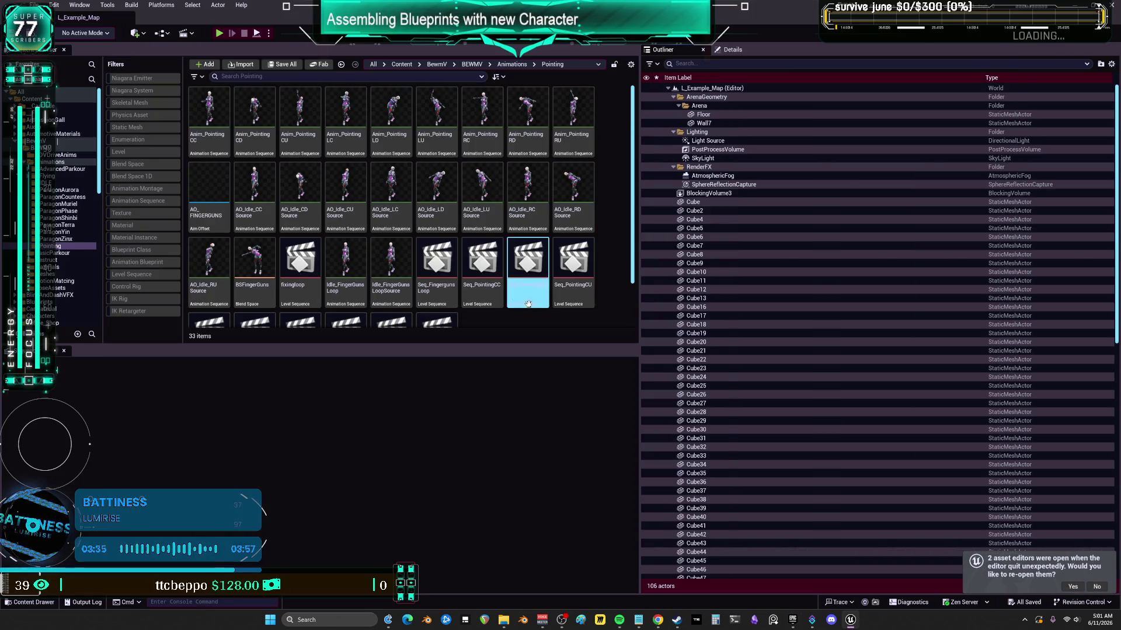
- Find and open the ABP_BEWMV4_PostProcess animation blueprint from the Content folder
{"action": "scroll", "coordinate": [350, 257], "scroll_direction": "down", "scroll_amount": 2}
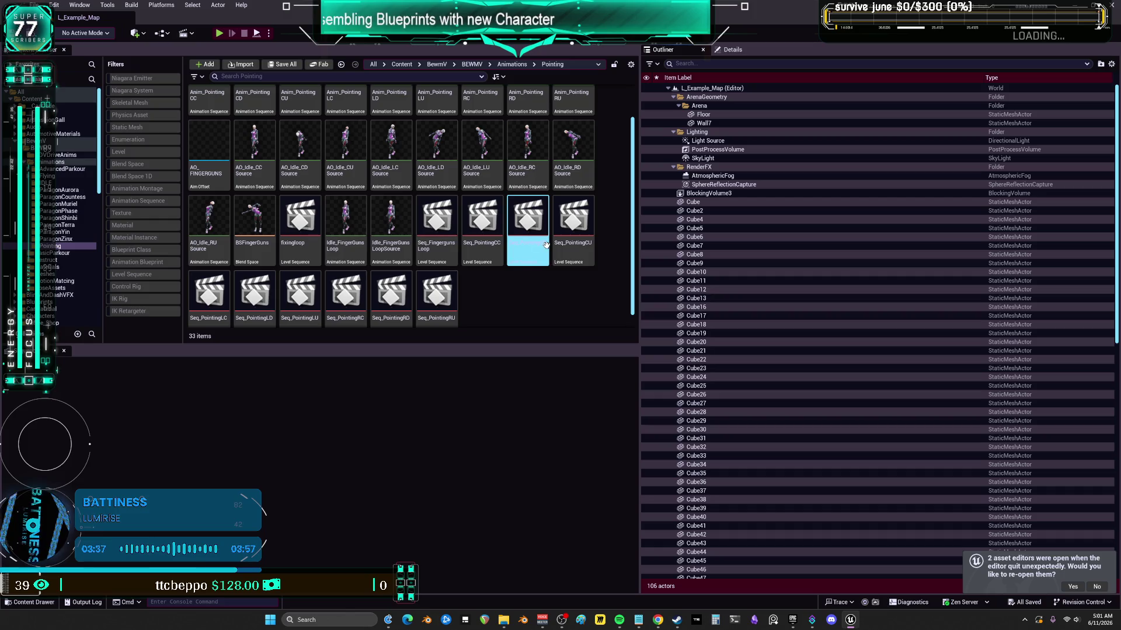
{"action": "scroll", "coordinate": [572, 157], "scroll_direction": "up", "scroll_amount": 2}
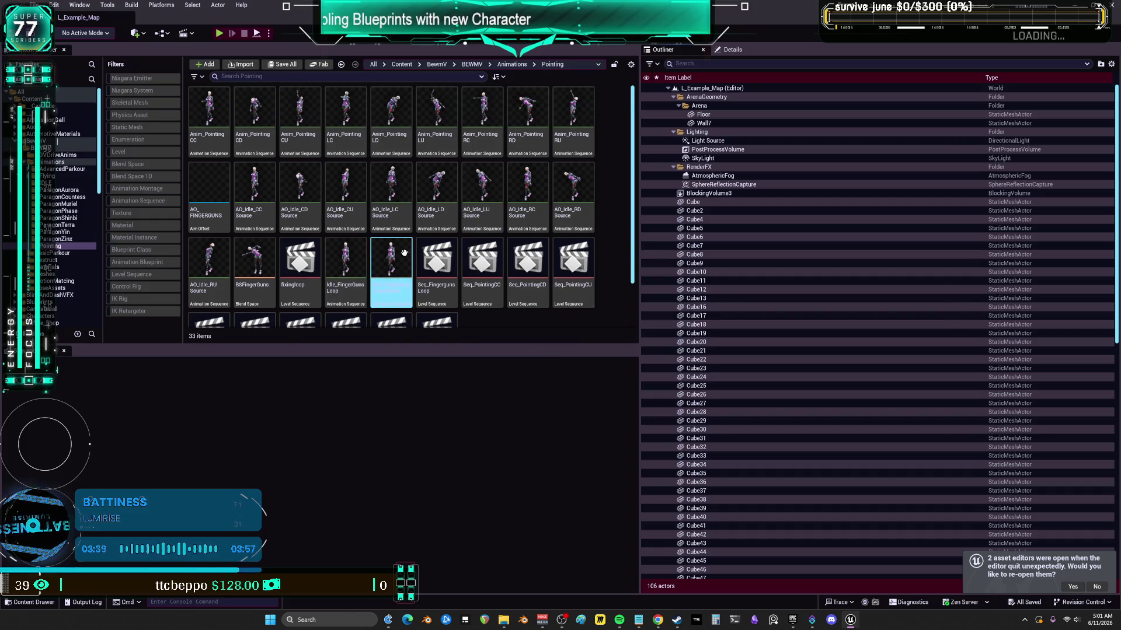
{"action": "left_click", "coordinate": [57, 101]}
{"action": "type", "text": "post"}
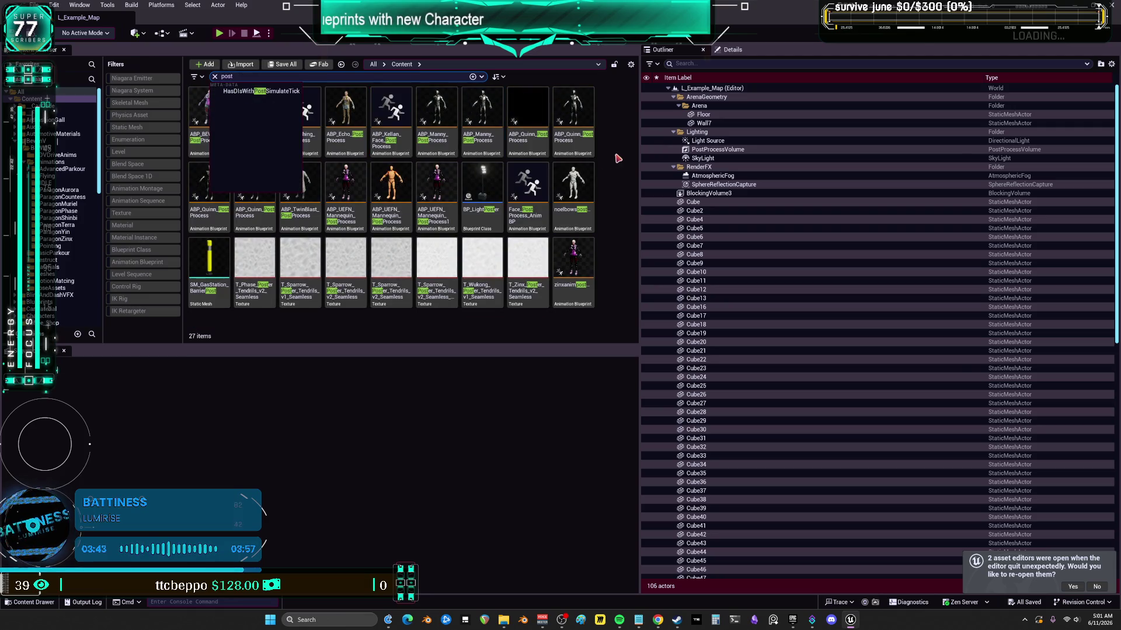
{"action": "left_click", "coordinate": [209, 98]}
{"action": "double_click", "coordinate": [210, 97]}
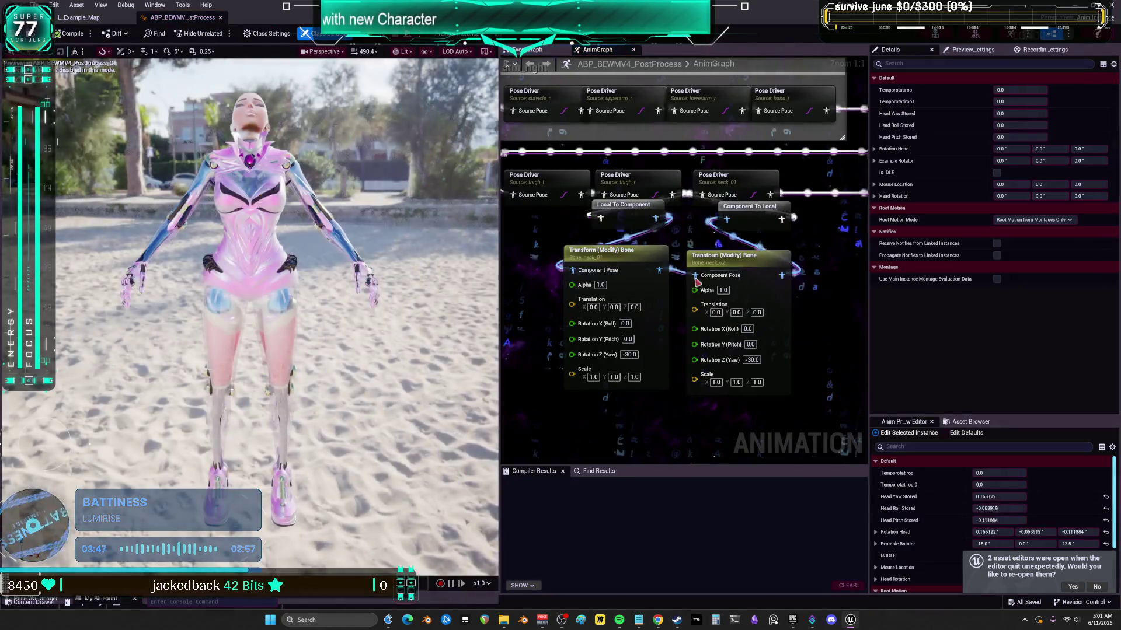
- Delete both neck Transform (Modify) Bone nodes with their converters, recompile, and close the blueprint
{"action": "mouse_move", "coordinate": [764, 242]}
{"action": "left_mouse_down"}
{"action": "mouse_move", "coordinate": [572, 251]}
{"action": "mouse_move", "coordinate": [571, 286]}
{"action": "mouse_move", "coordinate": [624, 214]}
{"action": "left_mouse_up"}
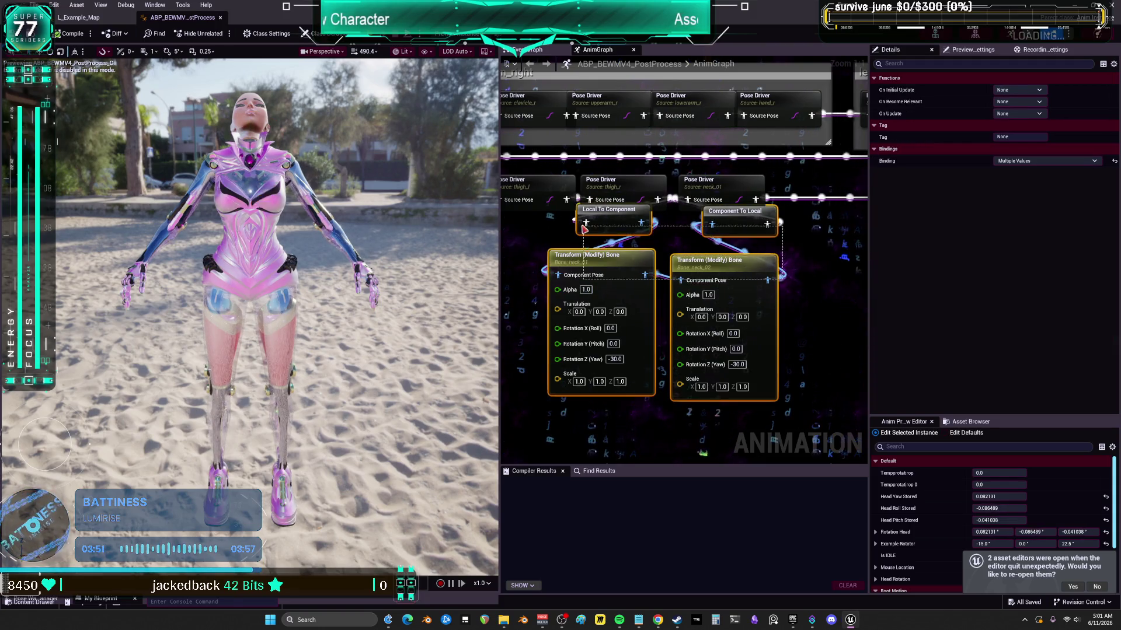
{"action": "key", "text": "Delete"}
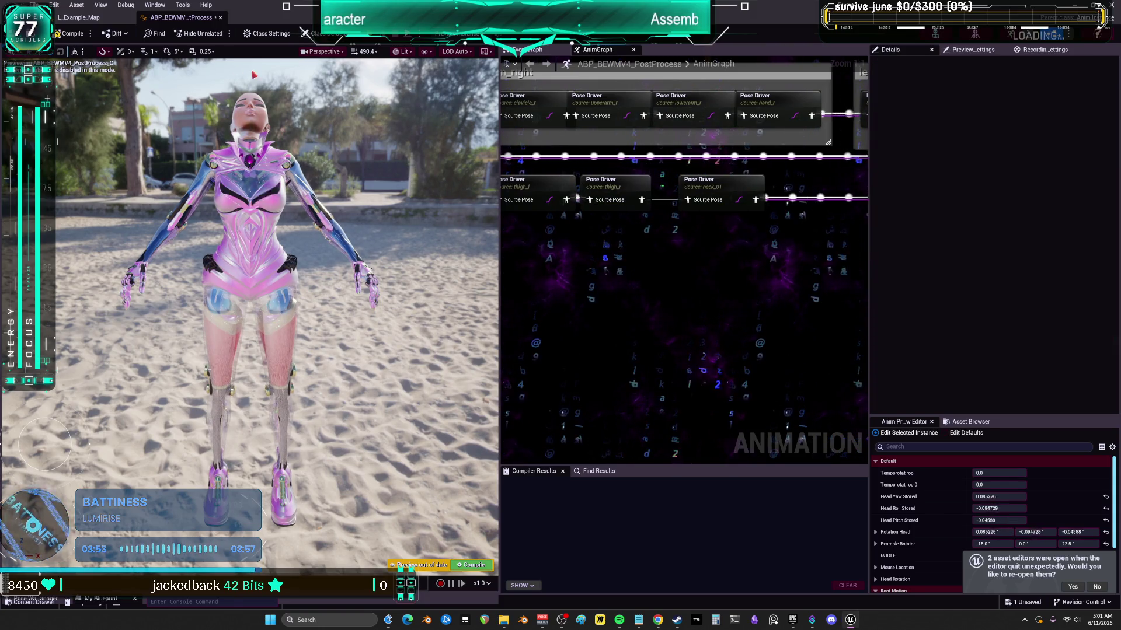
{"action": "left_click", "coordinate": [69, 33]}
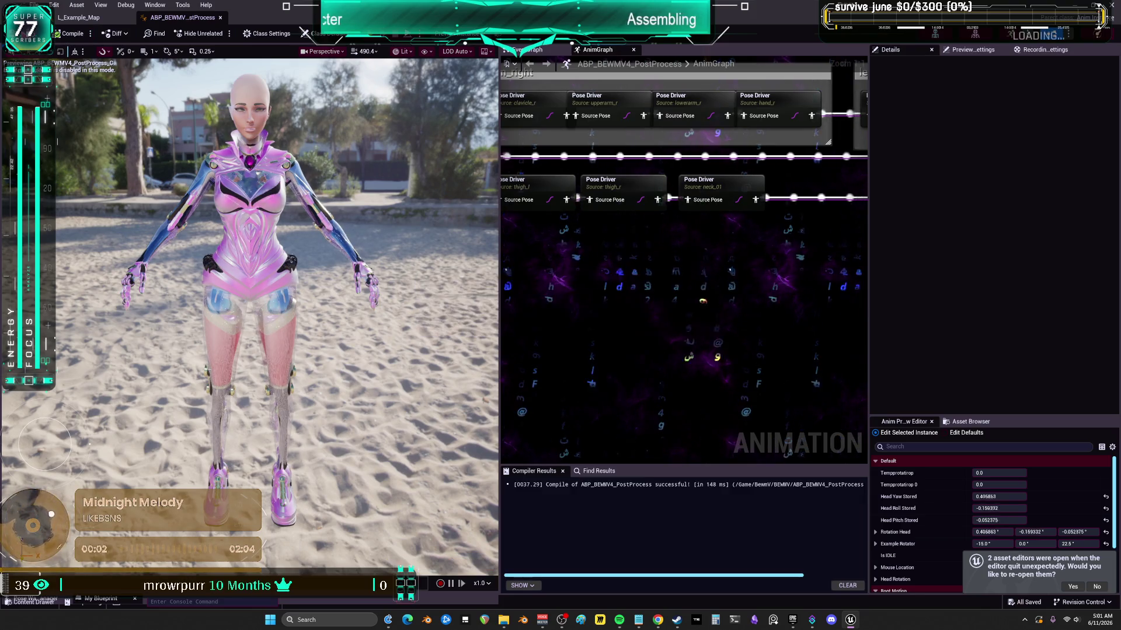
{"action": "left_click", "coordinate": [220, 17]}
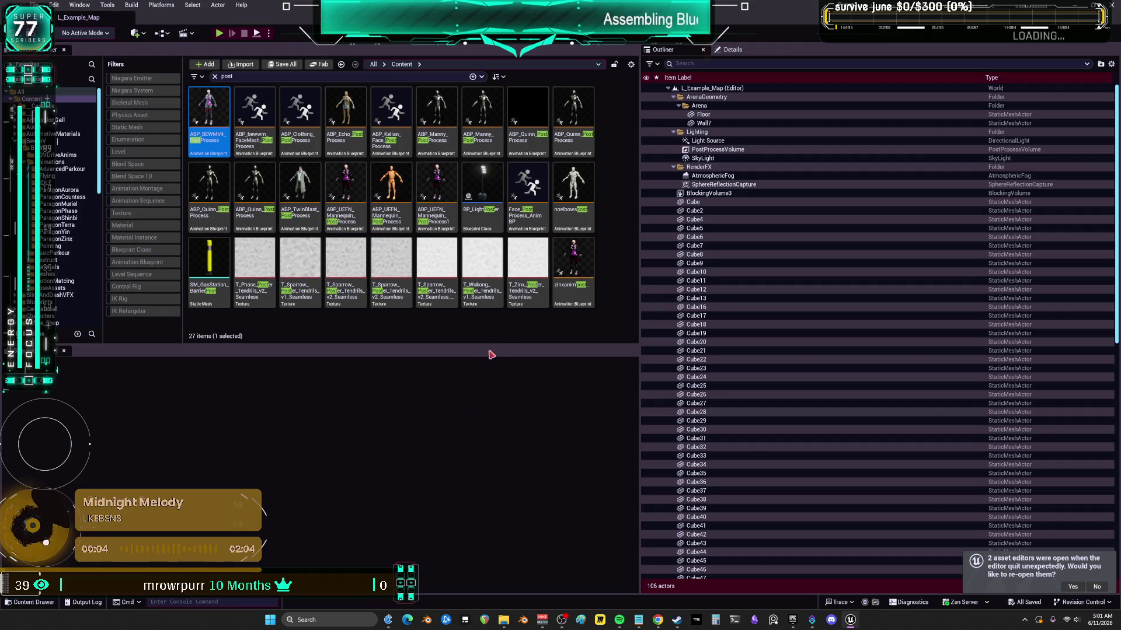
- Clear the 'post' search and open Seq_PointingCU from the Pointing folder
{"action": "left_click", "coordinate": [66, 251]}
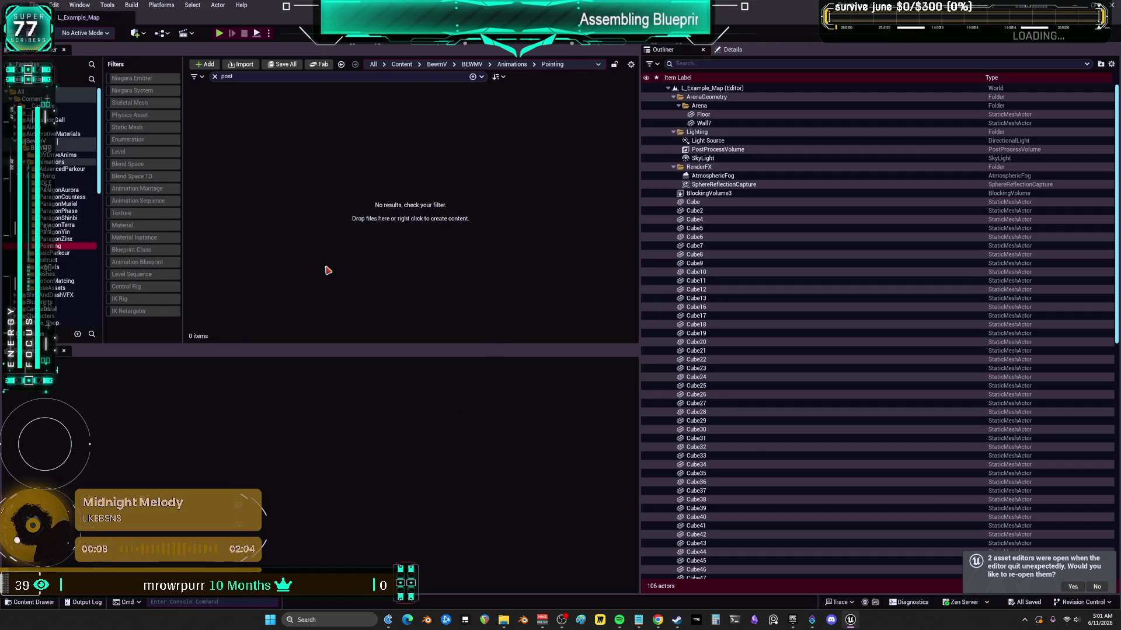
{"action": "left_click", "coordinate": [215, 77]}
{"action": "left_click", "coordinate": [564, 267]}
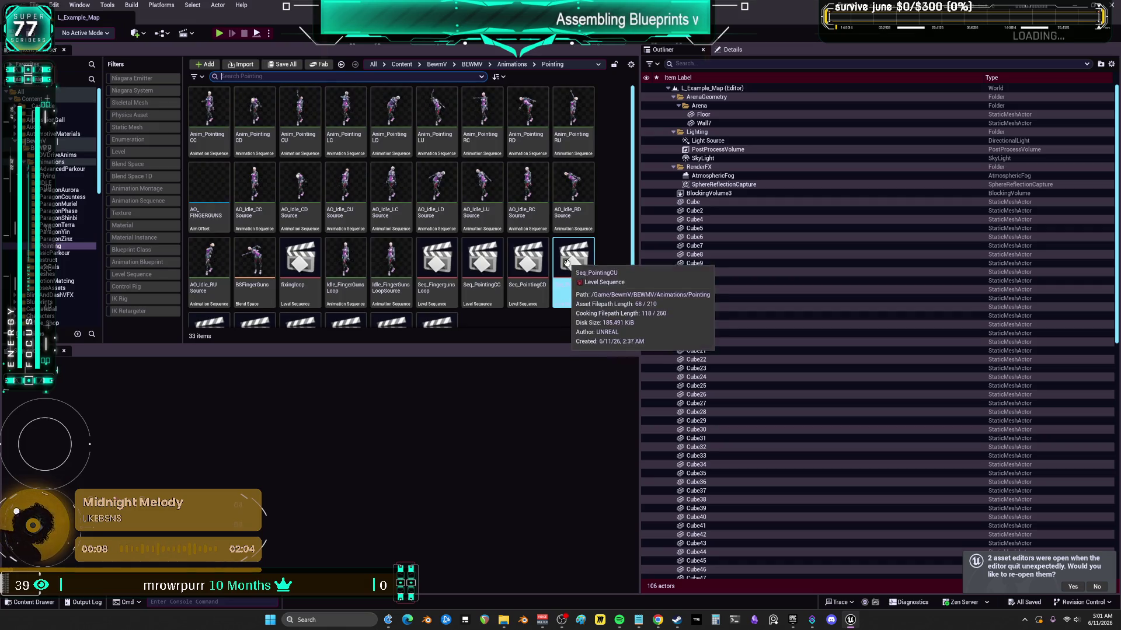
{"action": "left_click", "coordinate": [544, 308]}
{"action": "double_click", "coordinate": [579, 261]}
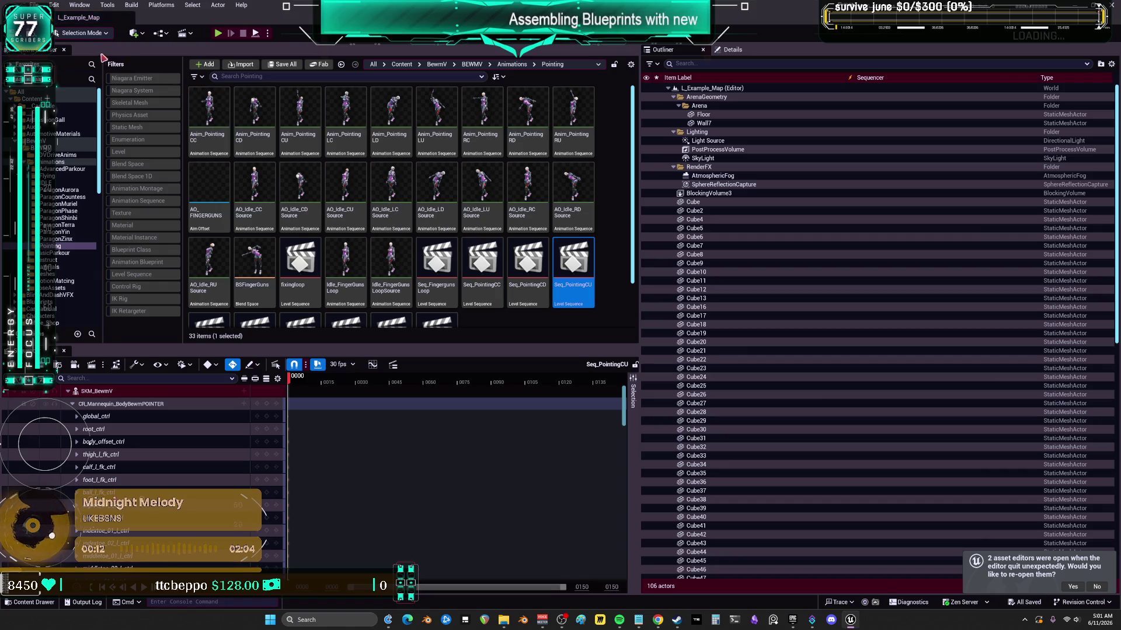
- Open a floating Viewport 1 and select the character's neck_01_ctrl control
{"action": "left_click", "coordinate": [79, 4]}
{"action": "left_click", "coordinate": [251, 114]}
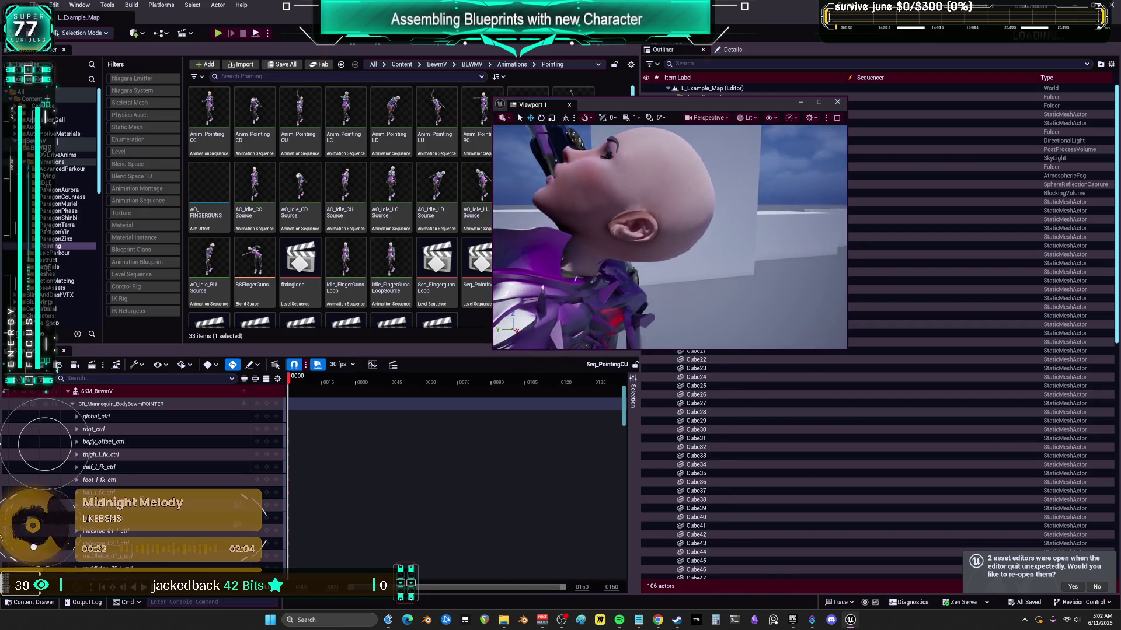
{"action": "left_click", "coordinate": [658, 248]}
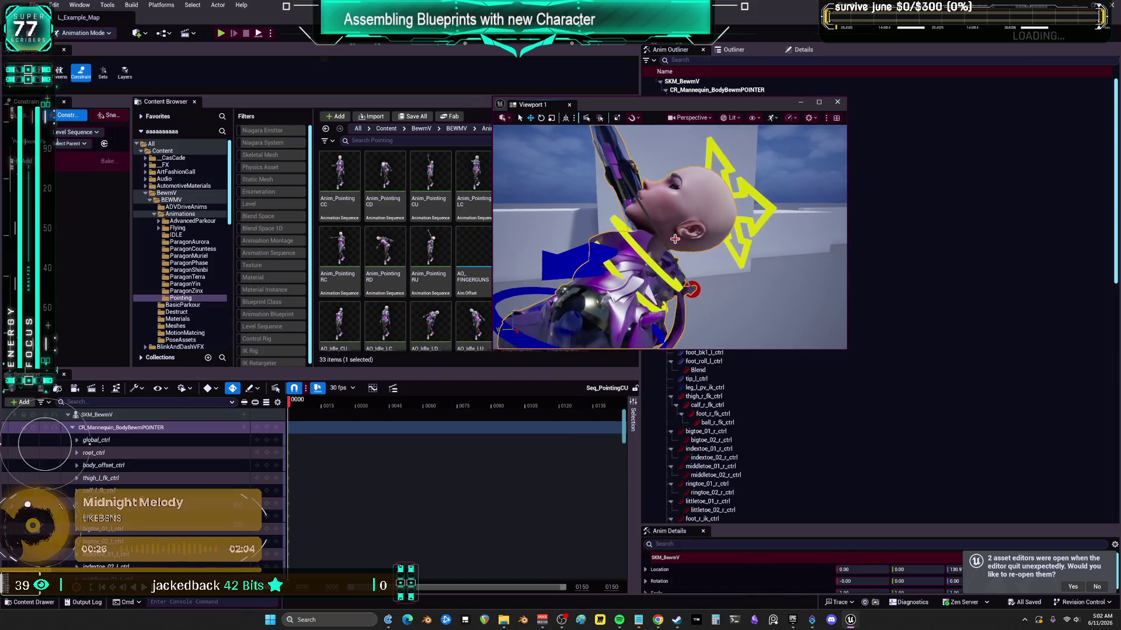
{"action": "left_click", "coordinate": [644, 300]}
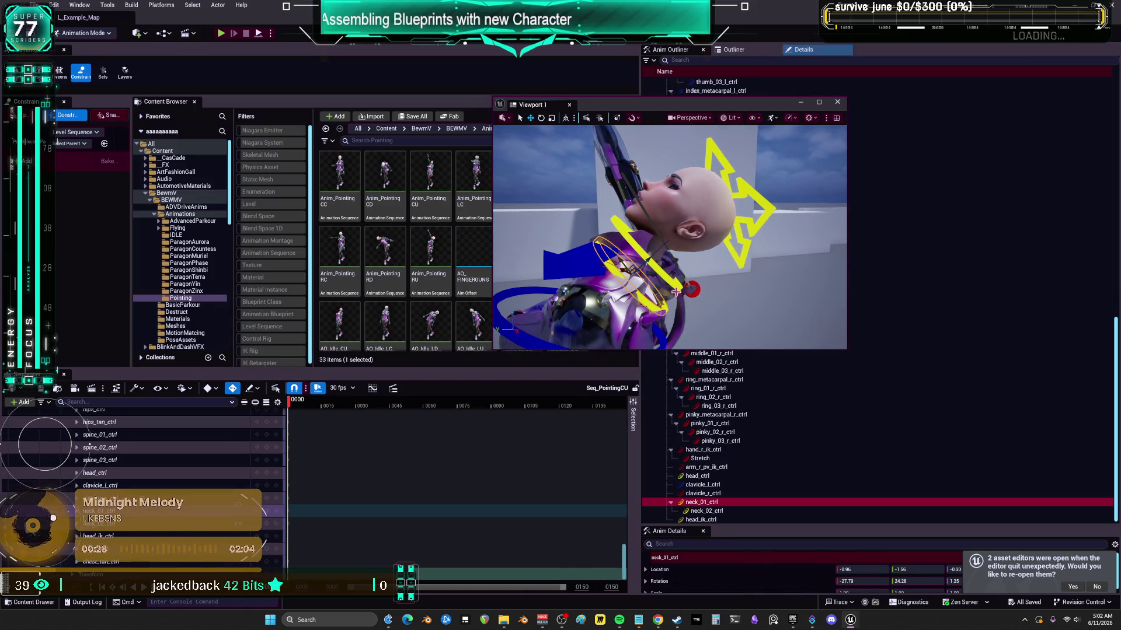
- Set the neck_01_ctrl Location X, Y and Z to 0 in Sequencer
{"action": "left_click_drag", "start_coordinate": [658, 281], "coordinate": [642, 277]}
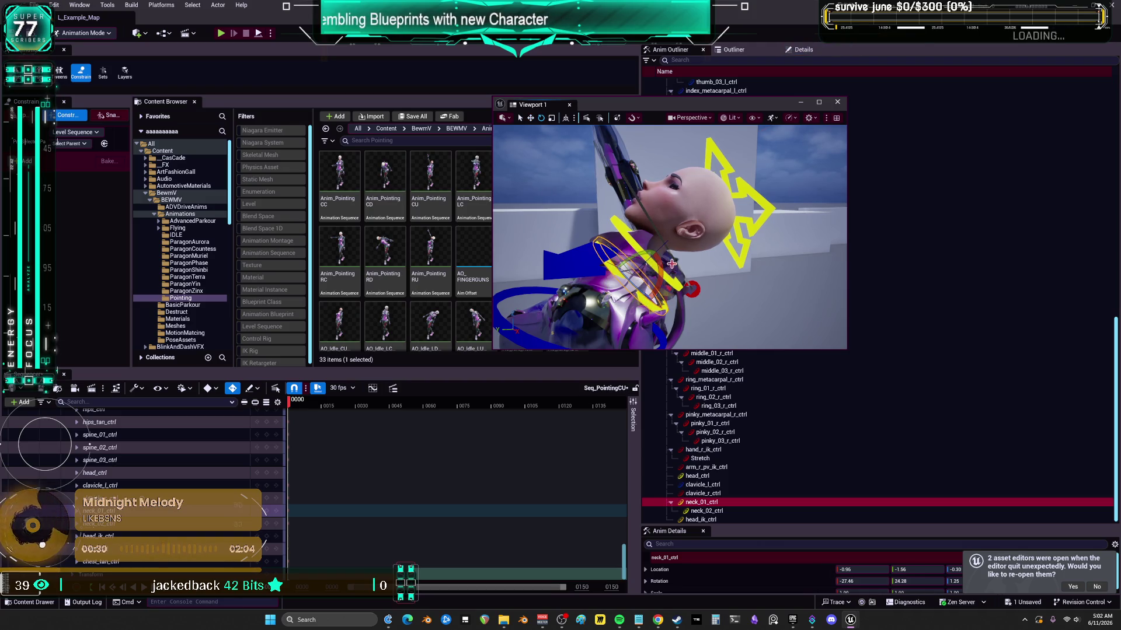
{"action": "key", "text": "ctrl+z"}
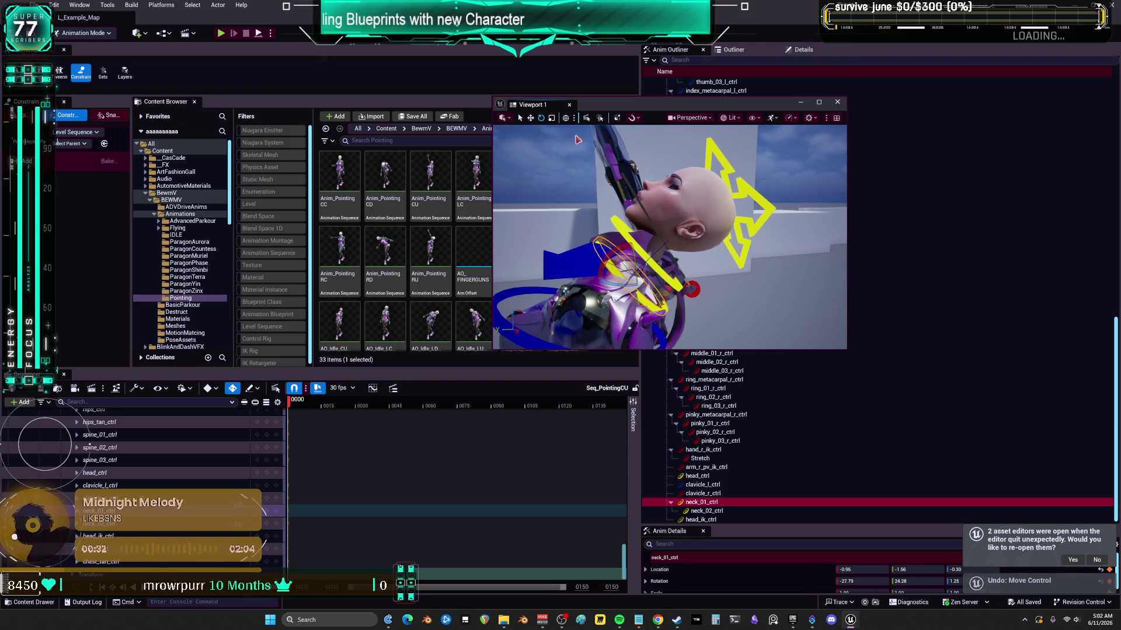
{"action": "mouse_move", "coordinate": [568, 149]}
{"action": "left_mouse_down"}
{"action": "mouse_move", "coordinate": [555, 138]}
{"action": "mouse_move", "coordinate": [599, 239]}
{"action": "left_mouse_up"}
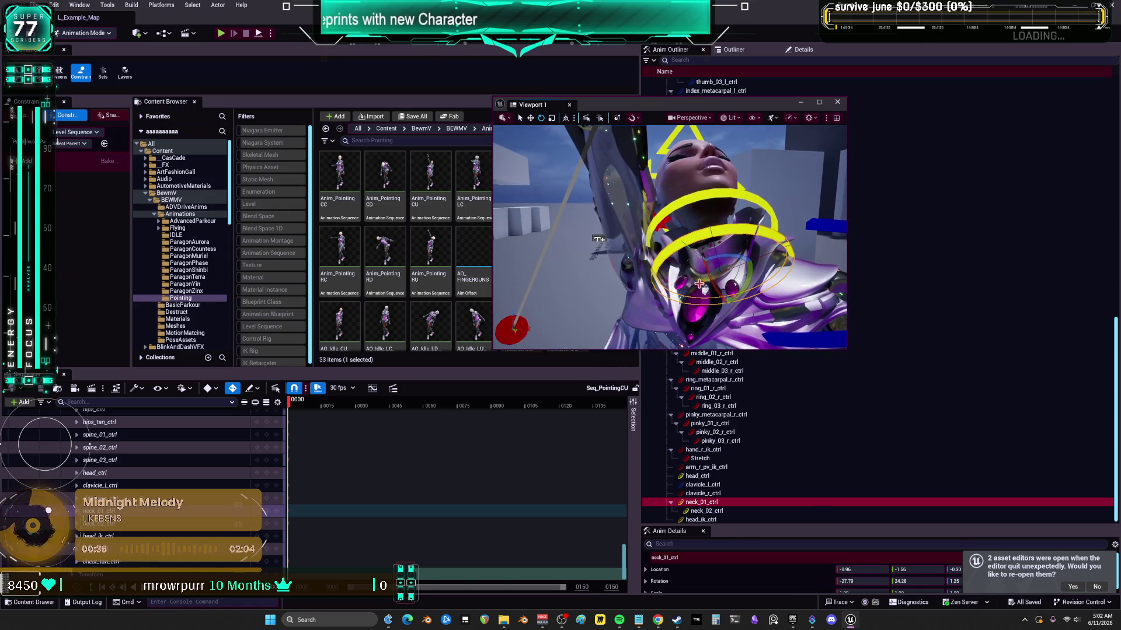
{"action": "left_click_drag", "start_coordinate": [708, 276], "coordinate": [713, 273]}
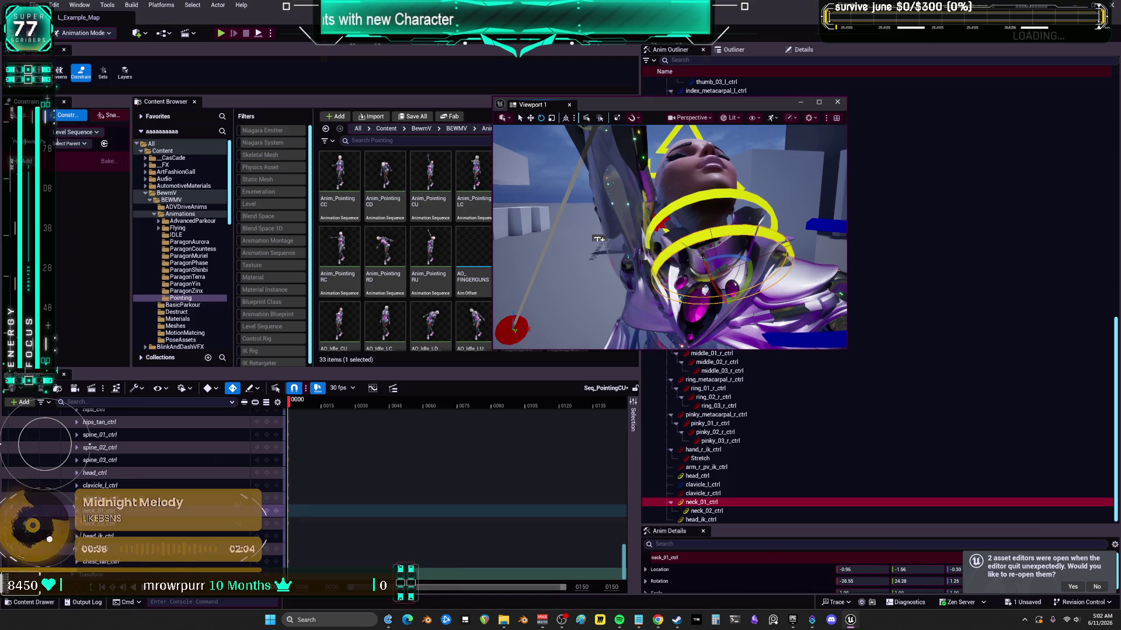
{"action": "scroll", "coordinate": [191, 465], "scroll_direction": "down", "scroll_amount": 5}
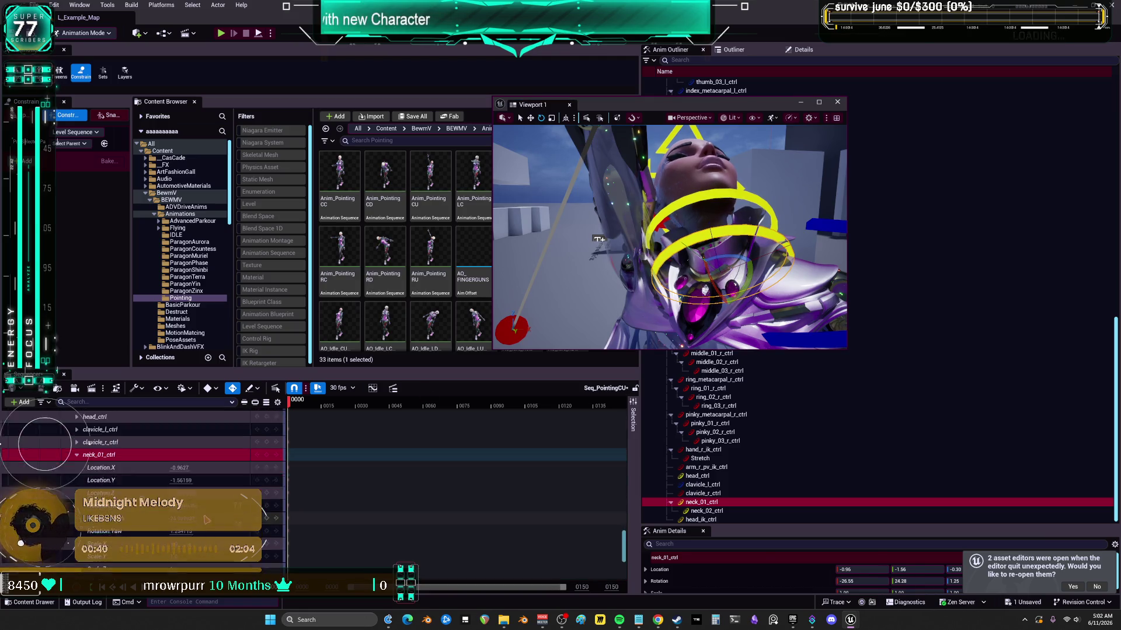
{"action": "left_click", "coordinate": [179, 454]}
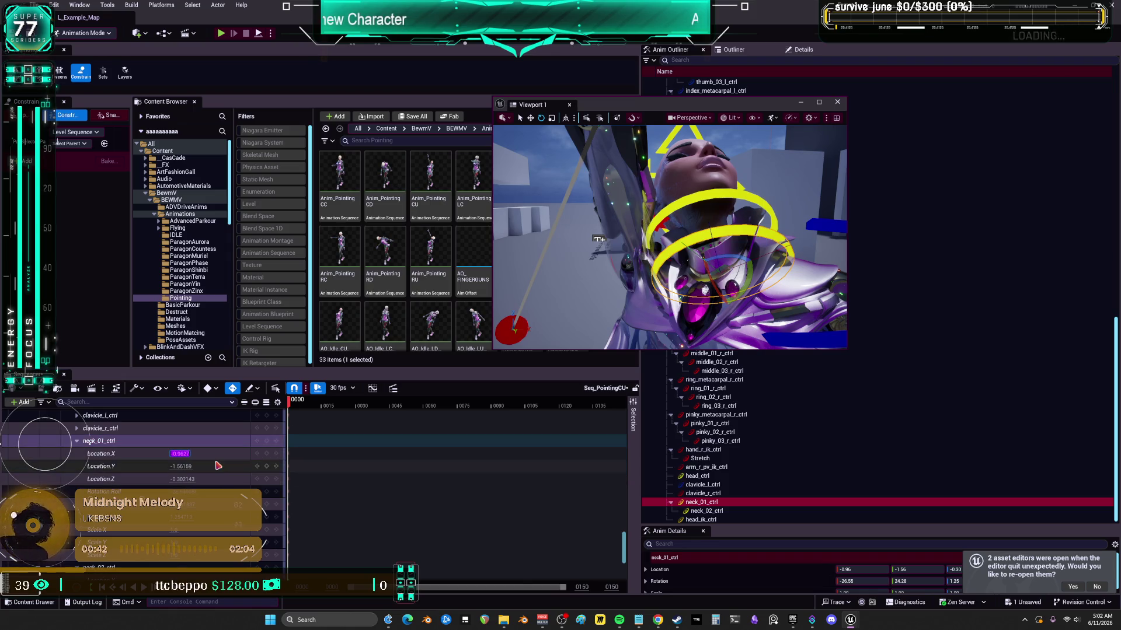
{"action": "key", "text": "Tab"}
{"action": "type", "text": "0"}
{"action": "key", "text": "Tab"}
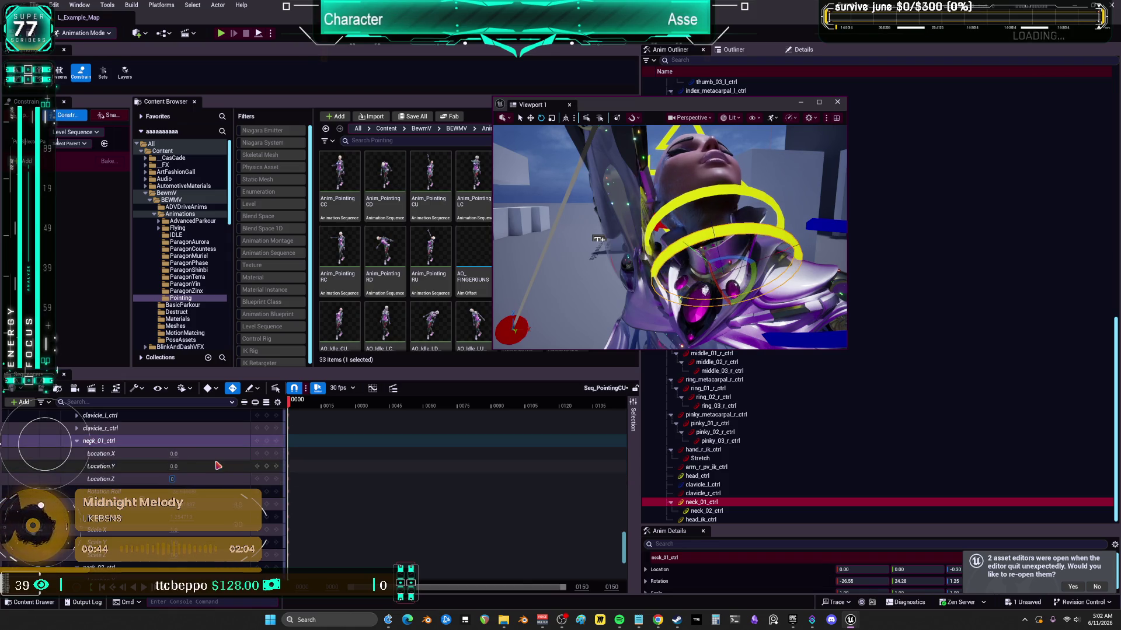
{"action": "key", "text": "Tab"}
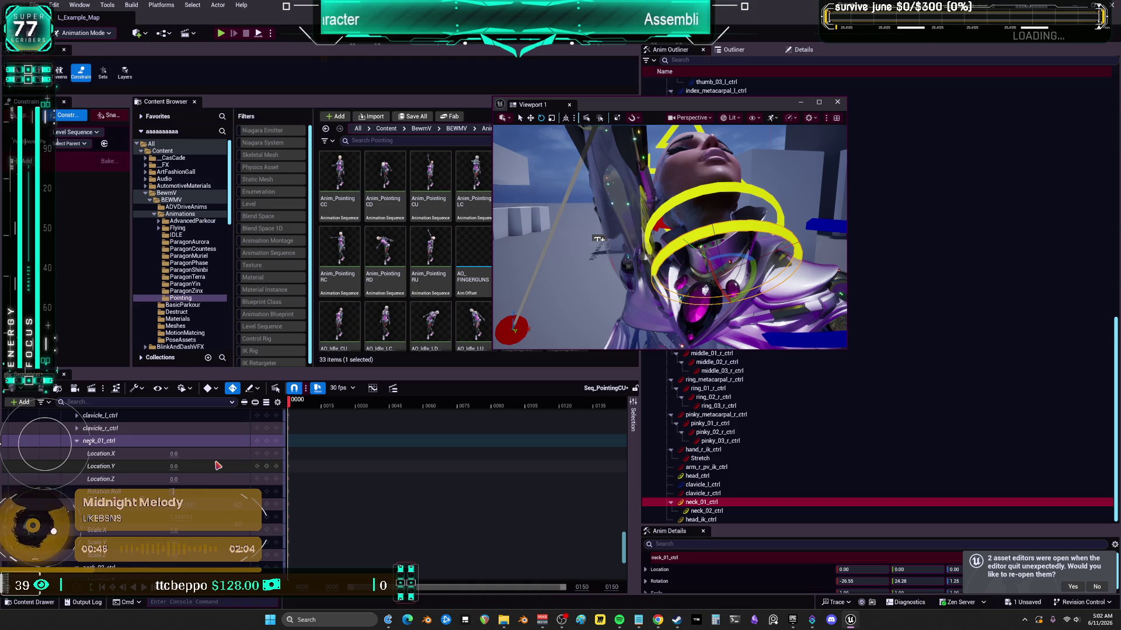
- Set the neck_01_ctrl rotation values to -15, 15 and 0
{"action": "type", "text": "-15"}
{"action": "key", "text": "Tab"}
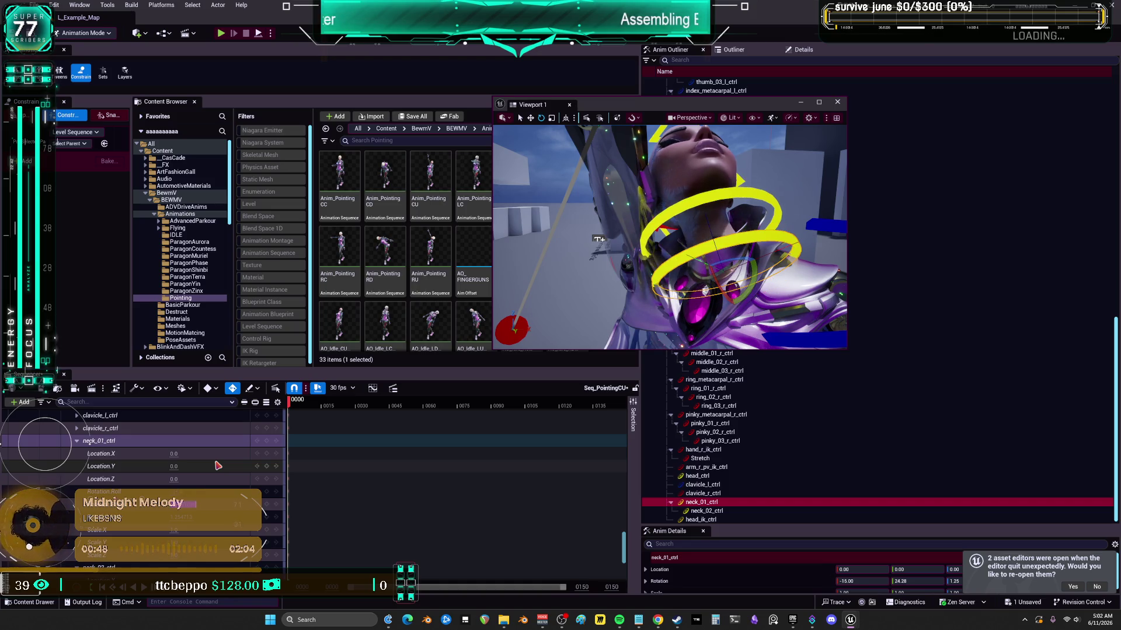
{"action": "type", "text": "15"}
{"action": "key", "text": "Tab"}
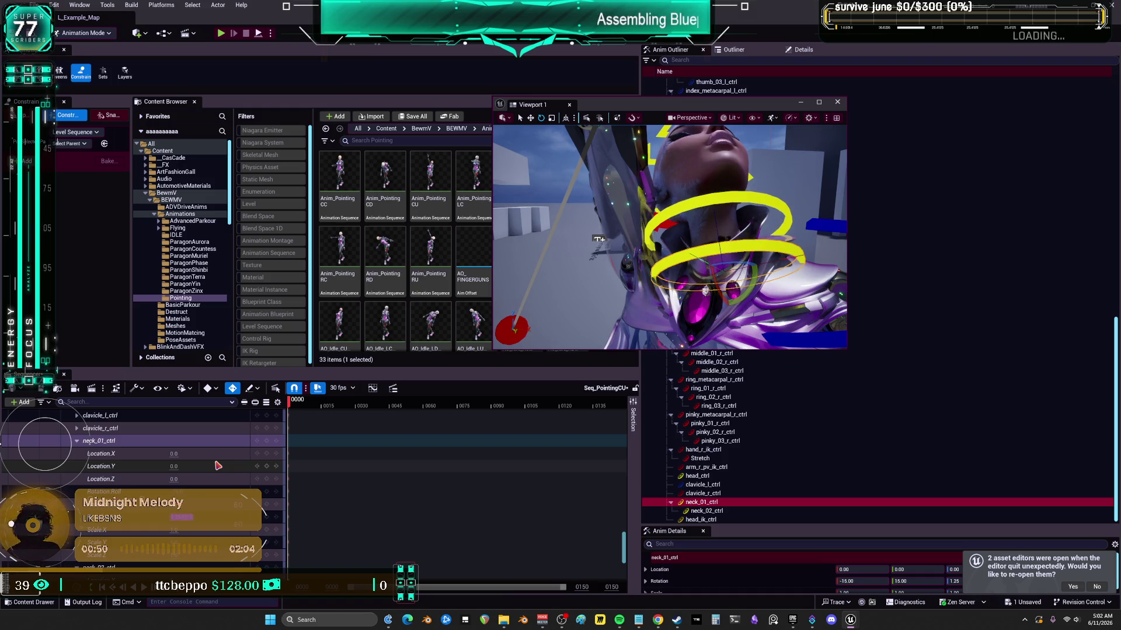
{"action": "type", "text": "0"}
{"action": "key", "text": "Tab"}
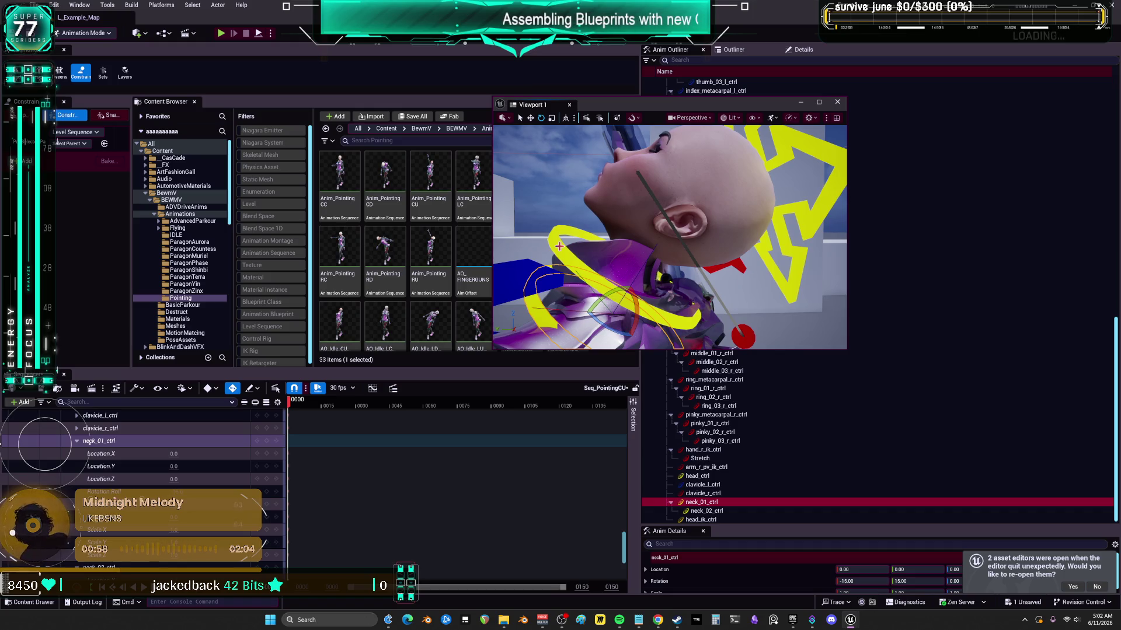
{"action": "key", "text": "Down"}
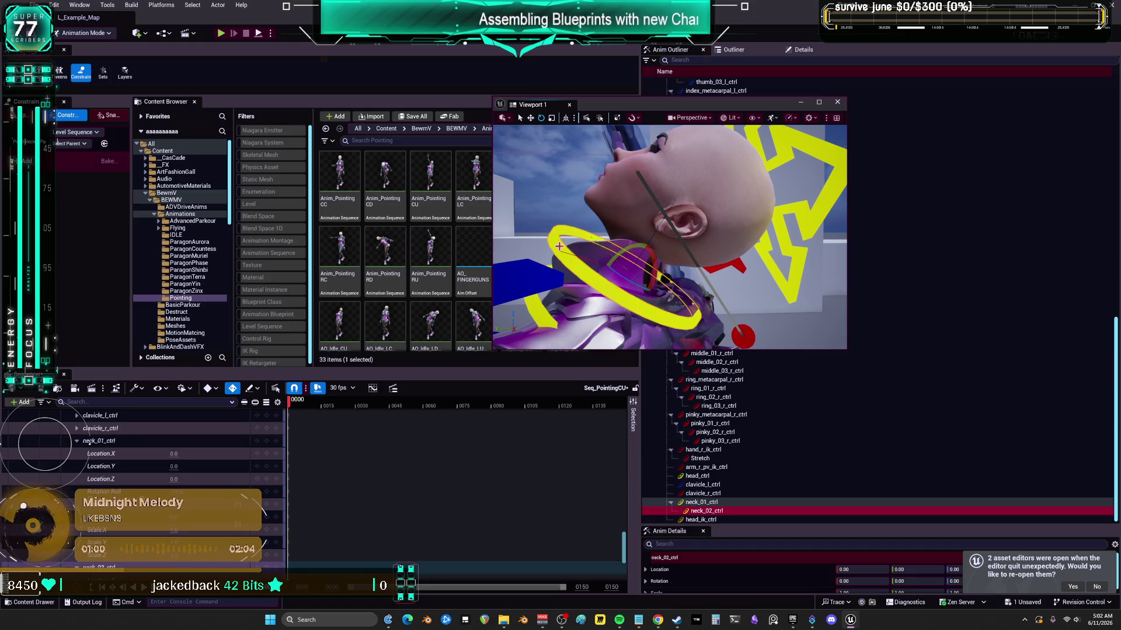
- Change neck_01_ctrl to pitch 10 and roll -5, then move to frame 0099
{"action": "scroll", "coordinate": [202, 481], "scroll_direction": "down", "scroll_amount": 4}
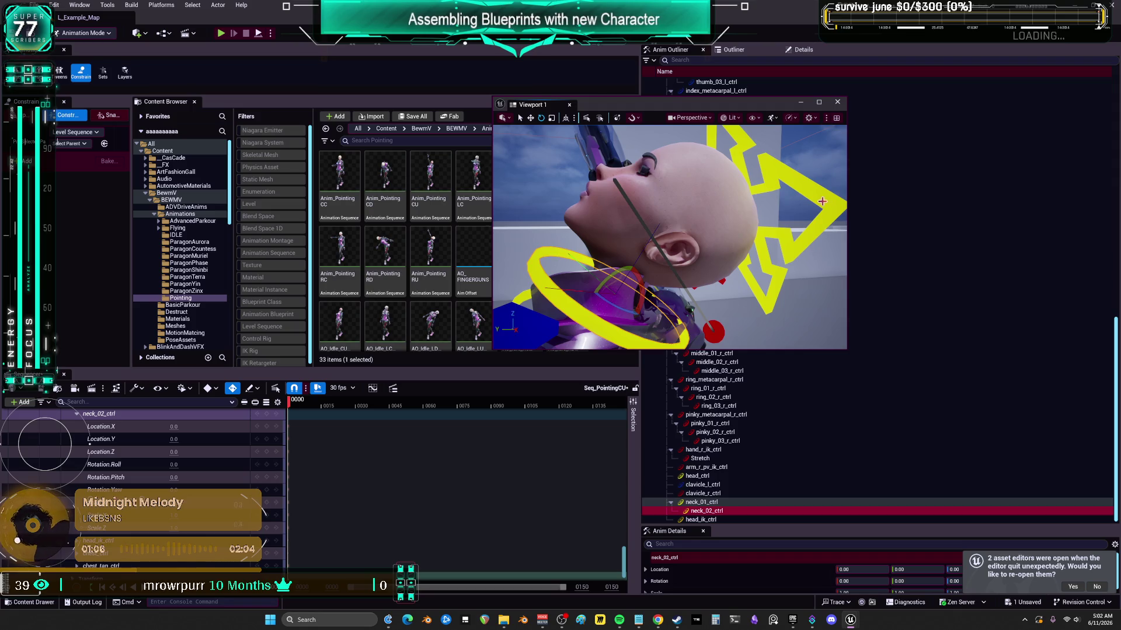
{"action": "key", "text": "Up"}
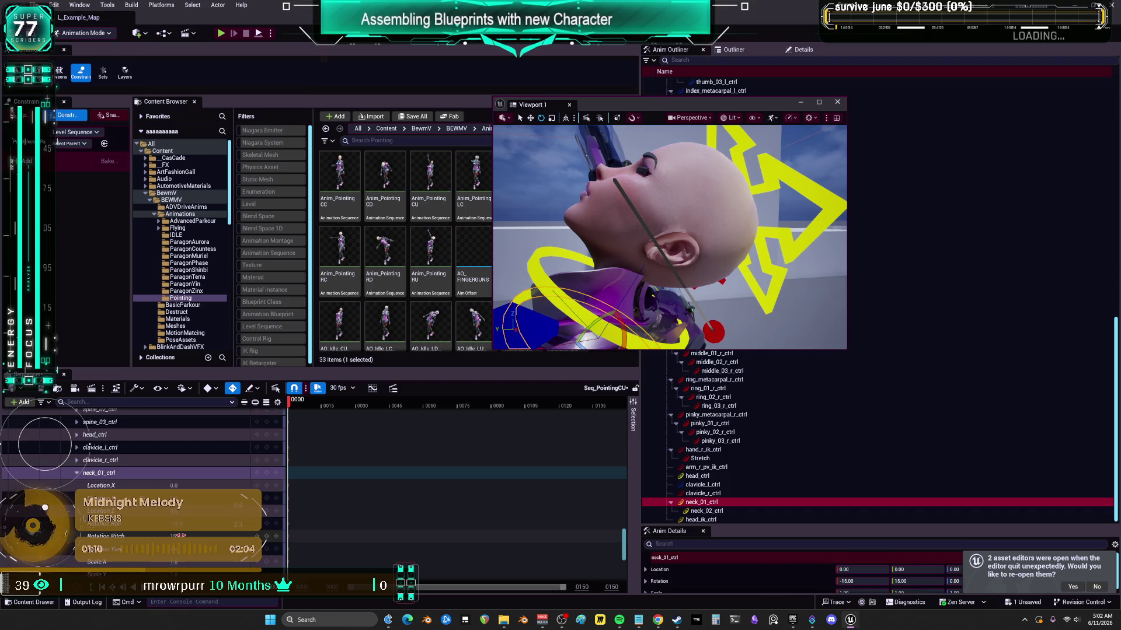
{"action": "left_click_drag", "start_coordinate": [584, 342], "coordinate": [590, 344]}
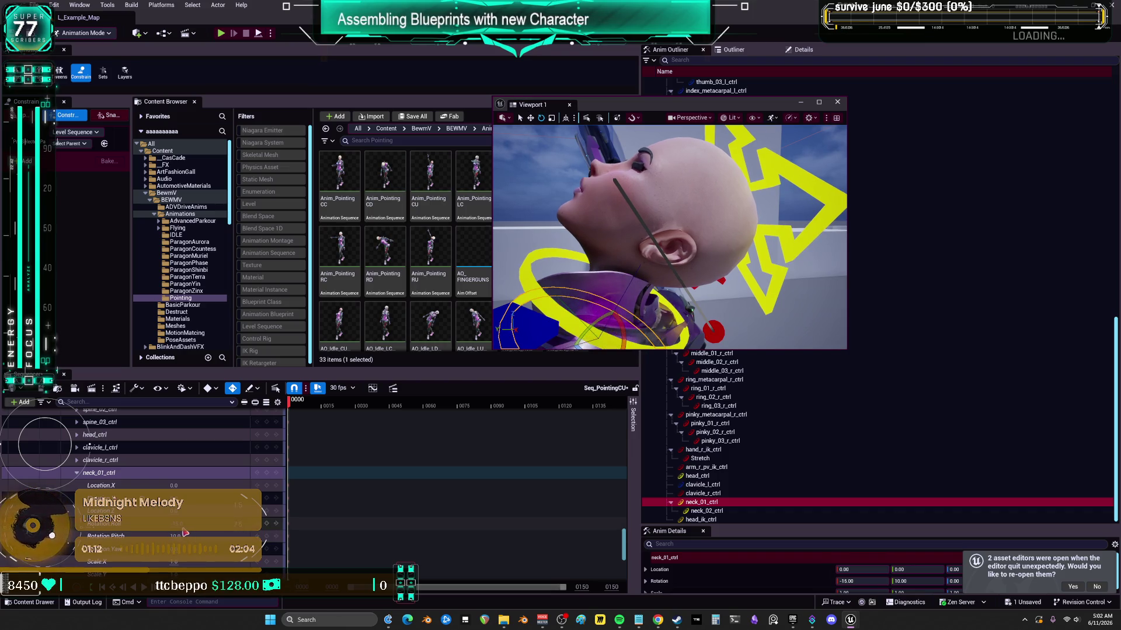
{"action": "left_click_drag", "start_coordinate": [174, 523], "coordinate": [174, 523]}
{"action": "left_click", "coordinate": [539, 405]}
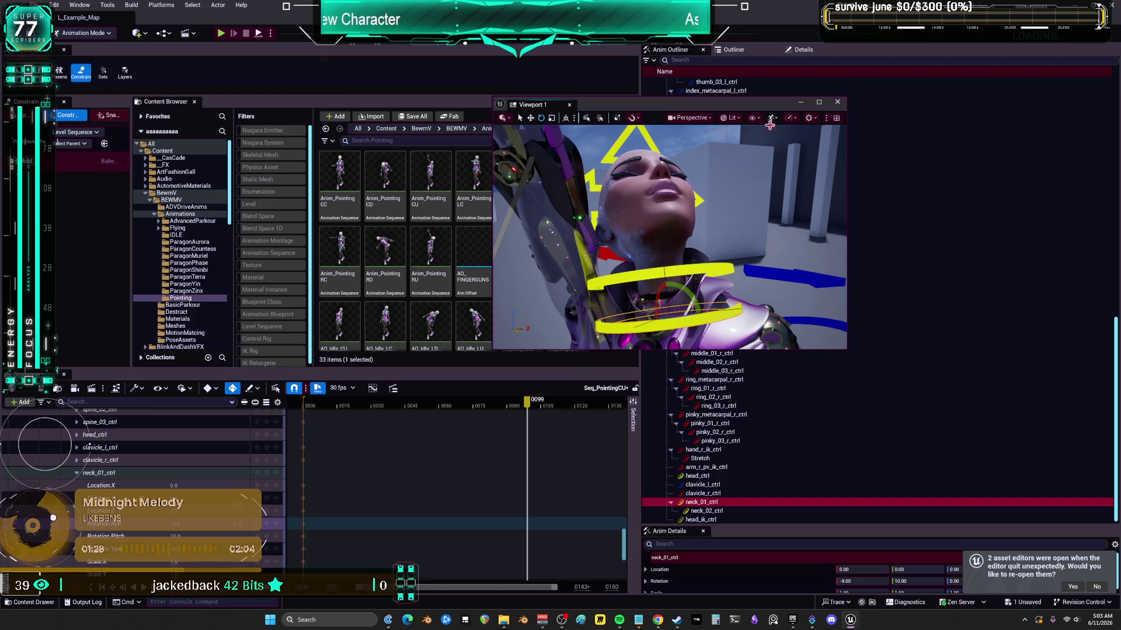
{"action": "left_click", "coordinate": [819, 102]}
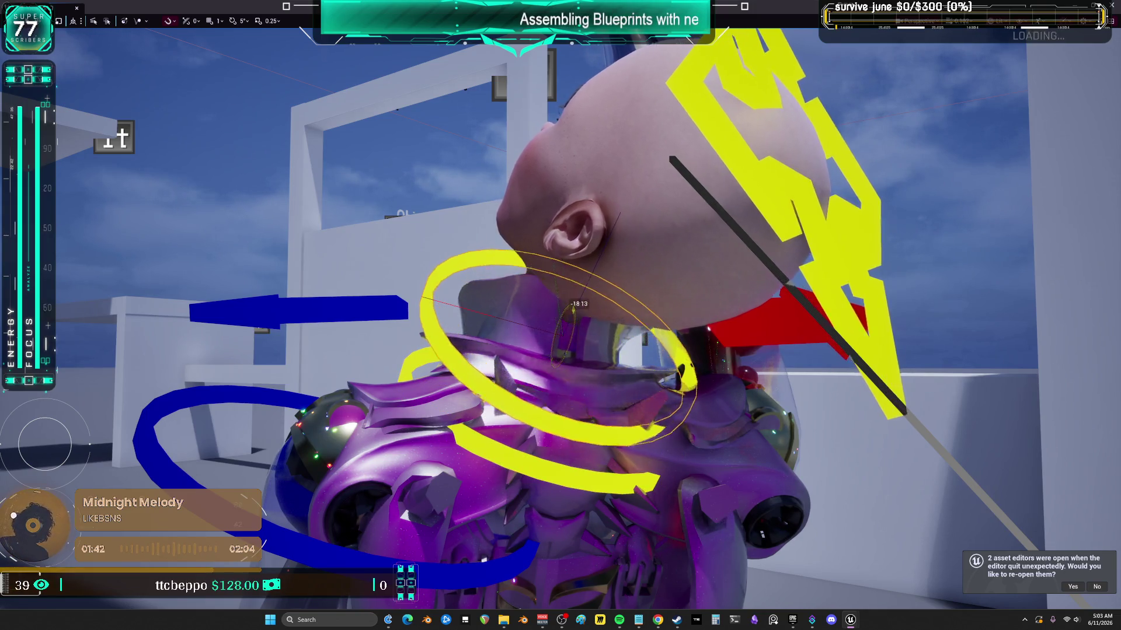
- At frame 0099, undo the last move and rotate the neck control about 32 degrees
{"action": "key", "text": "ctrl+z"}
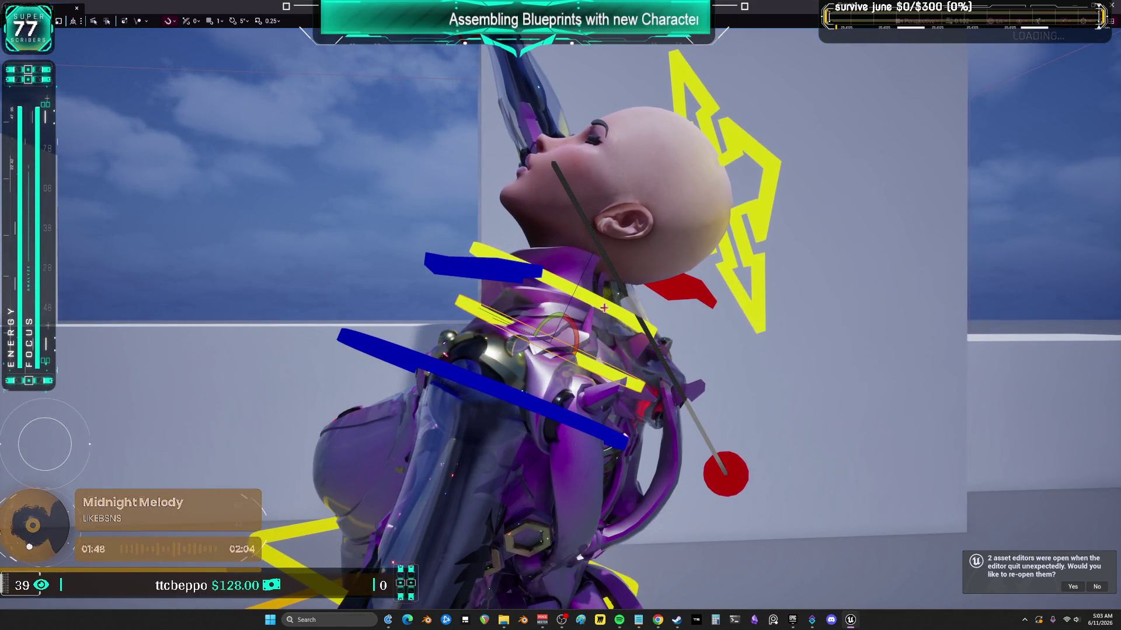
{"action": "left_click_drag", "start_coordinate": [560, 269], "coordinate": [610, 226]}
{"action": "left_click_drag", "start_coordinate": [563, 266], "coordinate": [563, 295]}
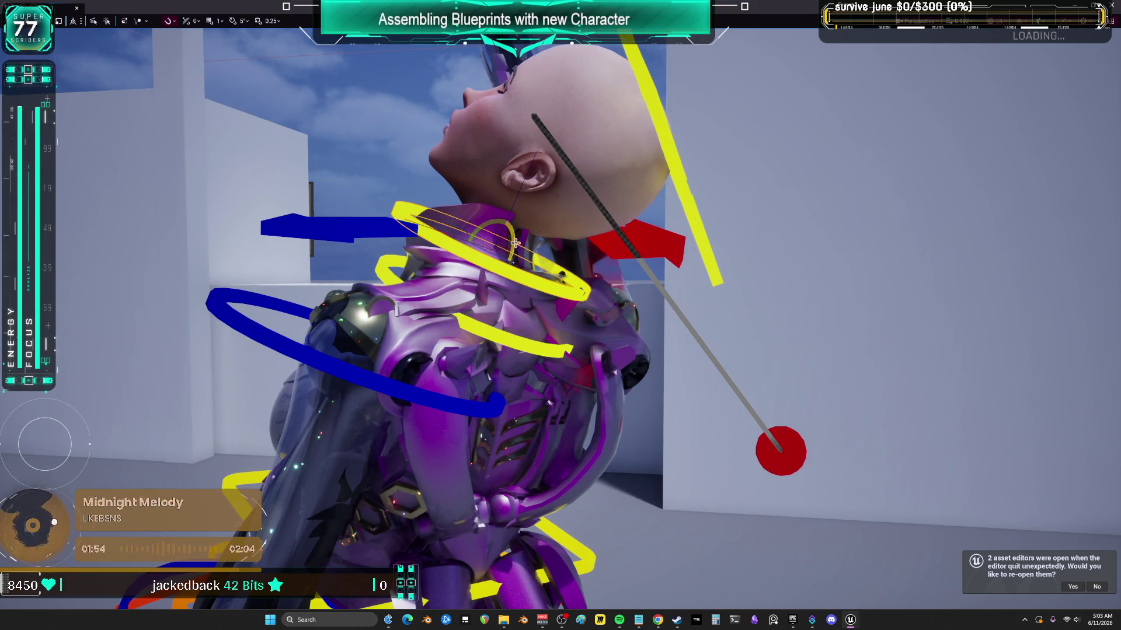
{"action": "mouse_move", "coordinate": [515, 243]}
{"action": "left_mouse_down"}
{"action": "mouse_move", "coordinate": [511, 228]}
{"action": "mouse_move", "coordinate": [495, 270]}
{"action": "mouse_move", "coordinate": [482, 268]}
{"action": "mouse_move", "coordinate": [521, 256]}
{"action": "mouse_move", "coordinate": [334, 256]}
{"action": "left_mouse_up"}
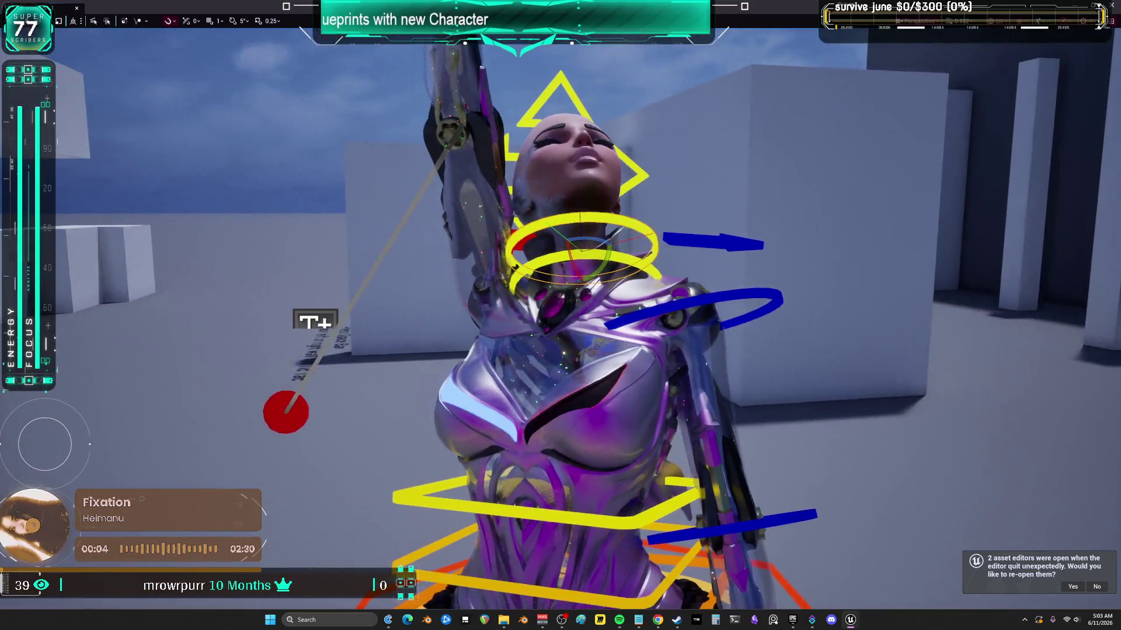
{"action": "key", "text": "F11"}
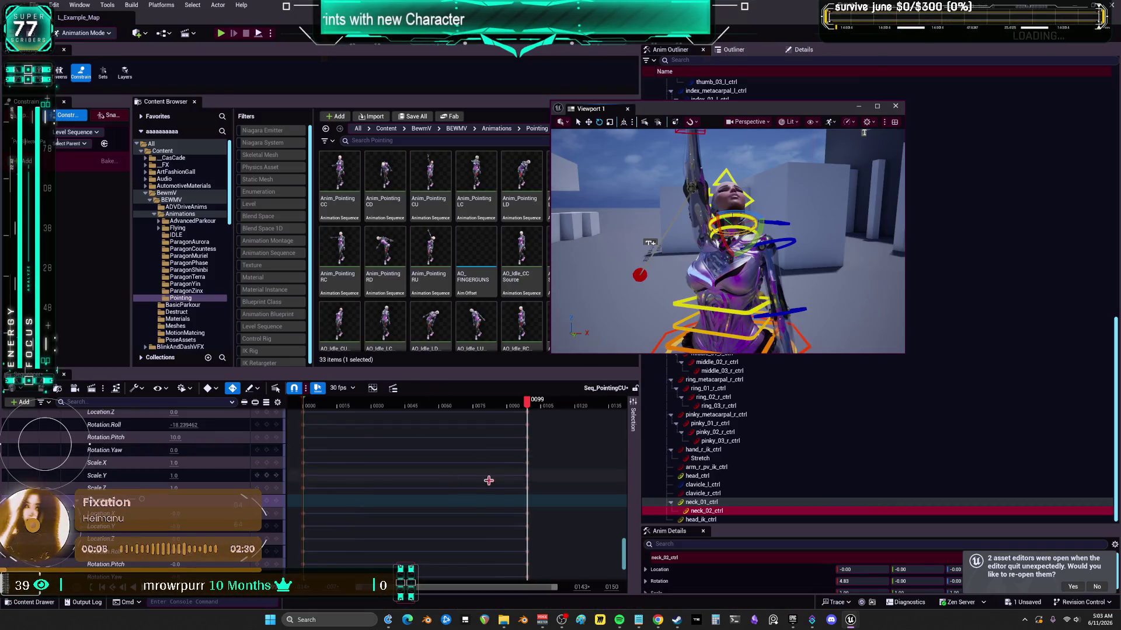
- Adjust the Sequencer view range to end at frame 0000, showing the negative frames before it
{"action": "mouse_move", "coordinate": [528, 404]}
{"action": "left_mouse_down"}
{"action": "mouse_move", "coordinate": [489, 420]}
{"action": "mouse_move", "coordinate": [505, 432]}
{"action": "mouse_move", "coordinate": [305, 445]}
{"action": "left_mouse_up"}
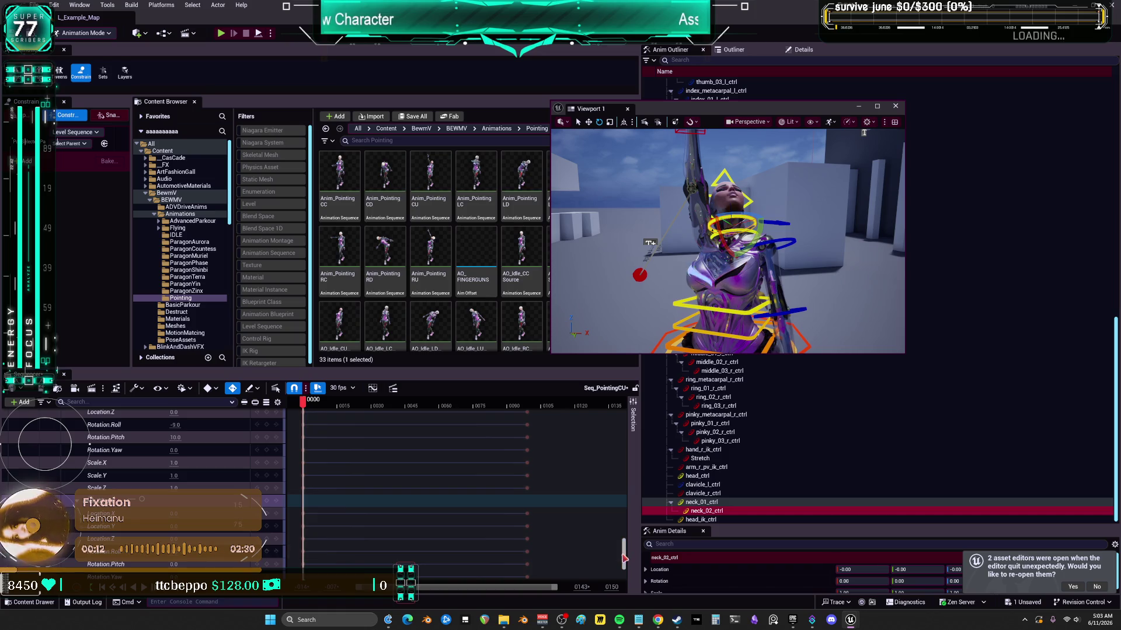
{"action": "scroll", "coordinate": [624, 559], "scroll_direction": "up", "scroll_amount": 10}
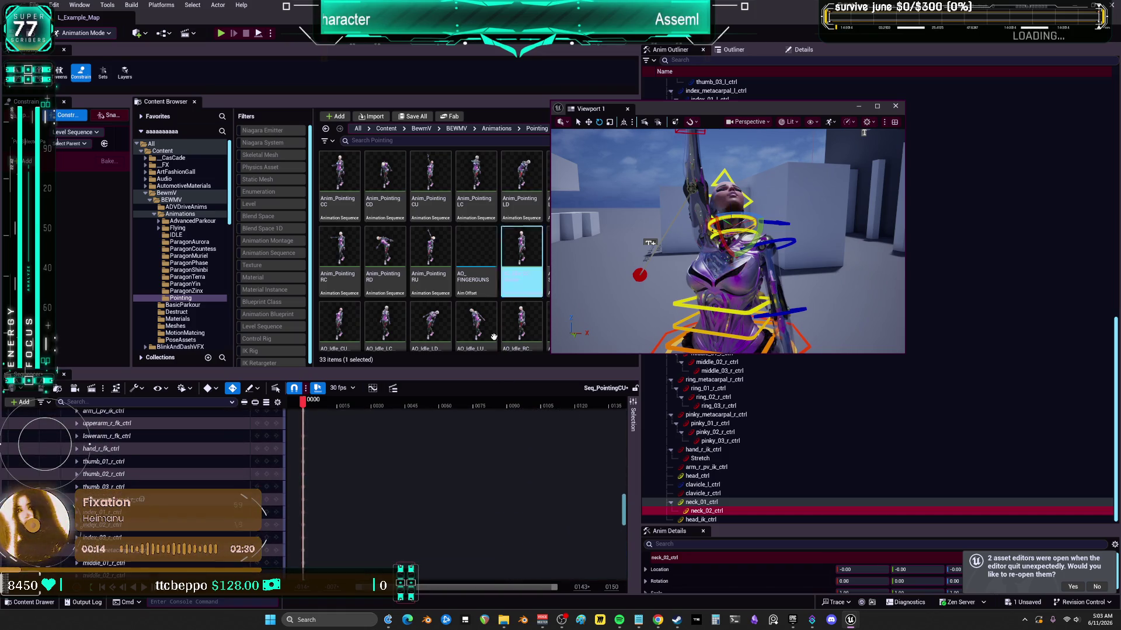
{"action": "left_click_drag", "start_coordinate": [622, 513], "coordinate": [619, 392]}
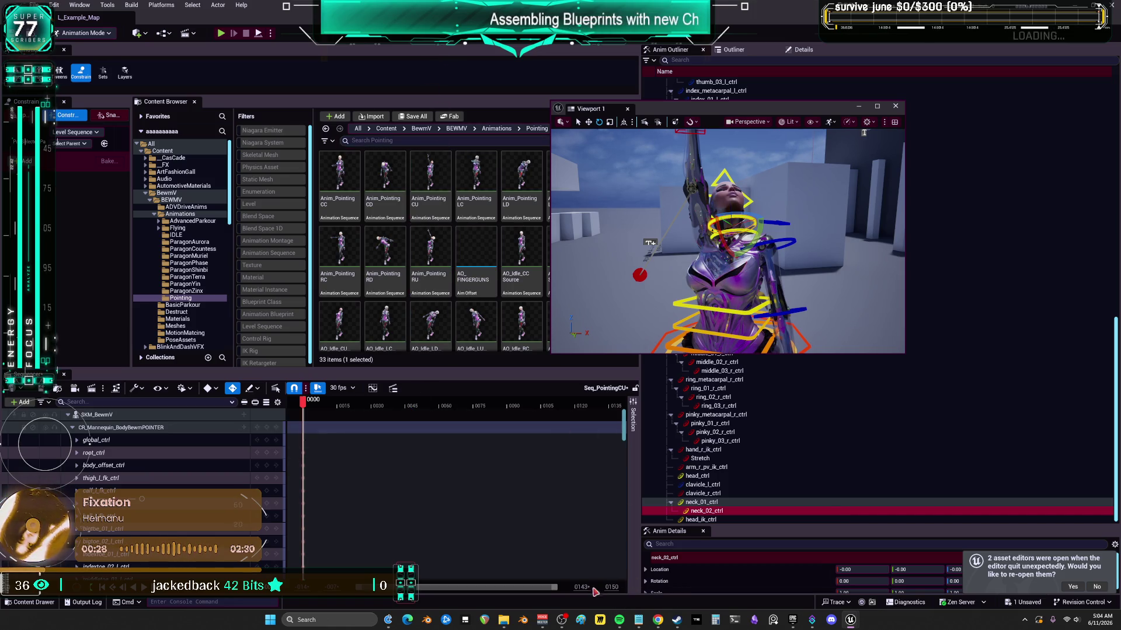
{"action": "left_click_drag", "start_coordinate": [594, 590], "coordinate": [591, 596]}
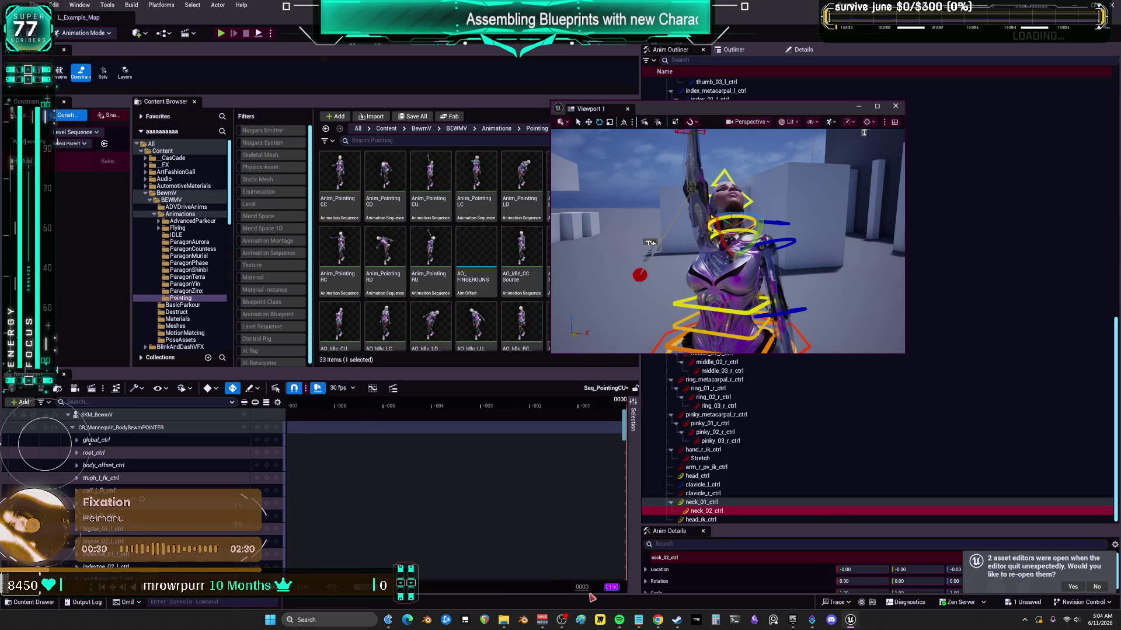
{"action": "mouse_move", "coordinate": [496, 587]}
{"action": "left_mouse_down"}
{"action": "mouse_move", "coordinate": [444, 587]}
{"action": "mouse_move", "coordinate": [483, 598]}
{"action": "left_mouse_up"}
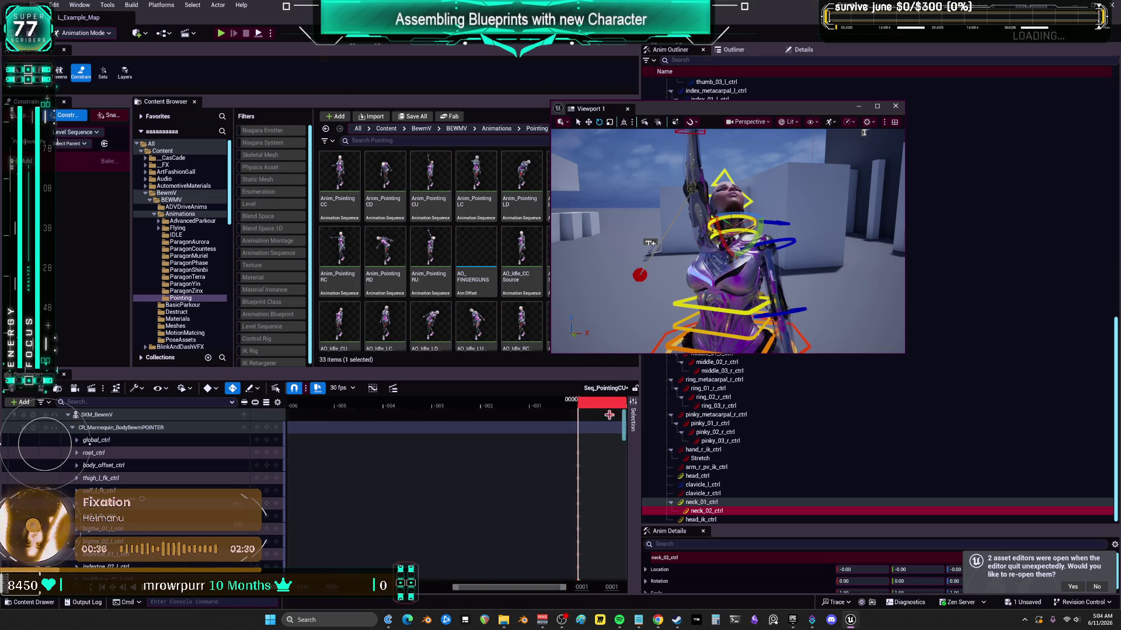
{"action": "right_click", "coordinate": [584, 407]}
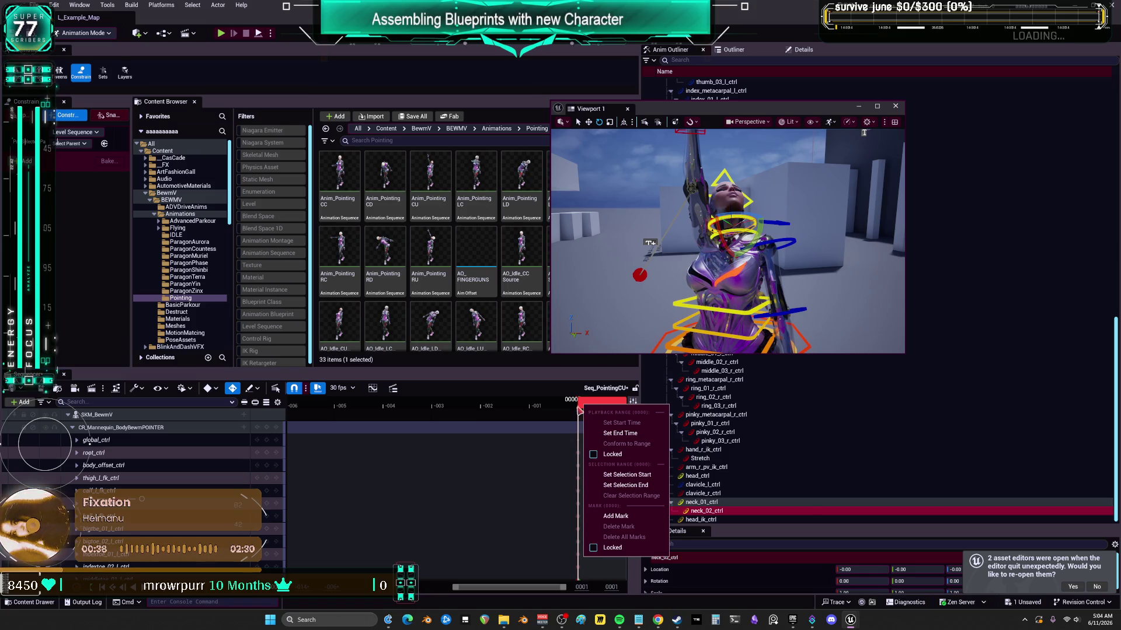
- Undo the accidental key deletion and lower neck_01_ctrl's rotation pitch from 10 to 6
{"action": "left_click", "coordinate": [637, 435]}
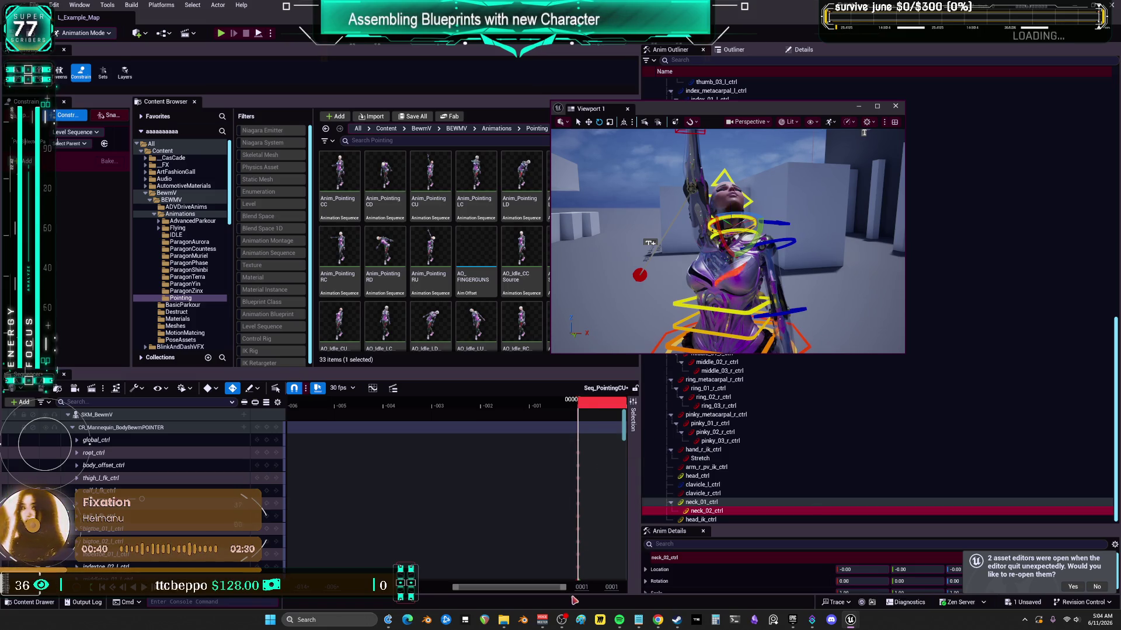
{"action": "mouse_move", "coordinate": [584, 327]}
{"action": "left_mouse_down"}
{"action": "mouse_move", "coordinate": [666, 268]}
{"action": "mouse_move", "coordinate": [746, 262]}
{"action": "left_mouse_up"}
{"action": "left_click", "coordinate": [635, 326]}
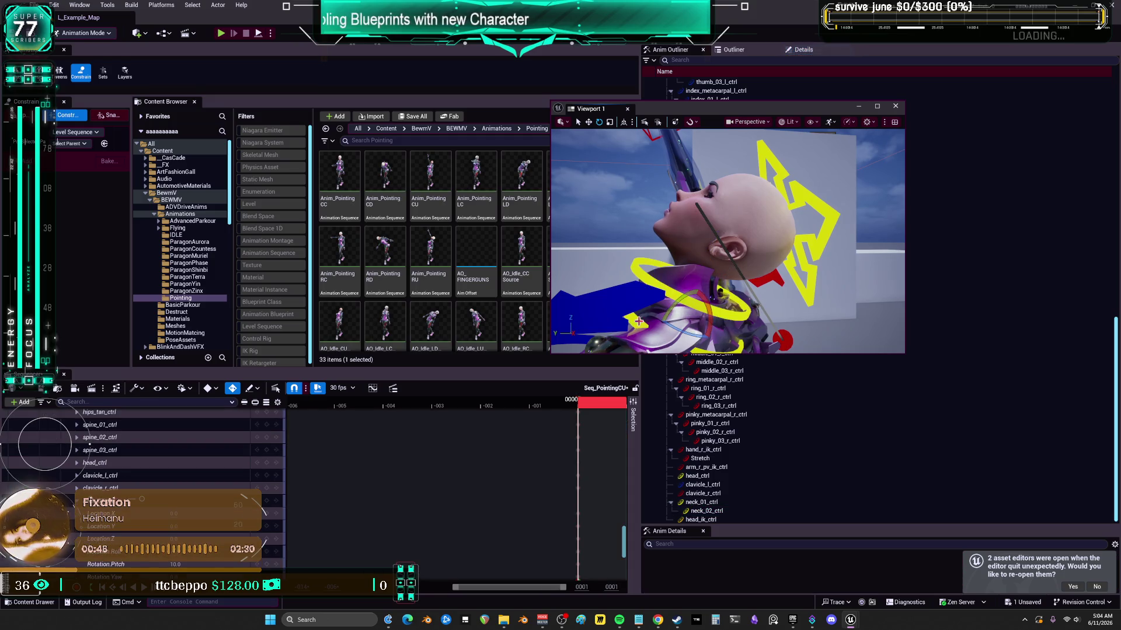
{"action": "key", "text": "ctrl+z"}
{"action": "left_click", "coordinate": [708, 317]}
{"action": "left_click_drag", "start_coordinate": [709, 317], "coordinate": [702, 287]}
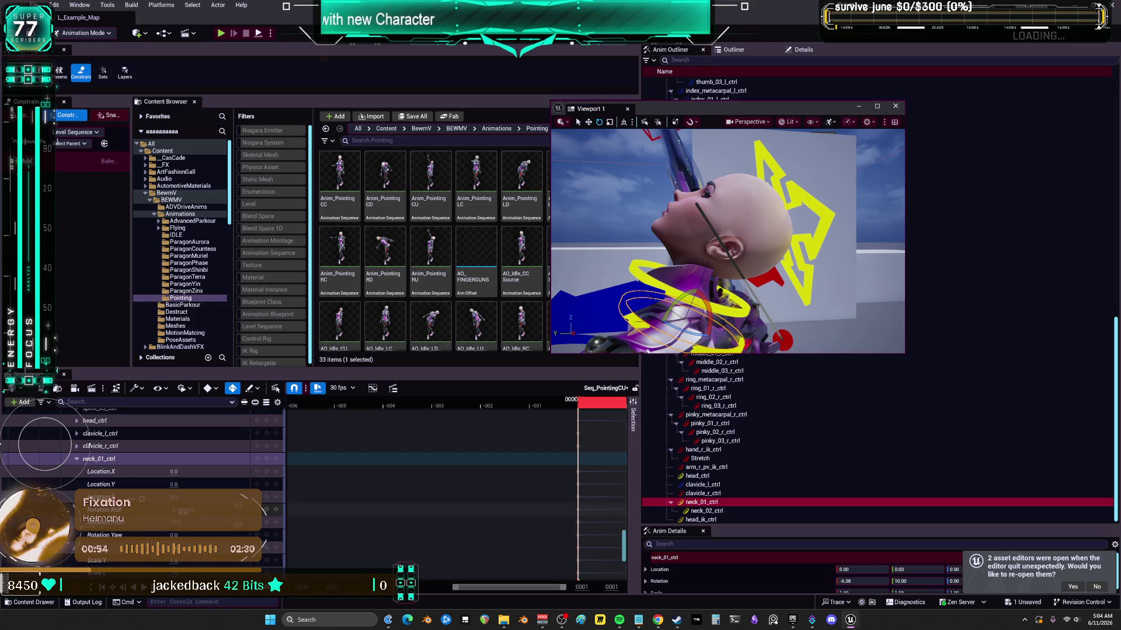
{"action": "left_click", "coordinate": [175, 524]}
{"action": "left_click_drag", "start_coordinate": [175, 522], "coordinate": [154, 522]}
- Rotate head_ctrl about 1.5 degrees to tip the head forward, framing the view on it
{"action": "left_click", "coordinate": [746, 257]}
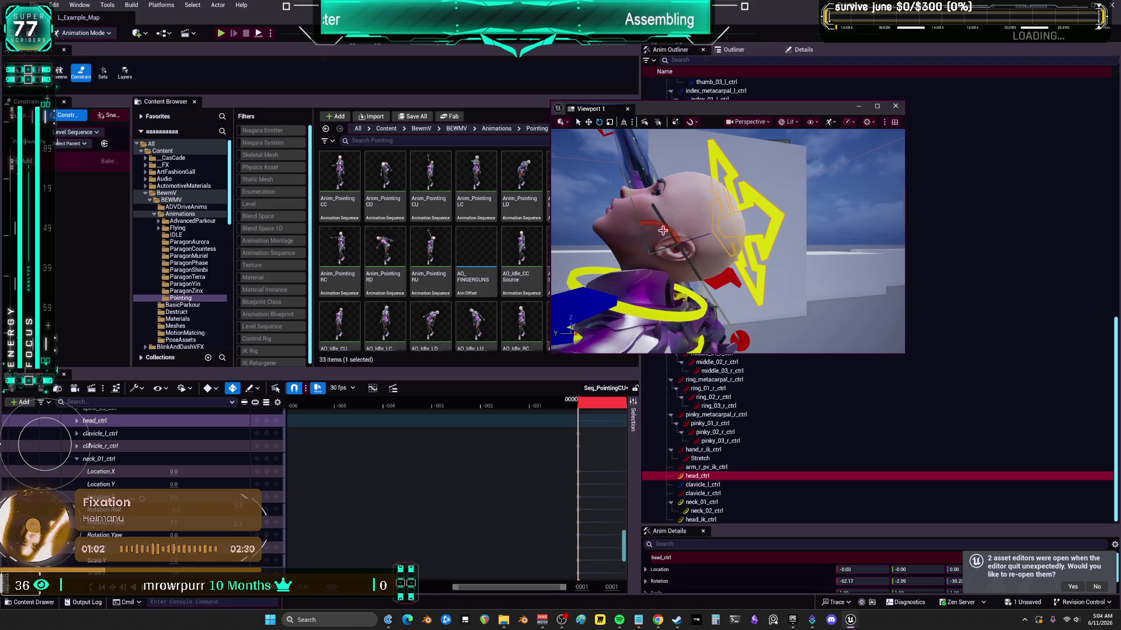
{"action": "left_click", "coordinate": [718, 224]}
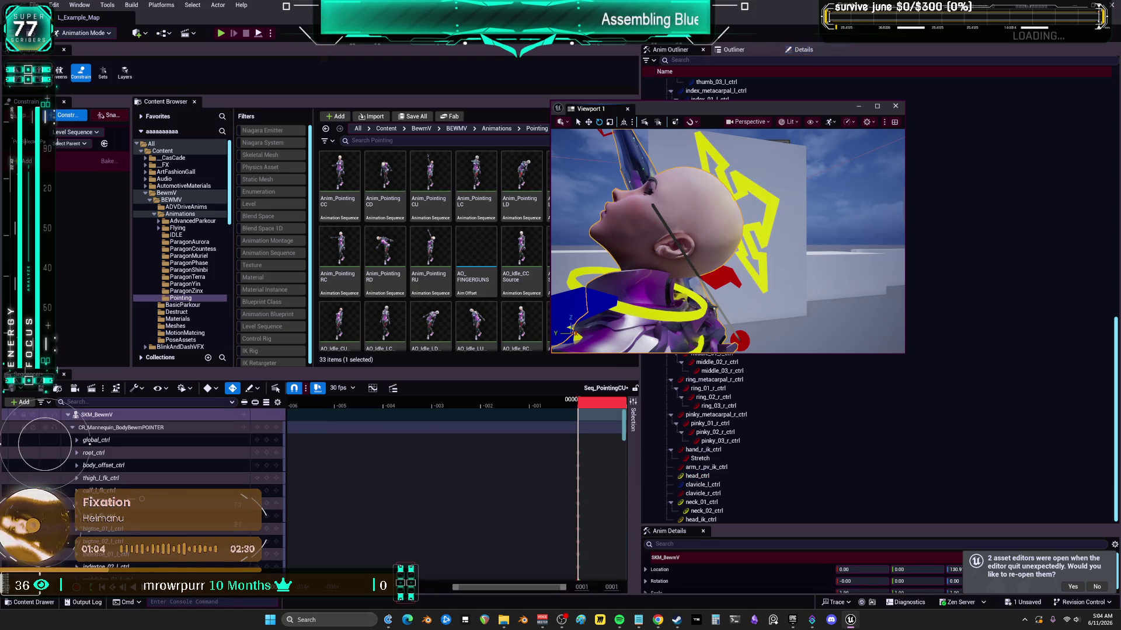
{"action": "left_click", "coordinate": [767, 220]}
{"action": "left_click_drag", "start_coordinate": [672, 232], "coordinate": [677, 238]}
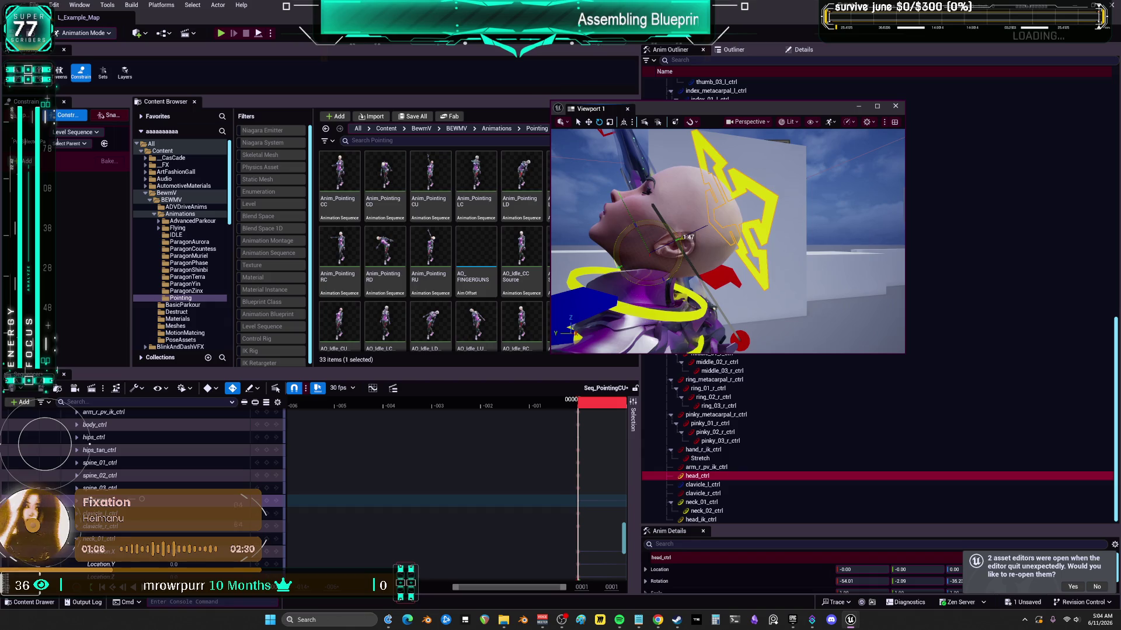
{"action": "key", "text": "f"}
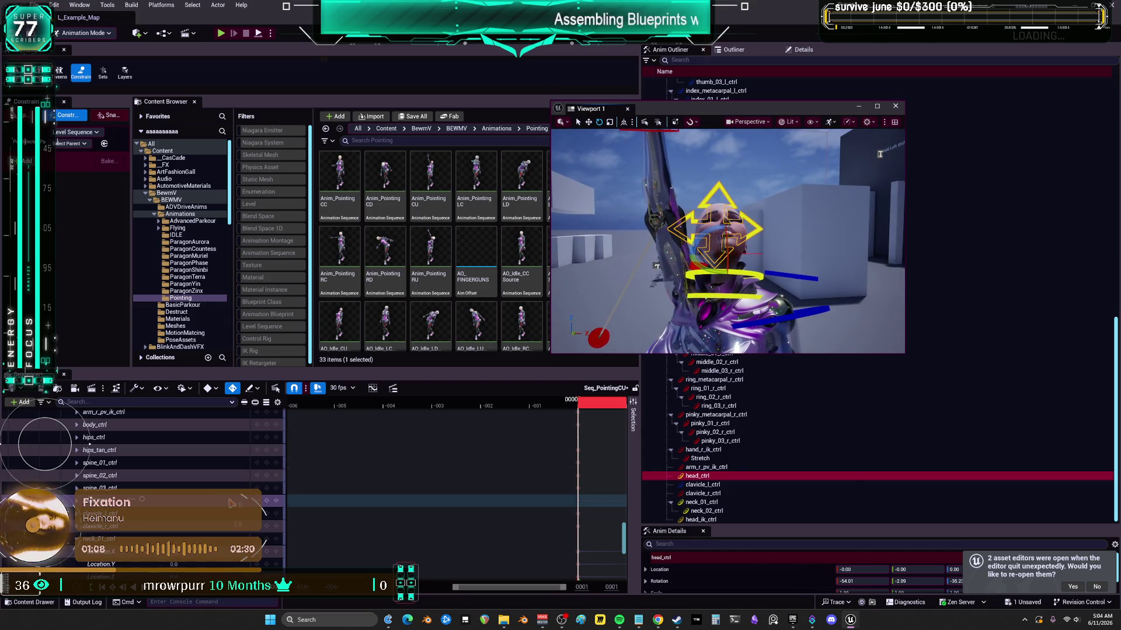
{"action": "scroll", "coordinate": [171, 482], "scroll_direction": "up", "scroll_amount": 3}
{"action": "scroll", "coordinate": [171, 482], "scroll_direction": "up", "scroll_amount": 10}
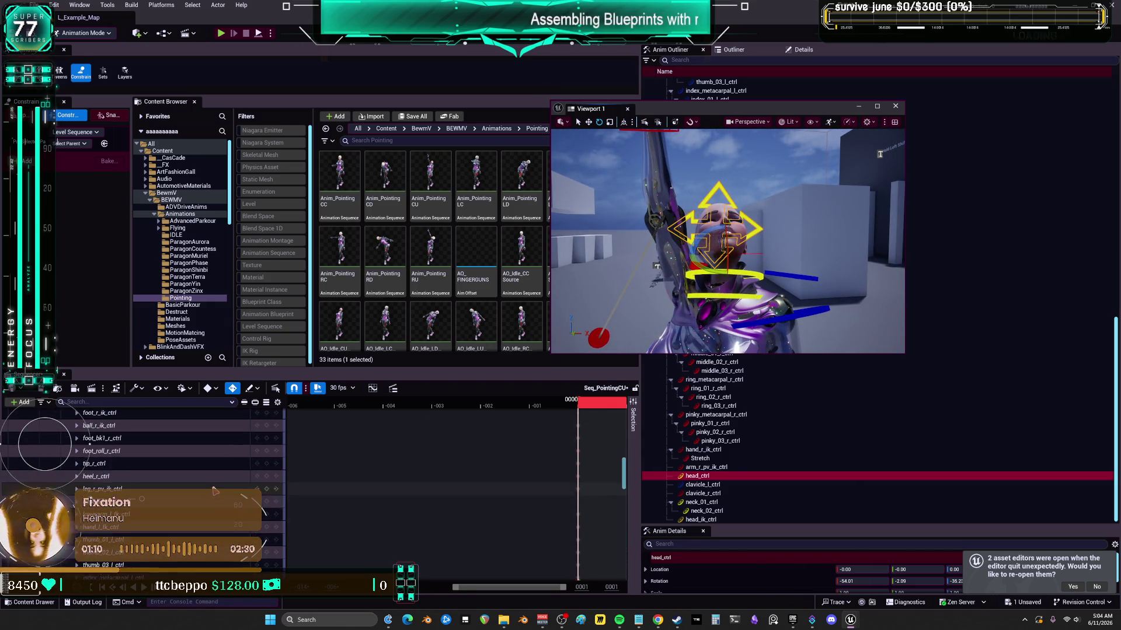
{"action": "scroll", "coordinate": [171, 482], "scroll_direction": "up", "scroll_amount": 5}
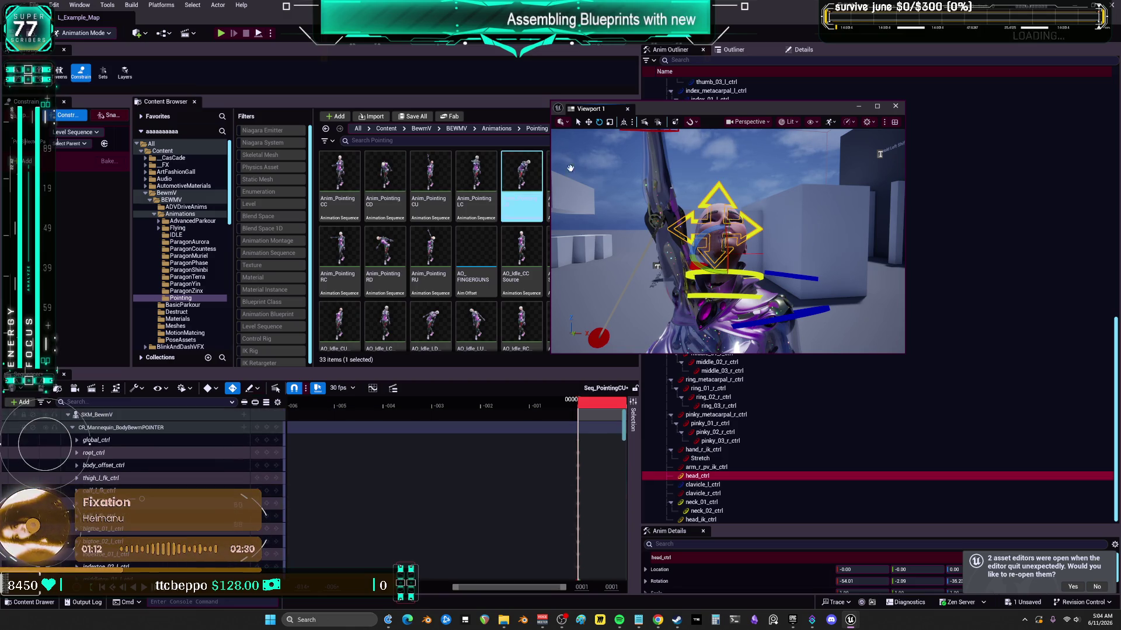
{"action": "left_click_drag", "start_coordinate": [747, 108], "coordinate": [911, 155]}
- Start baking the SKM_BewmV track with BEWMV > Animations > Pointing as destination
{"action": "scroll", "coordinate": [620, 342], "scroll_direction": "down", "scroll_amount": 4}
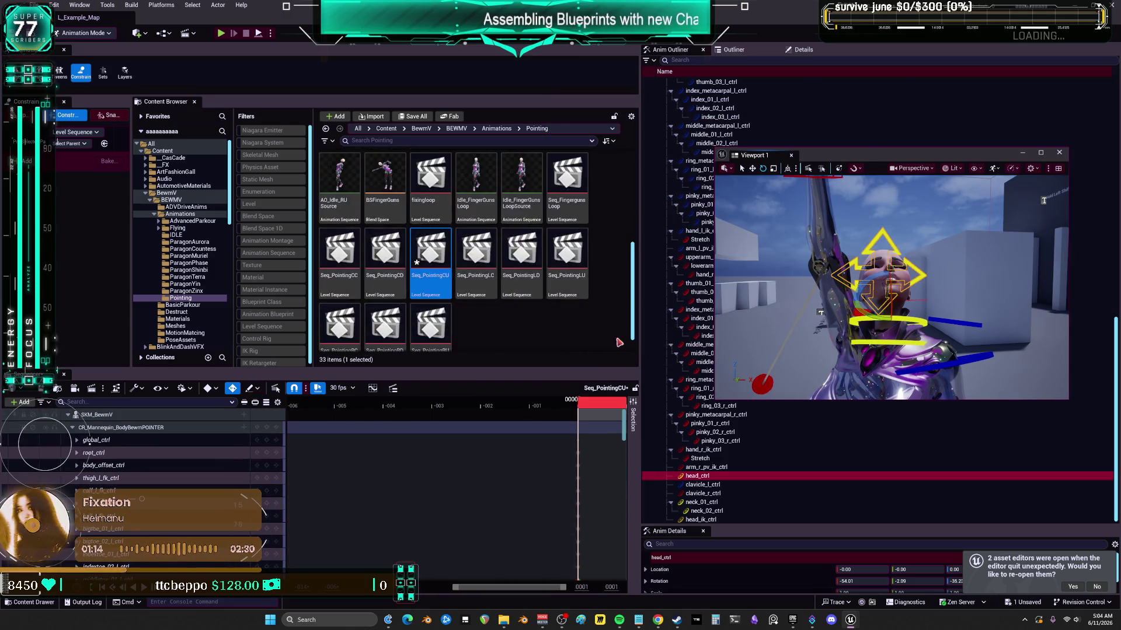
{"action": "scroll", "coordinate": [444, 318], "scroll_direction": "up", "scroll_amount": 3}
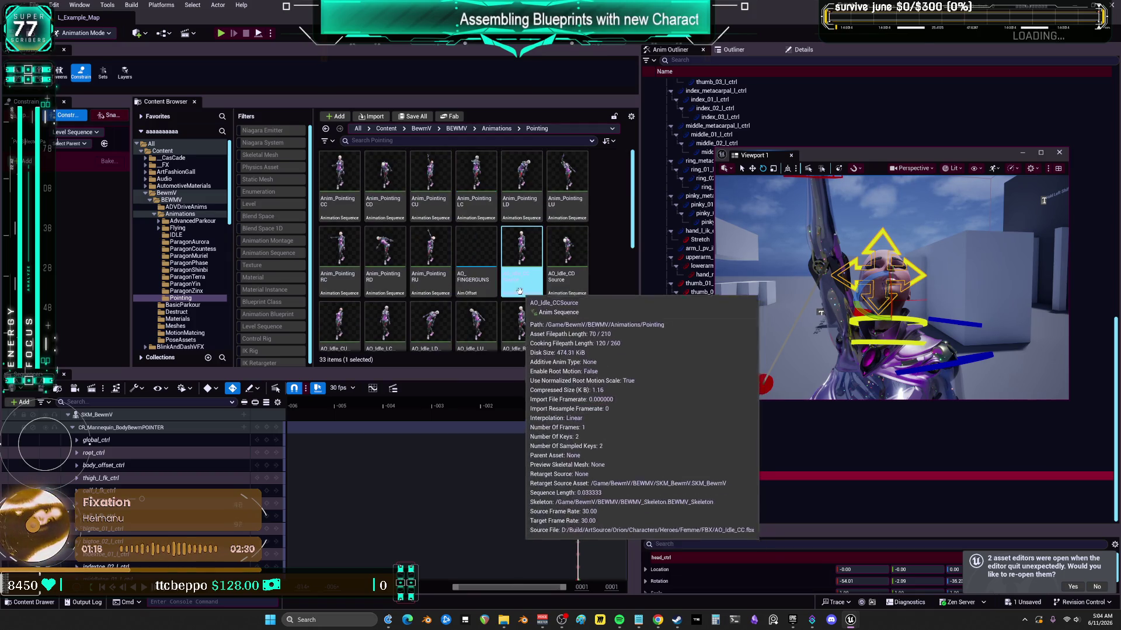
{"action": "left_click", "coordinate": [473, 256]}
{"action": "left_click", "coordinate": [427, 215]}
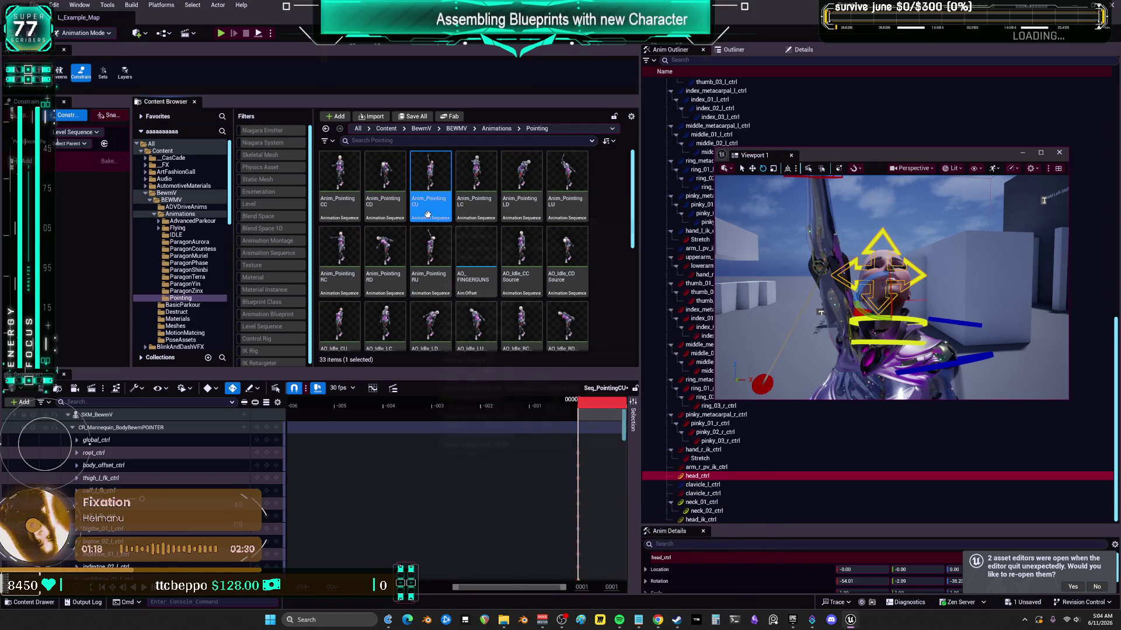
{"action": "left_click", "coordinate": [522, 181]}
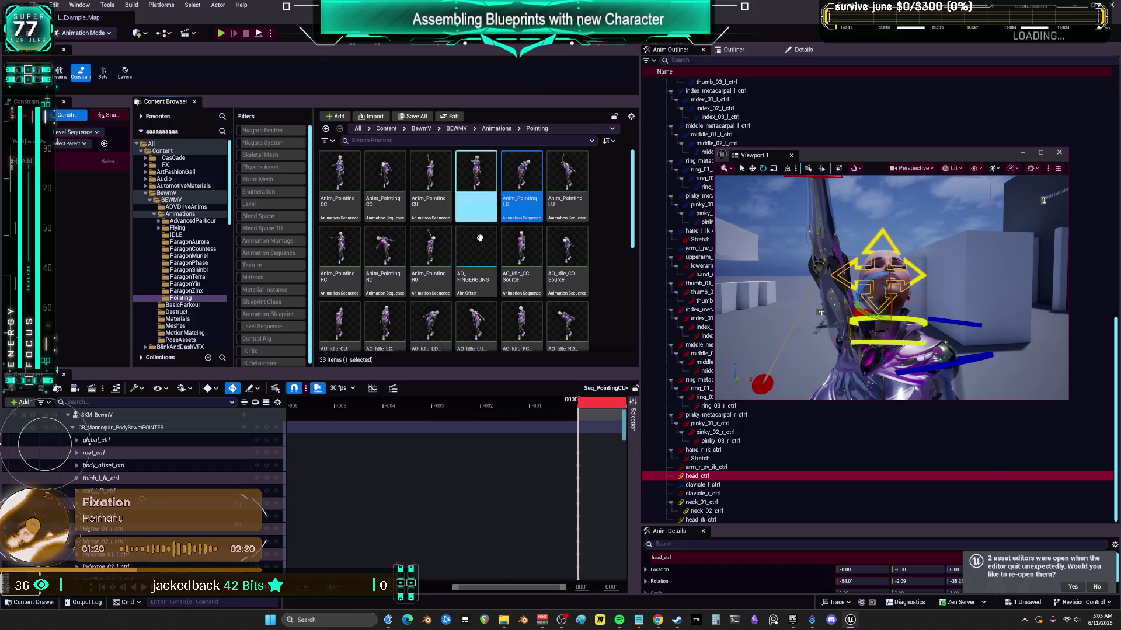
{"action": "right_click", "coordinate": [90, 417]}
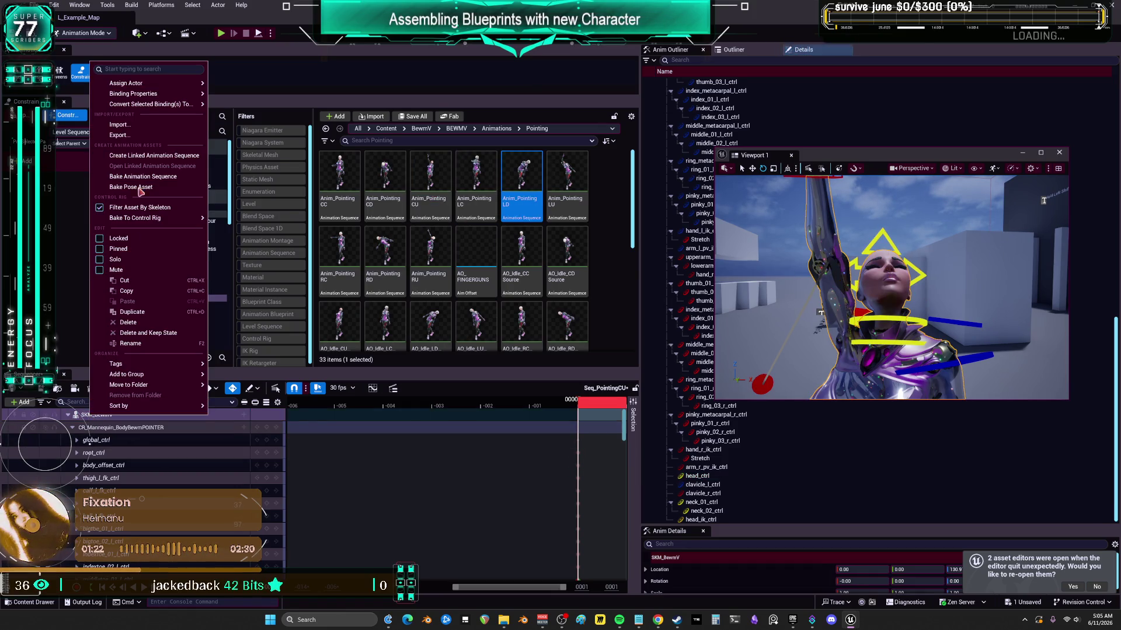
{"action": "left_click", "coordinate": [157, 177]}
{"action": "double_click", "coordinate": [503, 318]}
{"action": "scroll", "coordinate": [507, 315], "scroll_direction": "down", "scroll_amount": 2}
{"action": "left_click", "coordinate": [489, 290]}
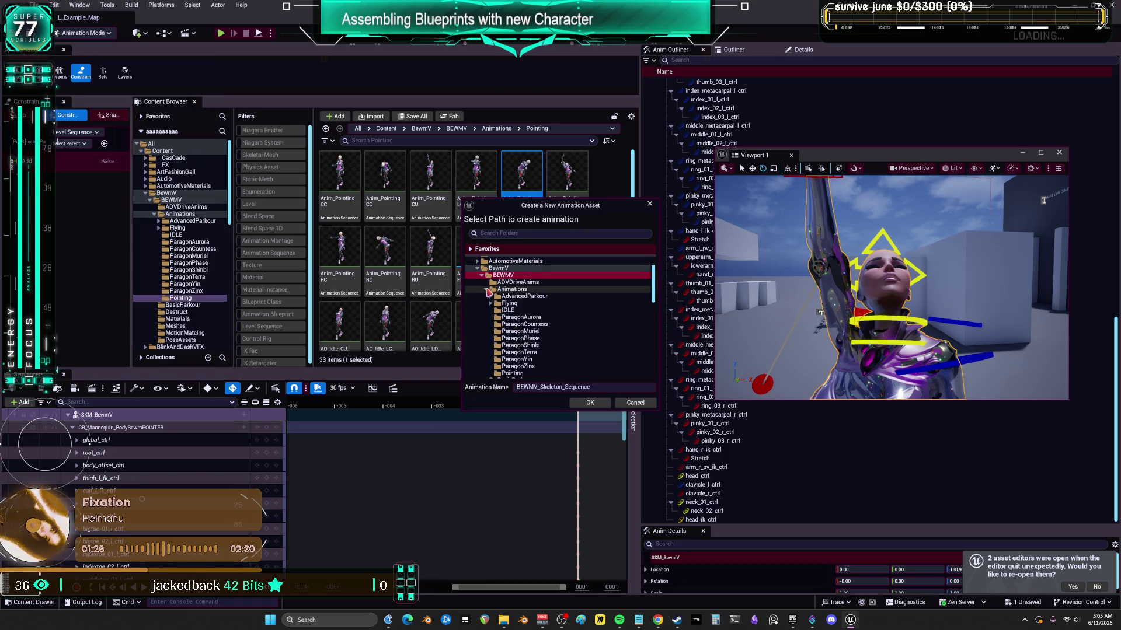
{"action": "scroll", "coordinate": [489, 292], "scroll_direction": "down", "scroll_amount": 1}
{"action": "left_click", "coordinate": [513, 359]}
- Name the bake Anim_PointingCU, replace the existing asset, and finish the export
{"action": "left_click", "coordinate": [555, 387]}
{"action": "type", "text": "Anim_PointingCU"}
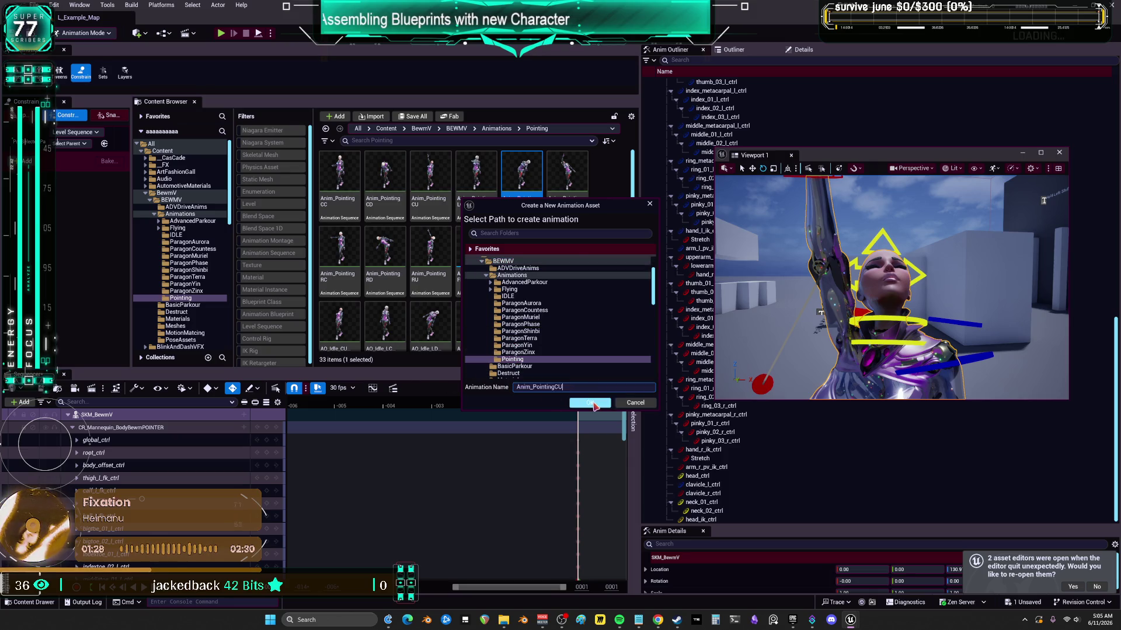
{"action": "left_click", "coordinate": [591, 403]}
{"action": "left_click", "coordinate": [620, 337]}
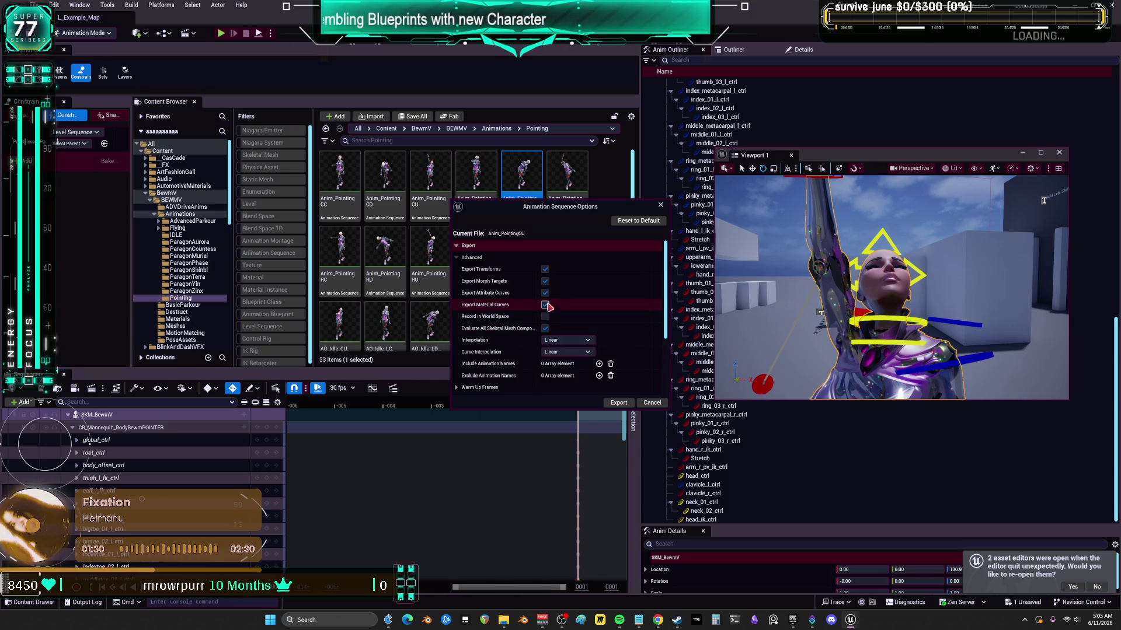
{"action": "left_click", "coordinate": [618, 403]}
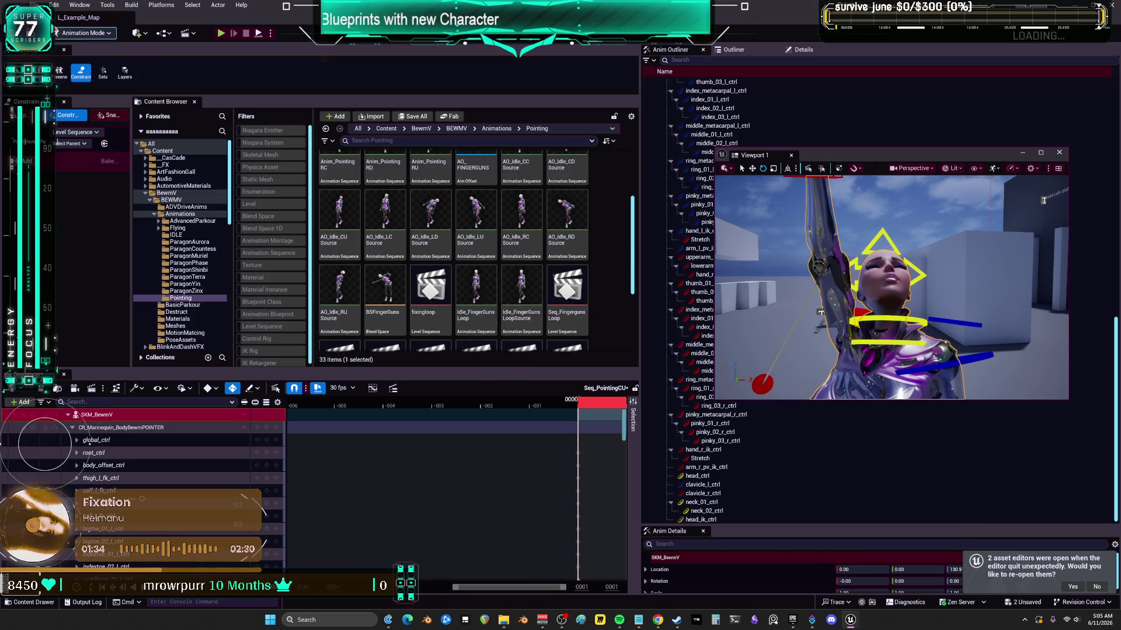
{"action": "scroll", "coordinate": [540, 280], "scroll_direction": "down", "scroll_amount": 3}
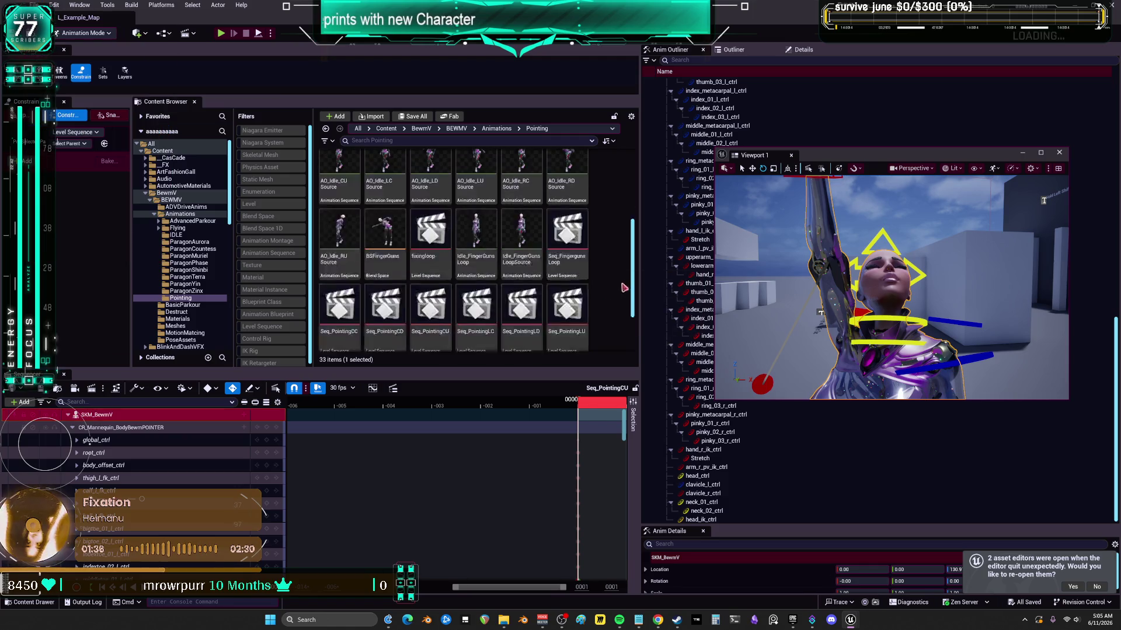
- Open Seq_PointingLU and drag neck_01_ctrl's roll to about -42 and pitch to 0
{"action": "double_click", "coordinate": [585, 259]}
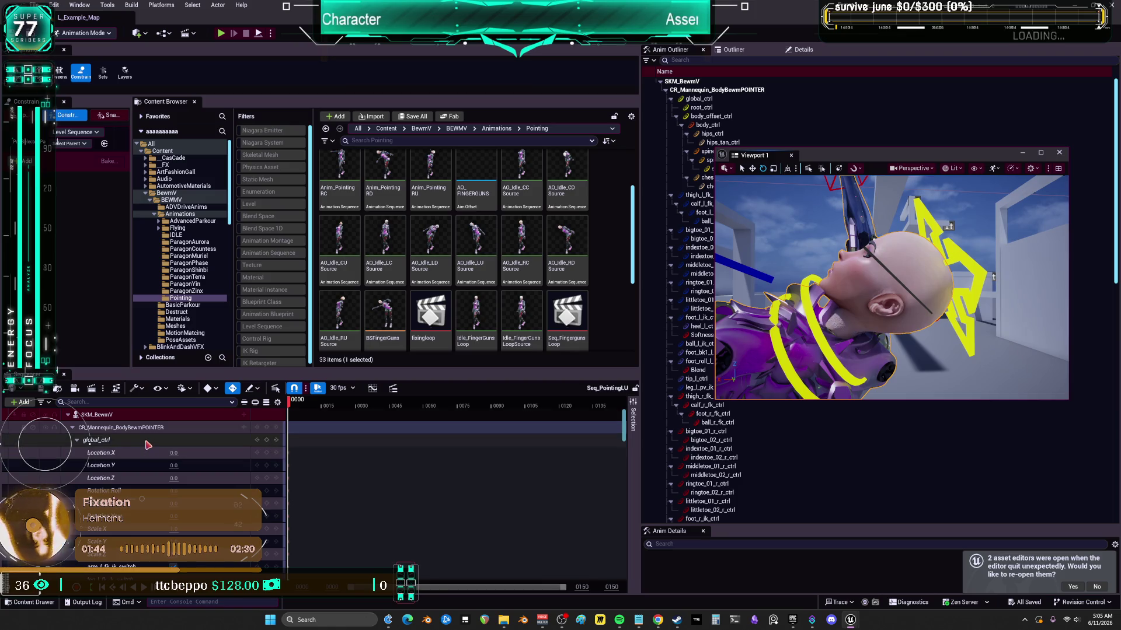
{"action": "left_click", "coordinate": [785, 338]}
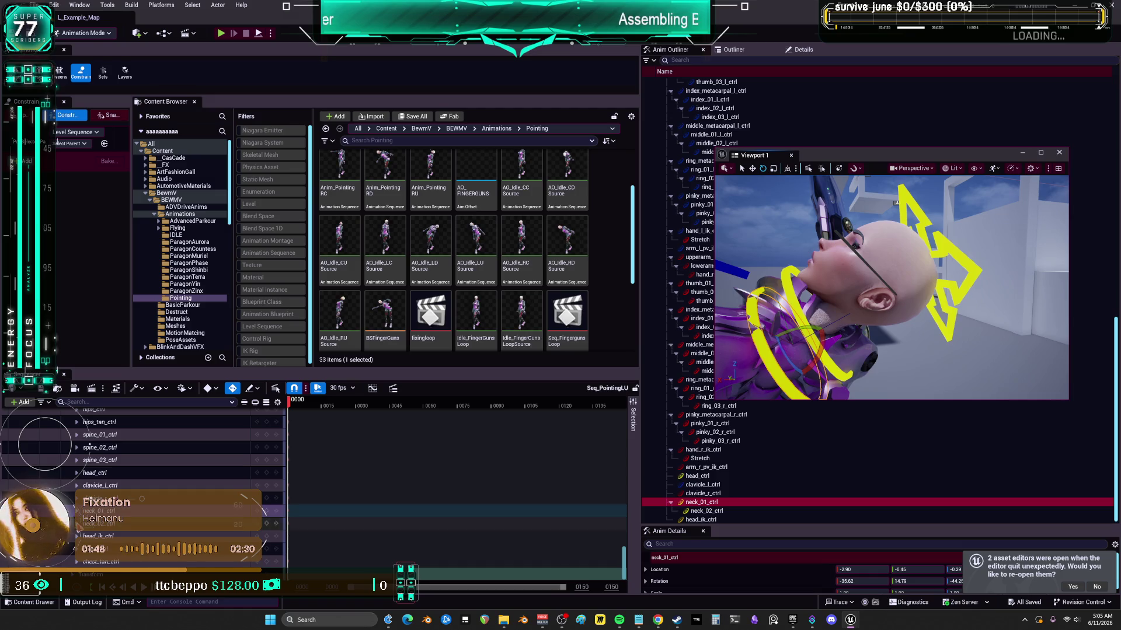
{"action": "scroll", "coordinate": [224, 463], "scroll_direction": "down", "scroll_amount": 3}
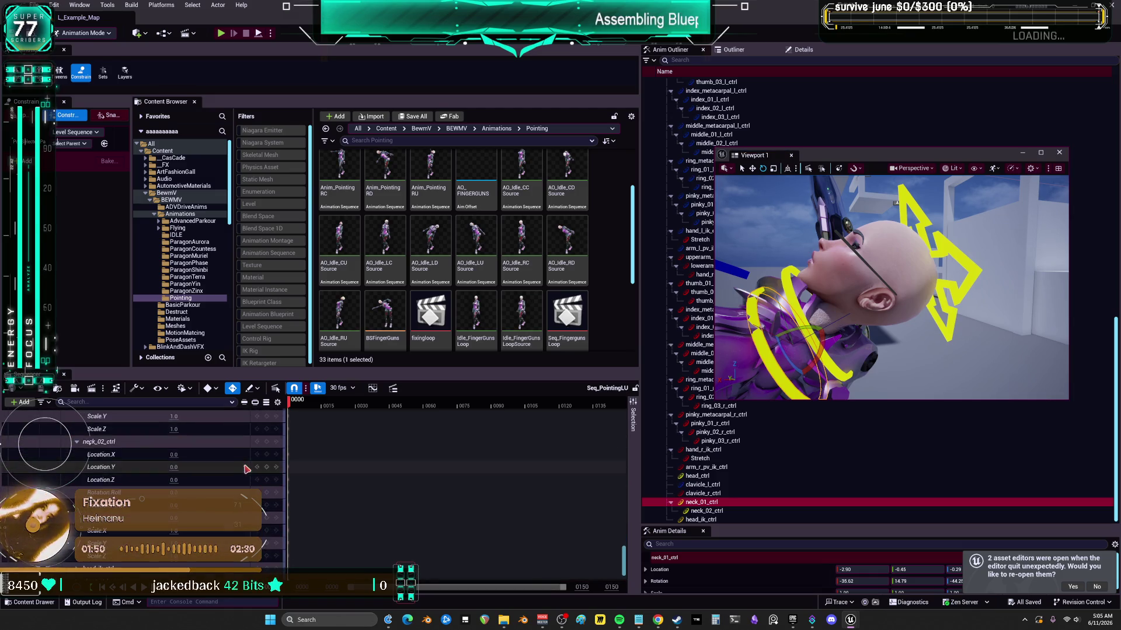
{"action": "mouse_move", "coordinate": [182, 478]}
{"action": "left_mouse_down"}
{"action": "mouse_move", "coordinate": [169, 477]}
{"action": "mouse_move", "coordinate": [188, 477]}
{"action": "mouse_move", "coordinate": [166, 503]}
{"action": "left_mouse_up"}
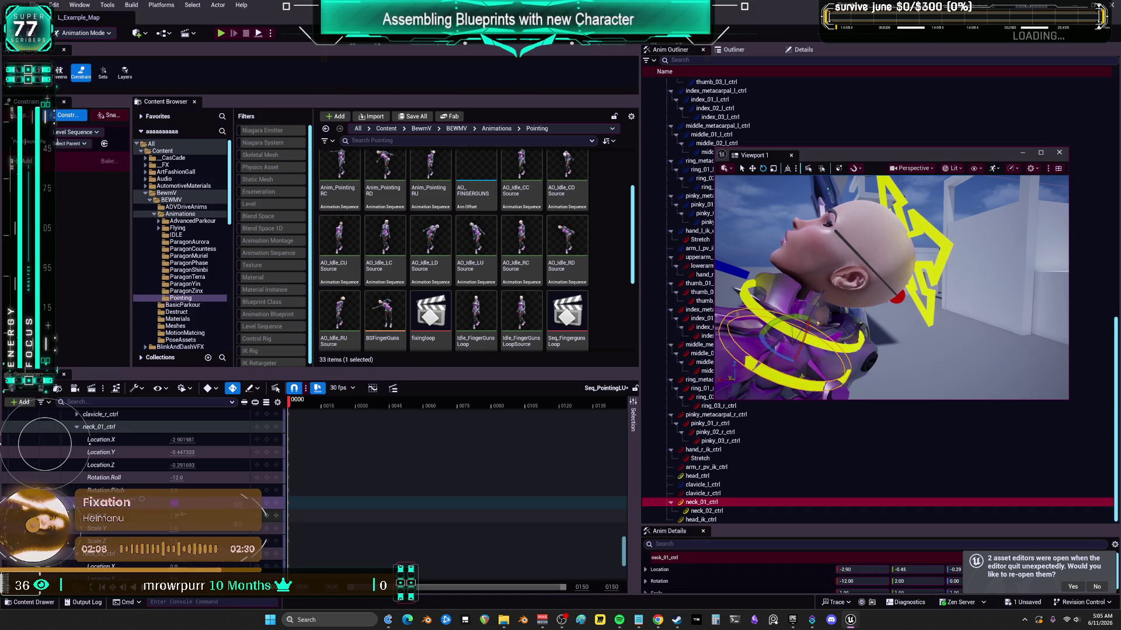
{"action": "left_click_drag", "start_coordinate": [174, 490], "coordinate": [179, 478]}
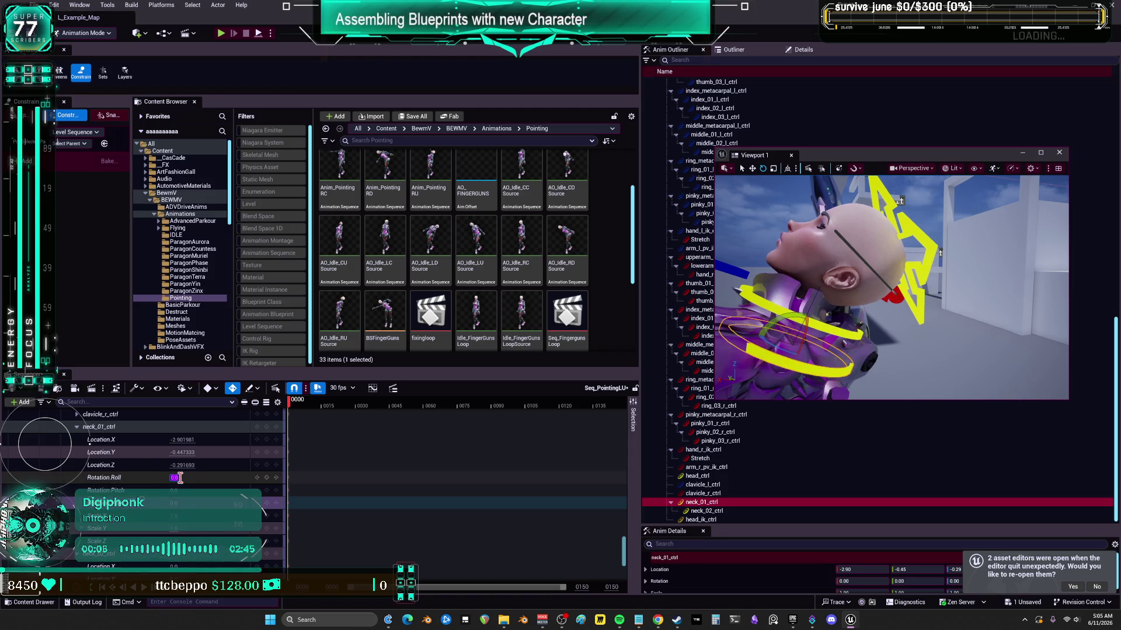
{"action": "mouse_move", "coordinate": [900, 319]}
{"action": "left_mouse_down"}
{"action": "mouse_move", "coordinate": [846, 303]}
{"action": "mouse_move", "coordinate": [864, 319]}
{"action": "mouse_move", "coordinate": [841, 315]}
{"action": "mouse_move", "coordinate": [878, 324]}
{"action": "mouse_move", "coordinate": [846, 286]}
{"action": "left_mouse_up"}
{"action": "left_click", "coordinate": [821, 304]}
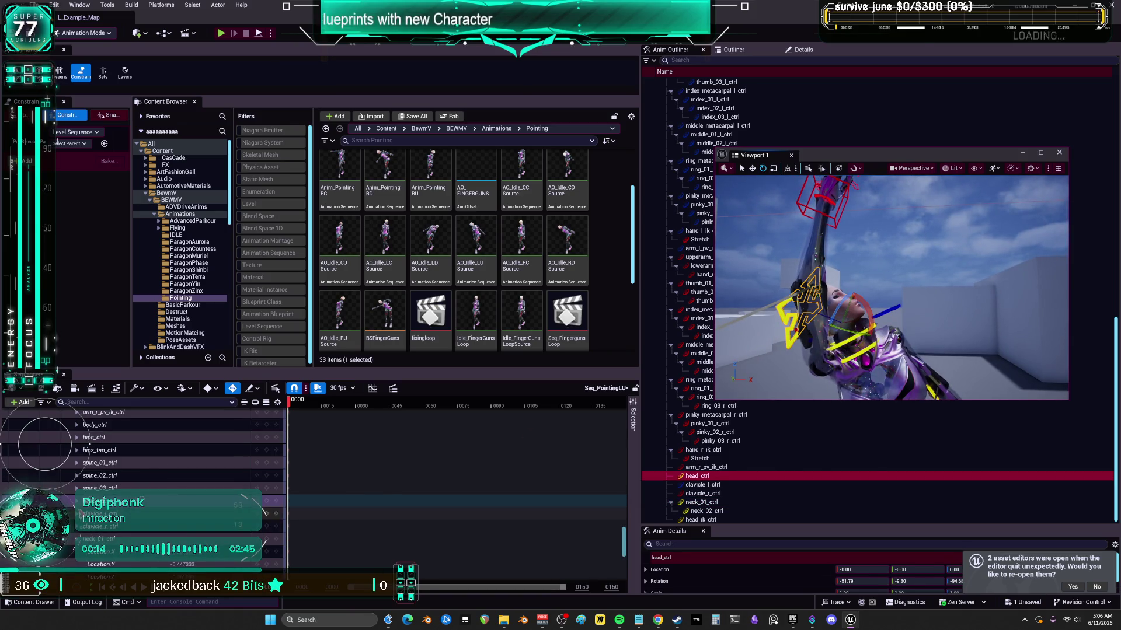
- Enter -40 as head_ctrl's Rotation.Roll value in the Sequencer
{"action": "scroll", "coordinate": [87, 443], "scroll_direction": "down", "scroll_amount": 2}
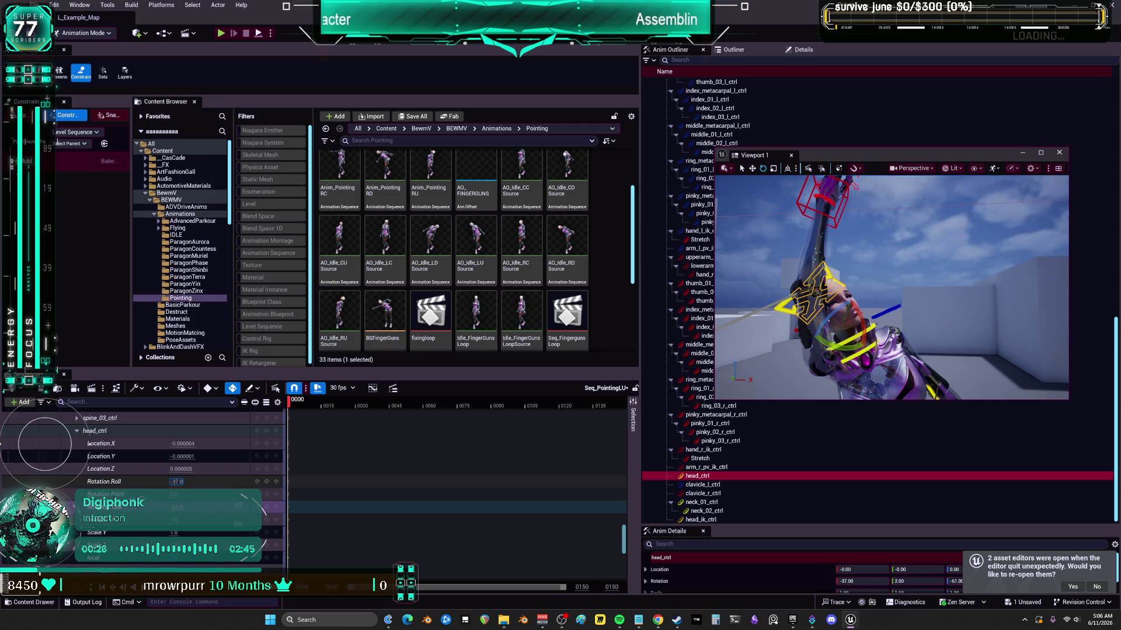
{"action": "type", "text": "-40"}
{"action": "key", "text": "Return"}
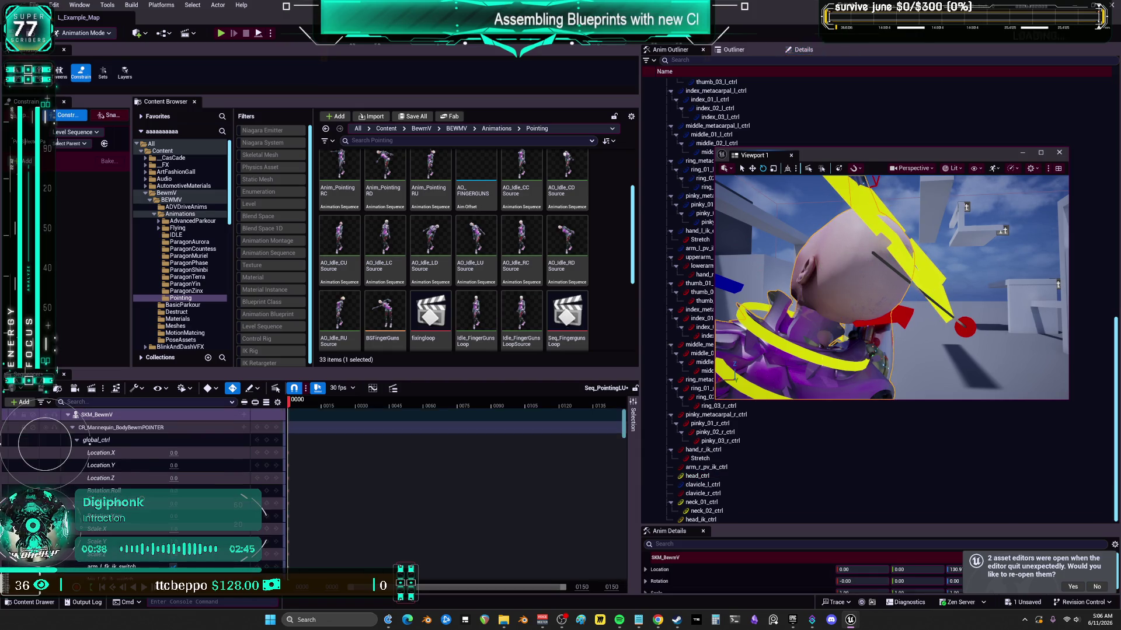
- Rotate neck_02_ctrl in the enlarged viewport to tilt the head
{"action": "left_click", "coordinate": [818, 365]}
{"action": "left_click_drag", "start_coordinate": [841, 337], "coordinate": [918, 157]}
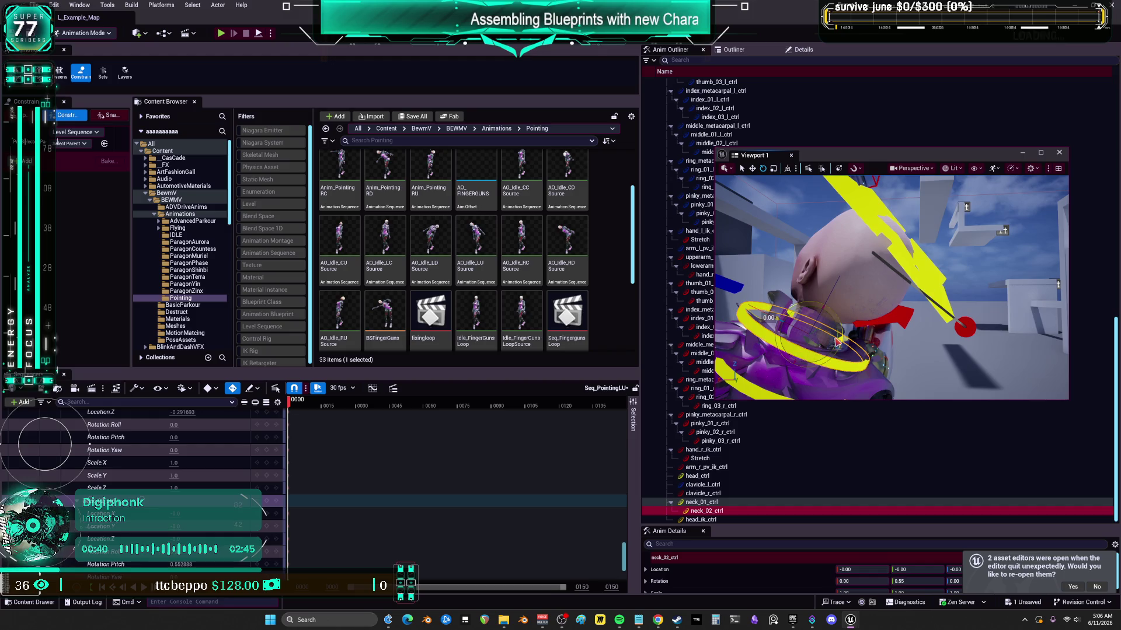
{"action": "double_click", "coordinate": [913, 159]}
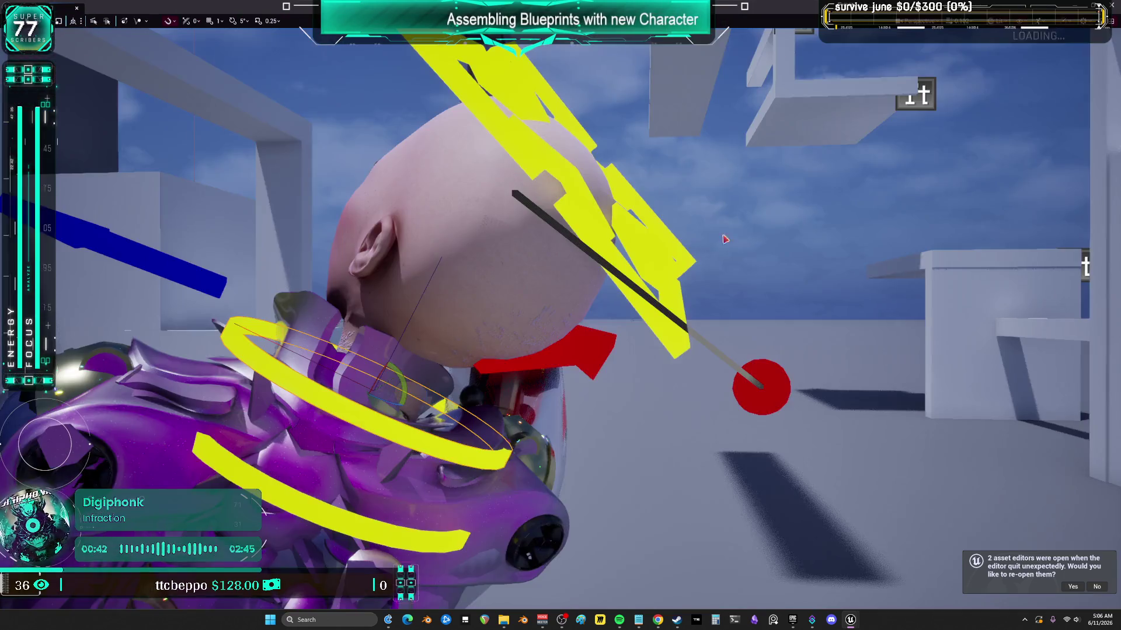
{"action": "mouse_move", "coordinate": [413, 437]}
{"action": "left_mouse_down"}
{"action": "mouse_move", "coordinate": [380, 445]}
{"action": "mouse_move", "coordinate": [385, 432]}
{"action": "mouse_move", "coordinate": [367, 435]}
{"action": "mouse_move", "coordinate": [383, 445]}
{"action": "left_mouse_up"}
{"action": "left_click", "coordinate": [440, 391]}
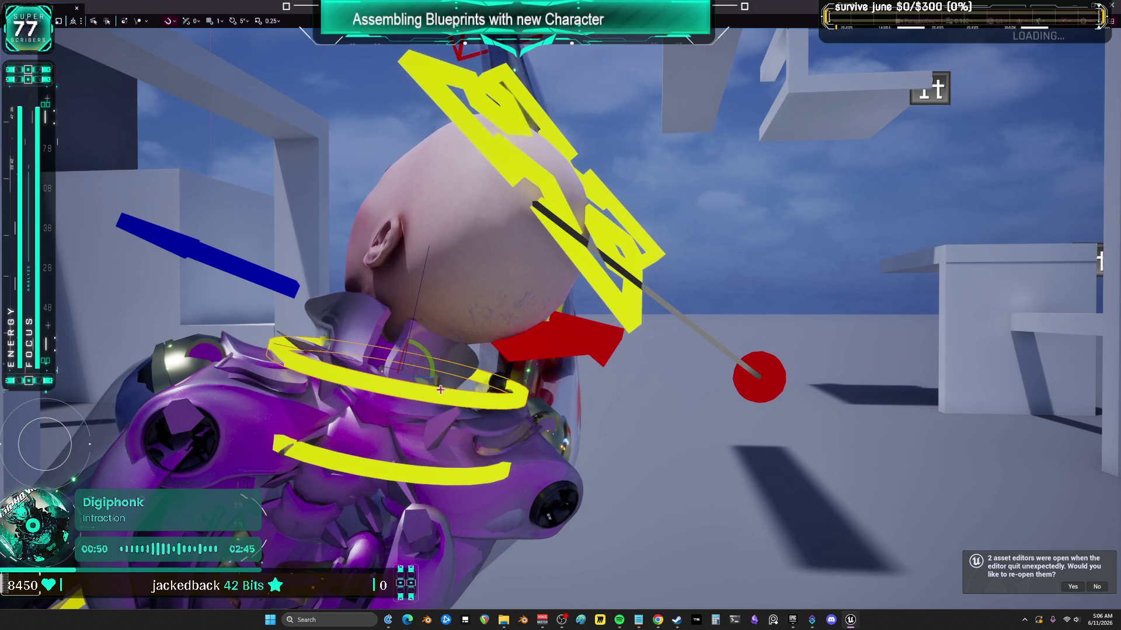
{"action": "left_click_drag", "start_coordinate": [422, 376], "coordinate": [418, 377]}
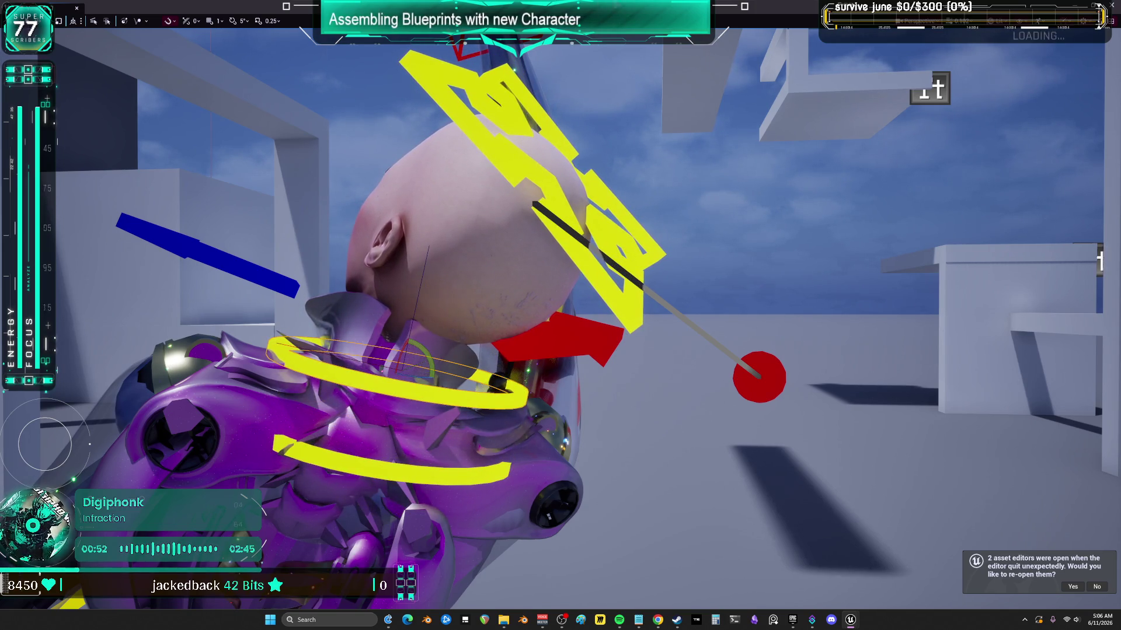
{"action": "key", "text": "F11"}
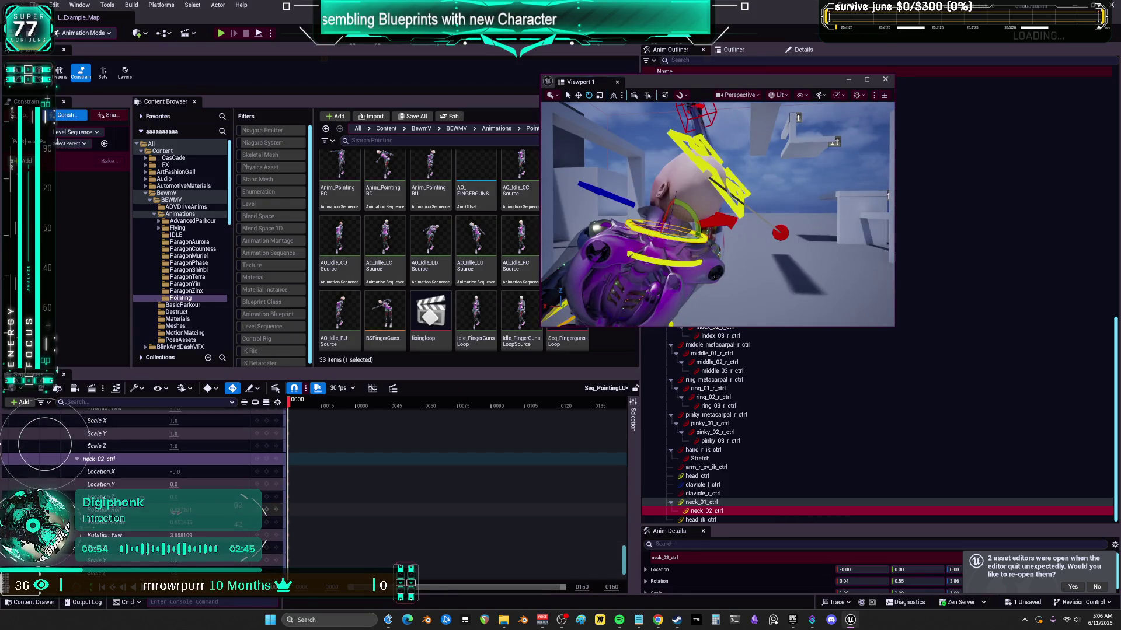
{"action": "scroll", "coordinate": [88, 445], "scroll_direction": "up", "scroll_amount": 5}
- Zero neck_01_ctrl's Location.X, Location.Z and Rotation.Pitch in the Sequencer, then select head_ctrl
{"action": "left_click", "coordinate": [188, 443]}
{"action": "type", "text": "0"}
{"action": "left_click", "coordinate": [201, 456]}
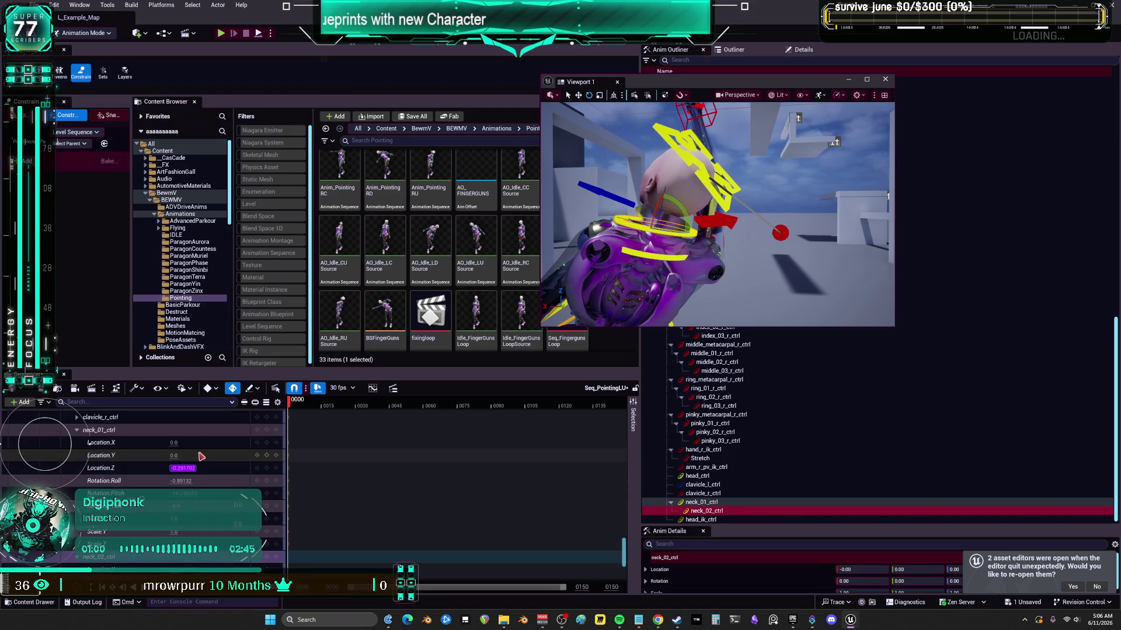
{"action": "type", "text": "0"}
{"action": "key", "text": "Tab"}
{"action": "type", "text": "0"}
{"action": "key", "text": "Tab"}
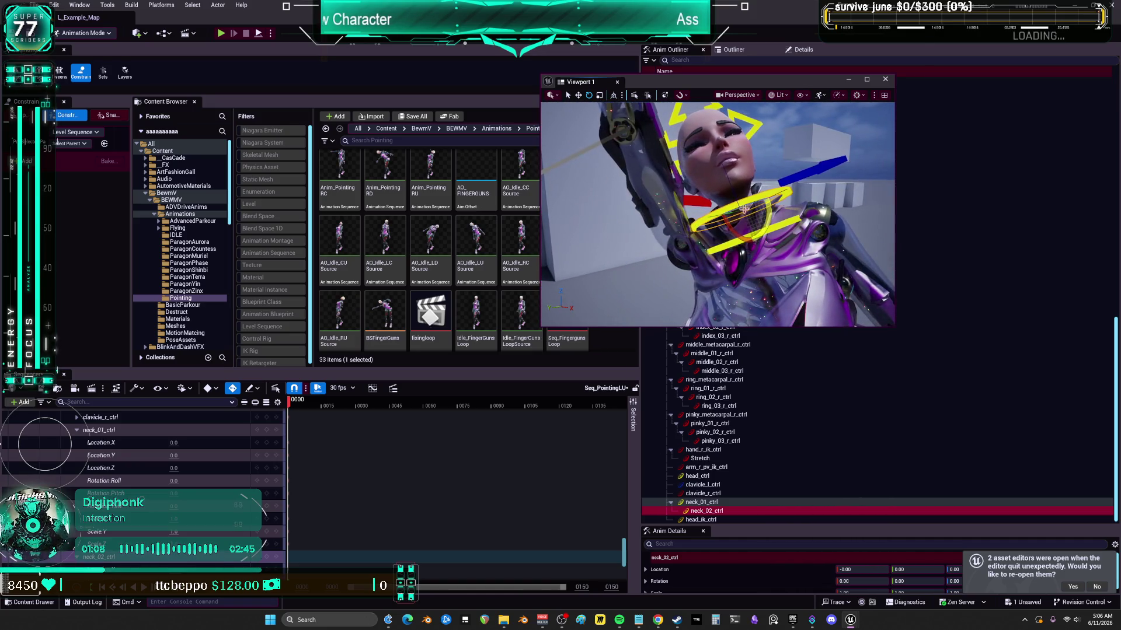
{"action": "left_click", "coordinate": [694, 122]}
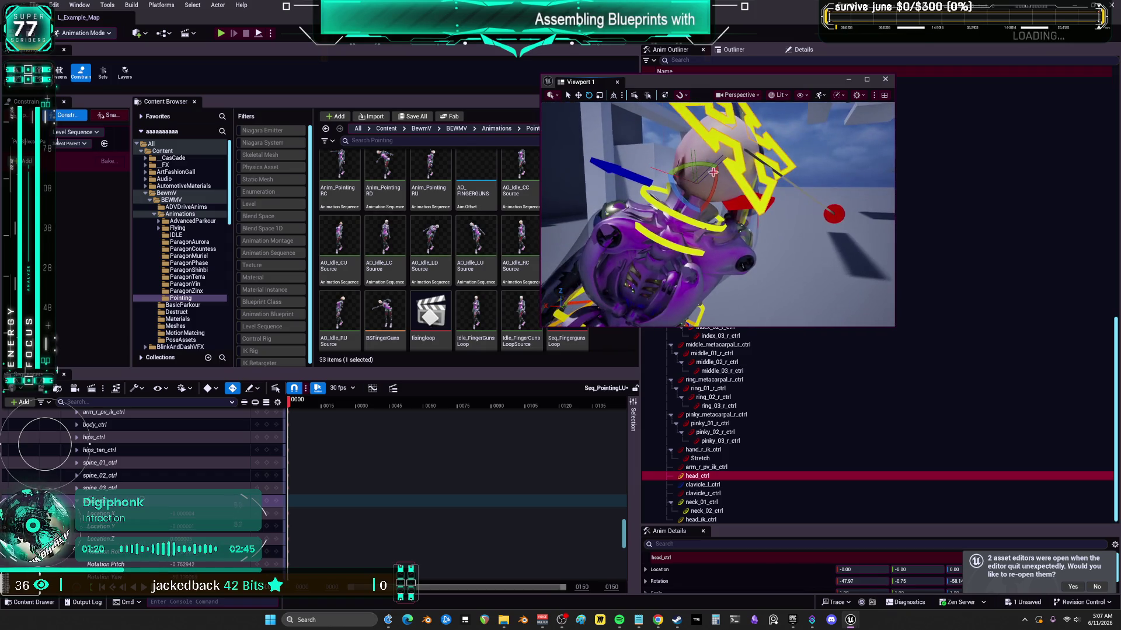
{"action": "left_click", "coordinate": [867, 80]}
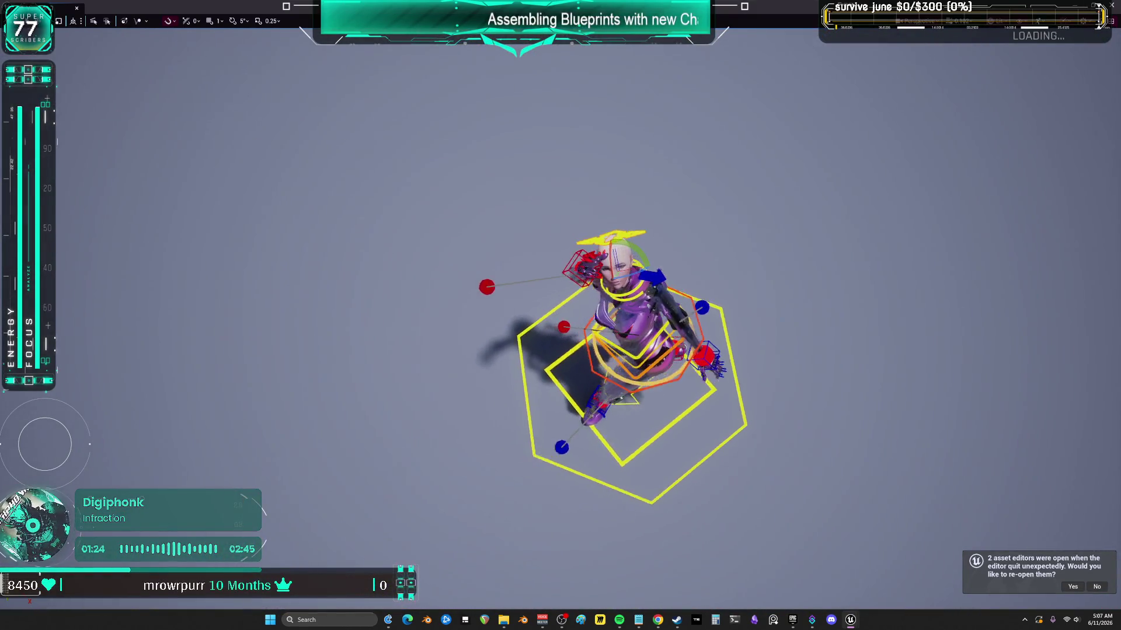
{"action": "scroll", "coordinate": [619, 374], "scroll_direction": "up", "scroll_amount": 5}
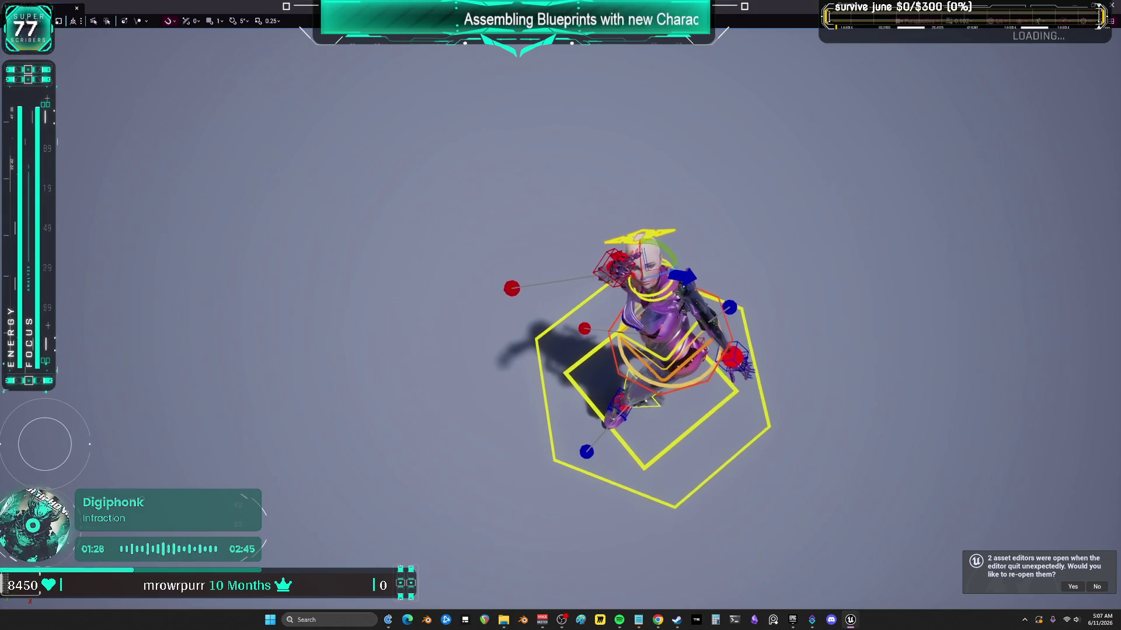
{"action": "scroll", "coordinate": [739, 240], "scroll_direction": "down", "scroll_amount": 5}
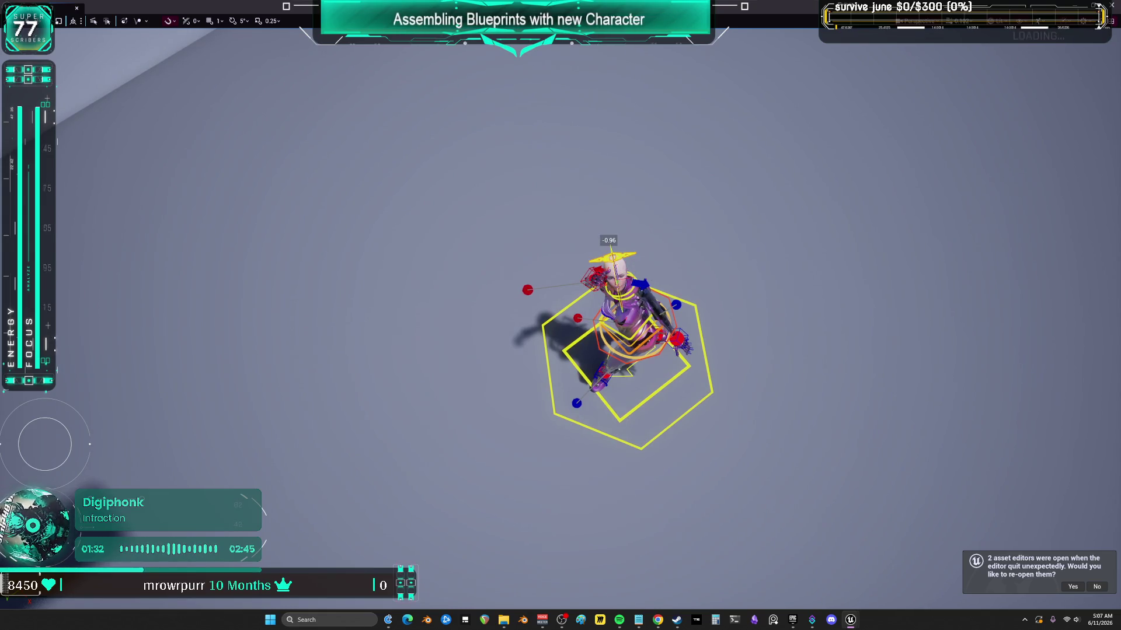
{"action": "scroll", "coordinate": [496, 350], "scroll_direction": "up", "scroll_amount": 5}
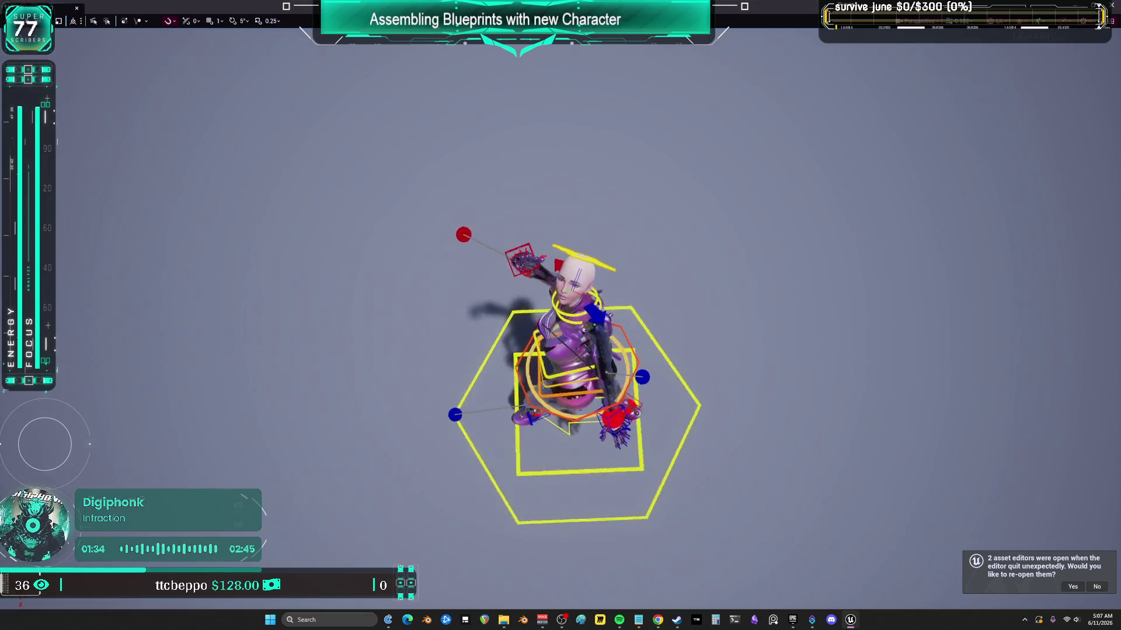
{"action": "scroll", "coordinate": [560, 327], "scroll_direction": "up", "scroll_amount": 10}
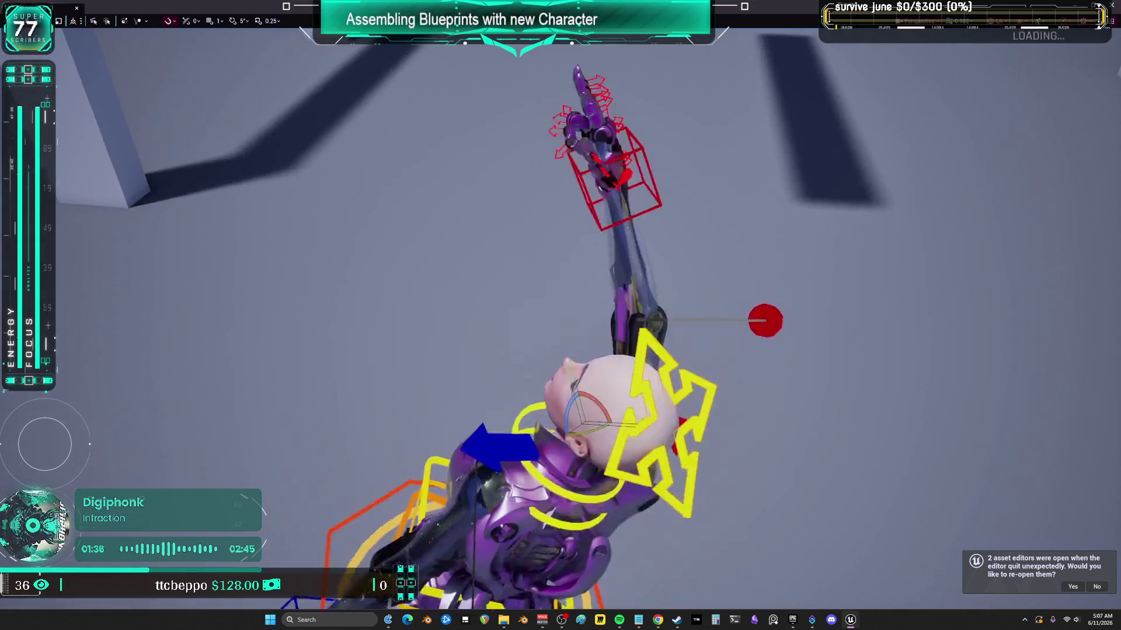
{"action": "scroll", "coordinate": [560, 326], "scroll_direction": "up", "scroll_amount": 8}
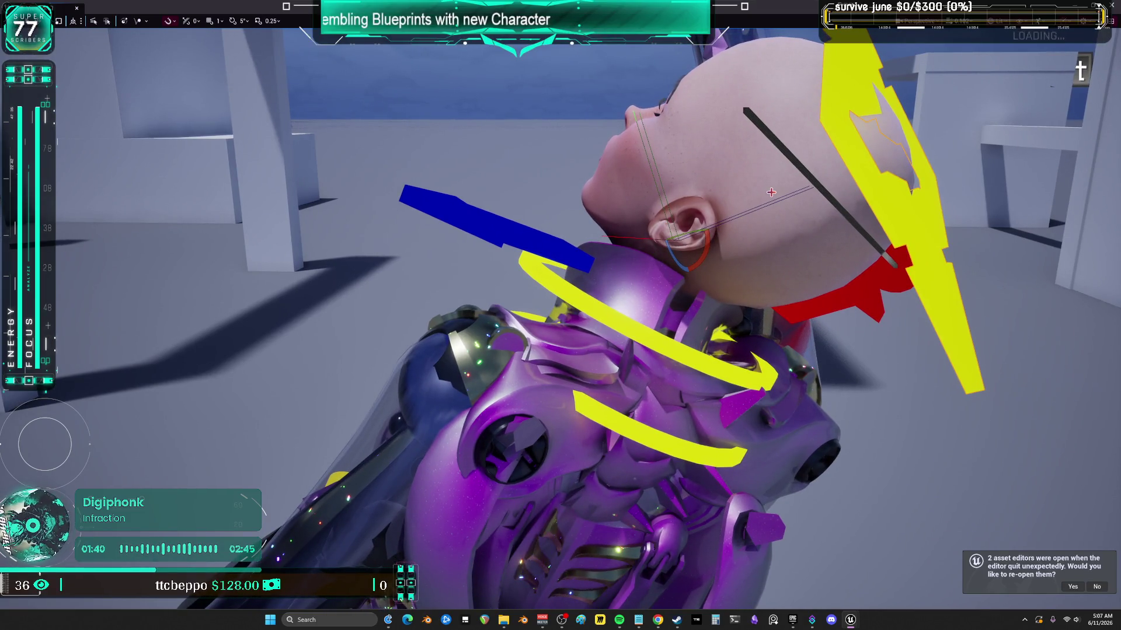
{"action": "left_click_drag", "start_coordinate": [765, 264], "coordinate": [637, 441]}
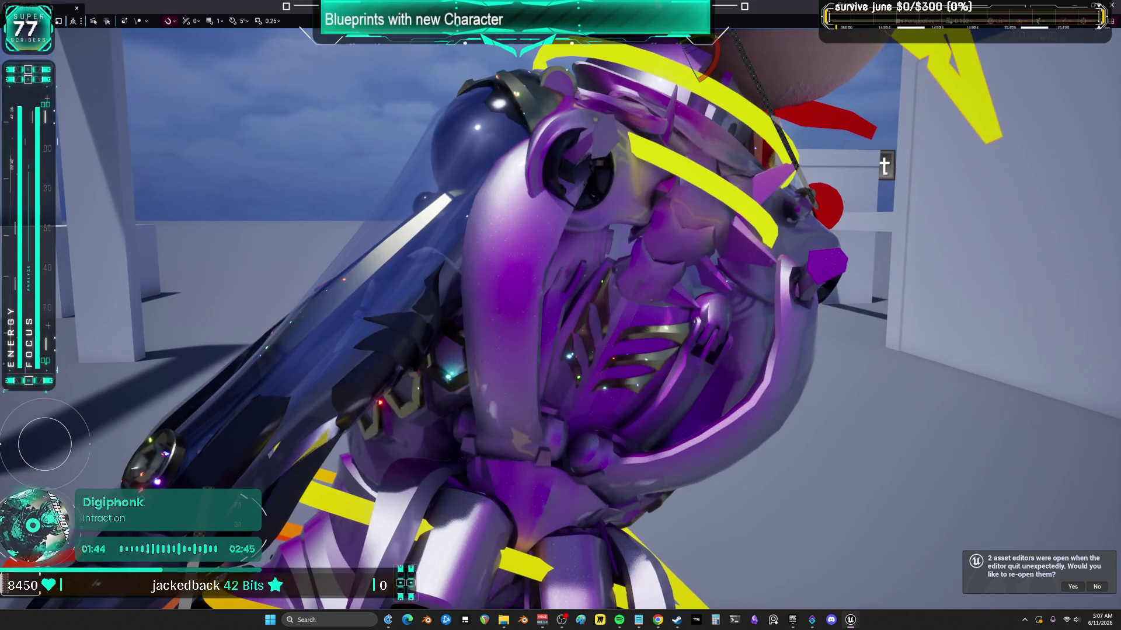
{"action": "key", "text": "F11"}
{"action": "mouse_move", "coordinate": [702, 284]}
{"action": "left_mouse_down"}
{"action": "mouse_move", "coordinate": [642, 277]}
{"action": "mouse_move", "coordinate": [701, 284]}
{"action": "left_mouse_up"}
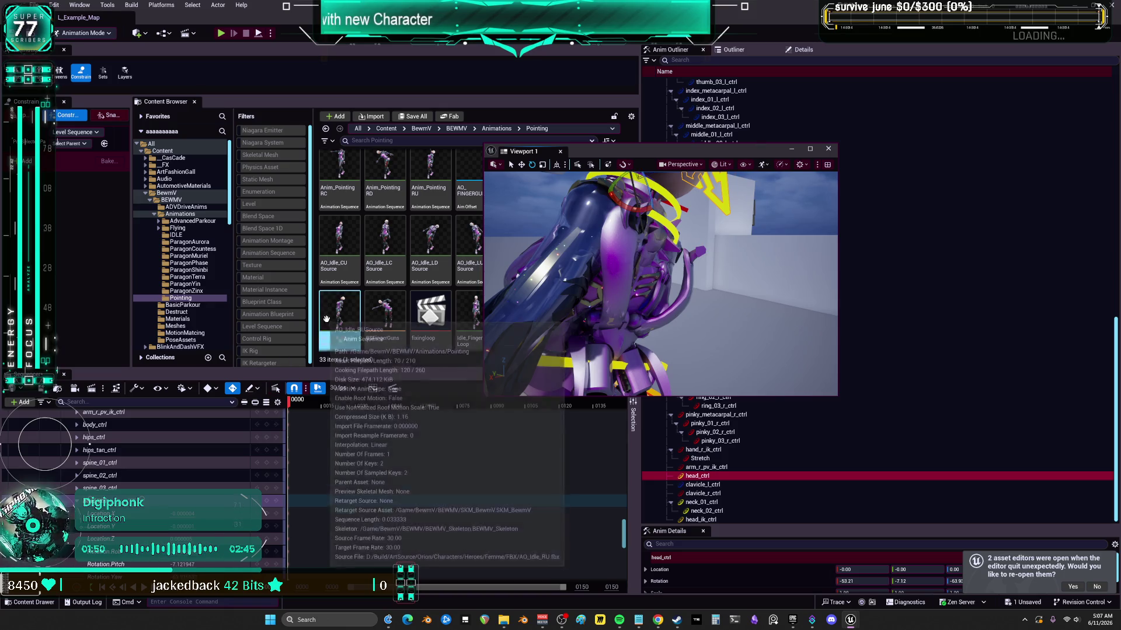
- Move the viewport window aside and orbit to face the character's face
{"action": "mouse_move", "coordinate": [660, 280]}
{"action": "left_mouse_down"}
{"action": "mouse_move", "coordinate": [678, 277]}
{"action": "mouse_move", "coordinate": [654, 269]}
{"action": "left_mouse_up"}
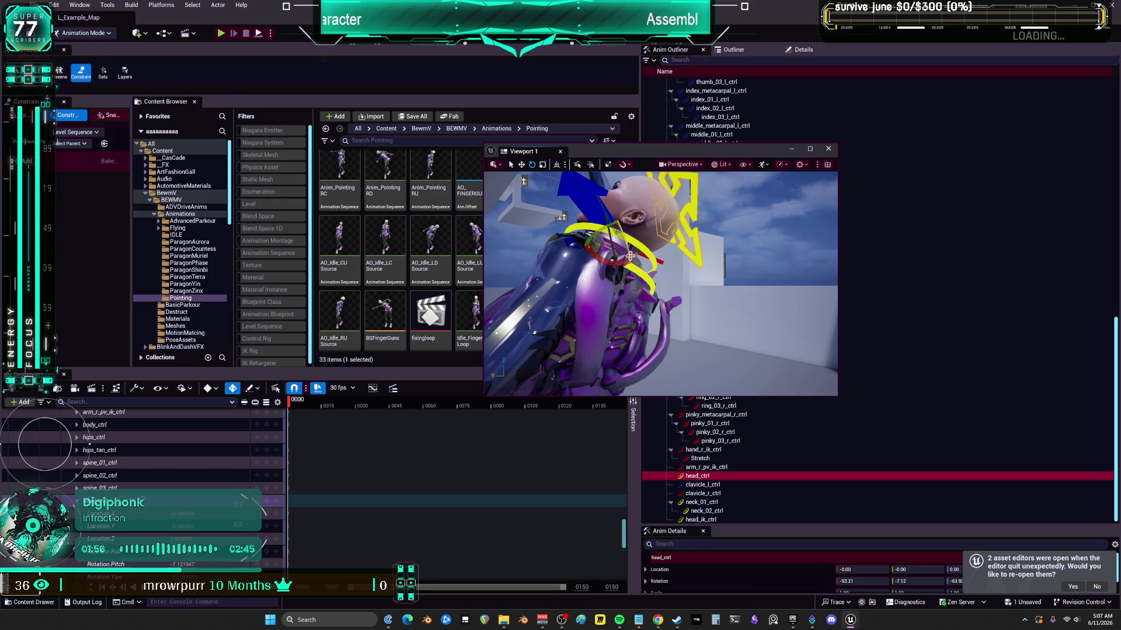
{"action": "scroll", "coordinate": [585, 524], "scroll_direction": "up", "scroll_amount": 5}
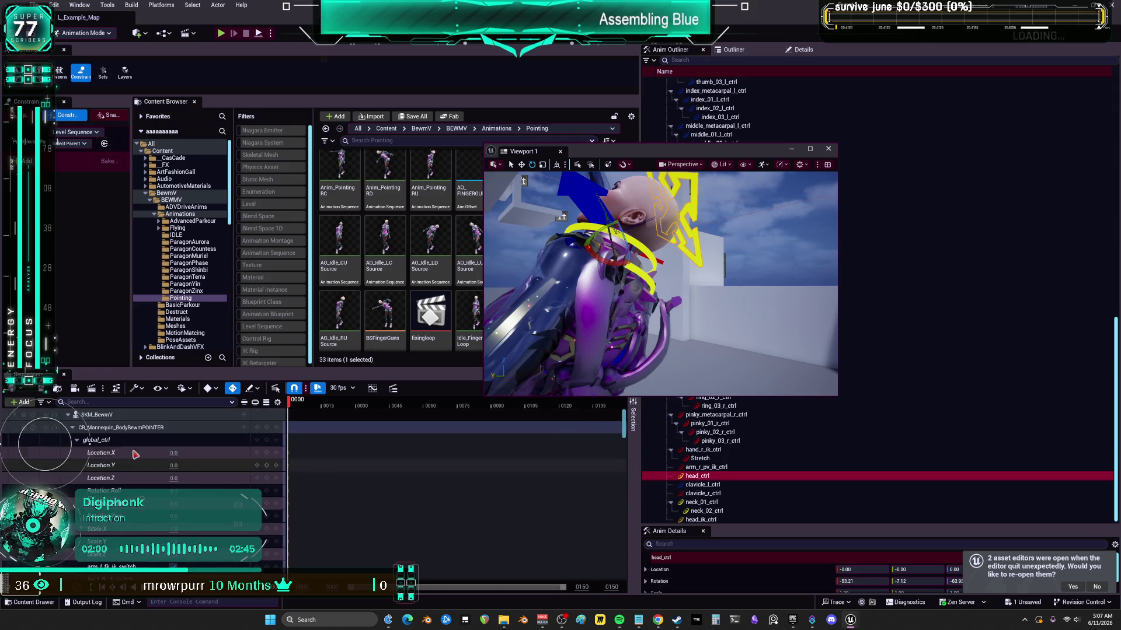
{"action": "left_click_drag", "start_coordinate": [655, 155], "coordinate": [845, 185]}
{"action": "scroll", "coordinate": [567, 286], "scroll_direction": "up", "scroll_amount": 1}
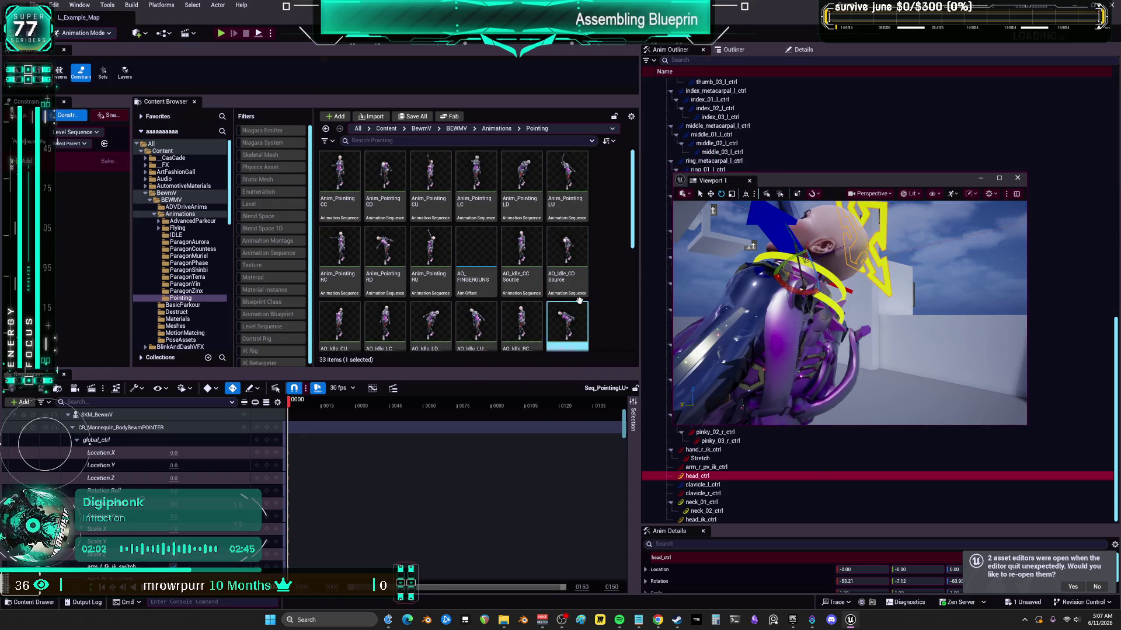
{"action": "left_click_drag", "start_coordinate": [827, 321], "coordinate": [913, 314]}
- Locate the Anim_Pointing LU asset among the pointing sequences and check its name
{"action": "left_click", "coordinate": [383, 260]}
{"action": "left_click", "coordinate": [429, 280]}
{"action": "left_click", "coordinate": [385, 259]}
{"action": "left_click", "coordinate": [430, 260]}
{"action": "left_click", "coordinate": [567, 260]}
{"action": "left_click", "coordinate": [575, 210]}
{"action": "left_click", "coordinate": [576, 213]}
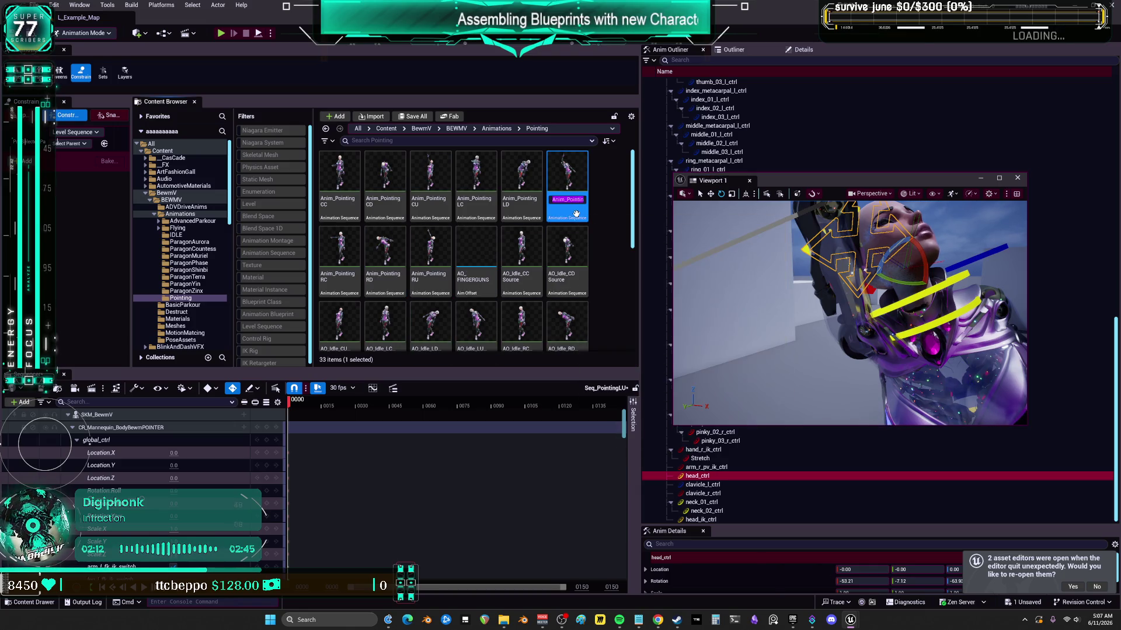
{"action": "left_click", "coordinate": [94, 416]}
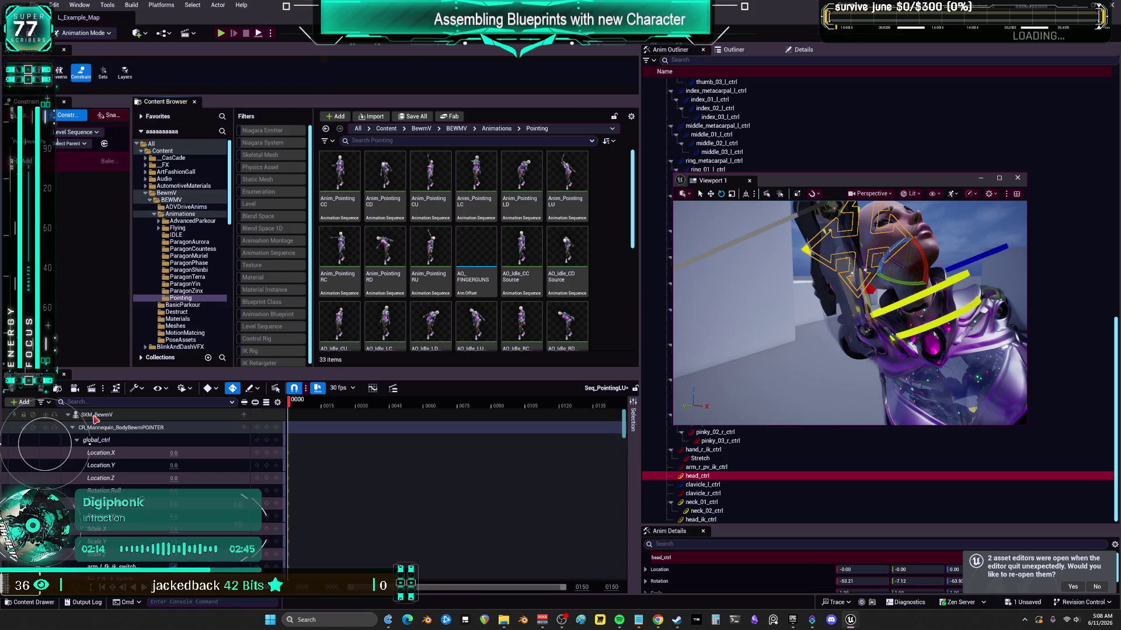
- Inspect the neck_02, neck_01 and head controls from a front view of the face
{"action": "right_click", "coordinate": [94, 416]}
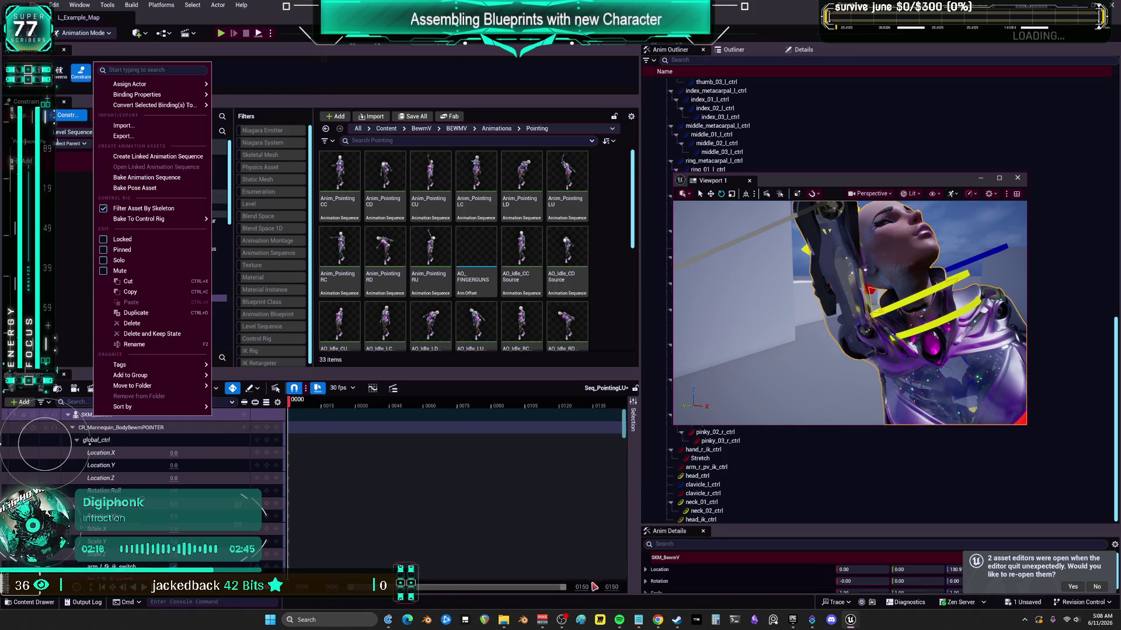
{"action": "key", "text": "Escape"}
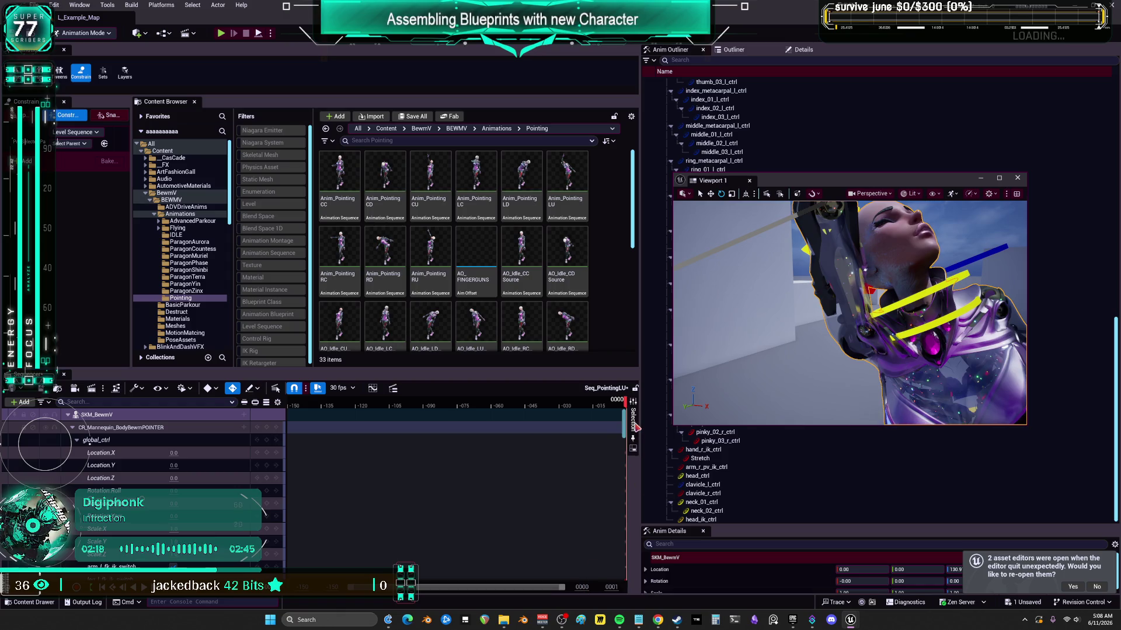
{"action": "left_click_drag", "start_coordinate": [847, 298], "coordinate": [972, 311]}
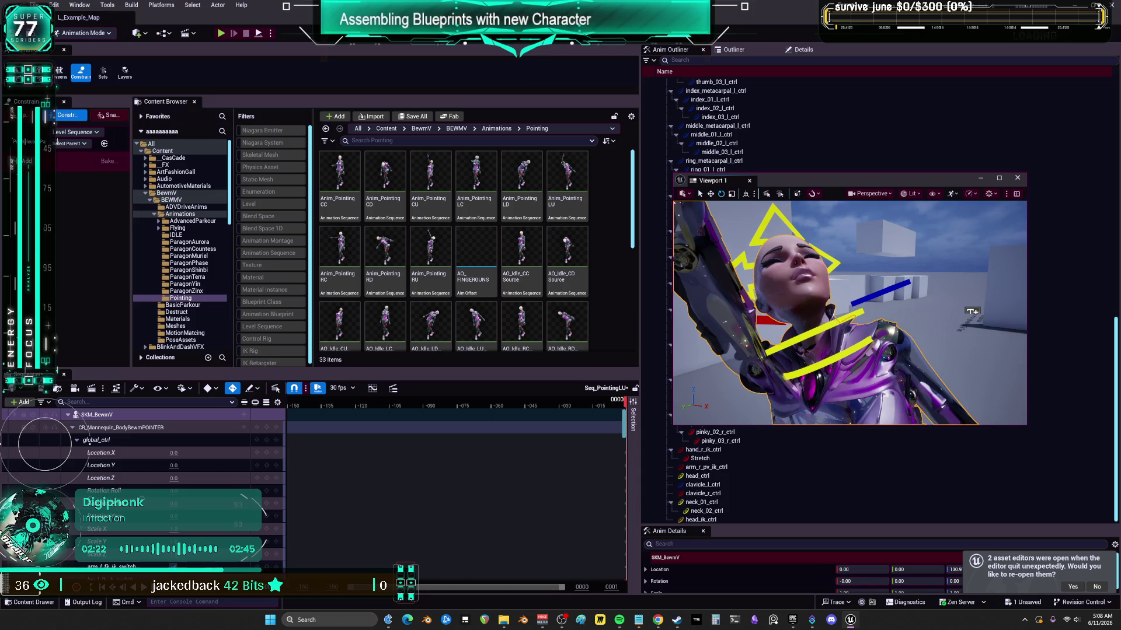
{"action": "left_click", "coordinate": [706, 511]}
{"action": "left_click", "coordinate": [815, 366]}
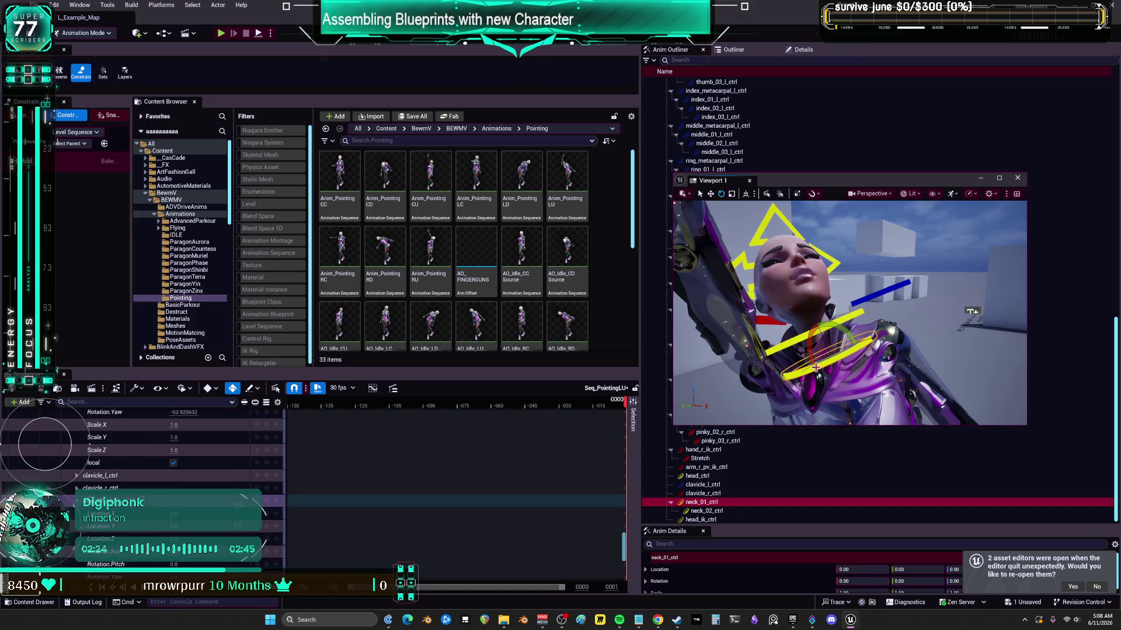
{"action": "left_click", "coordinate": [794, 224]}
{"action": "scroll", "coordinate": [610, 541], "scroll_direction": "up", "scroll_amount": 10}
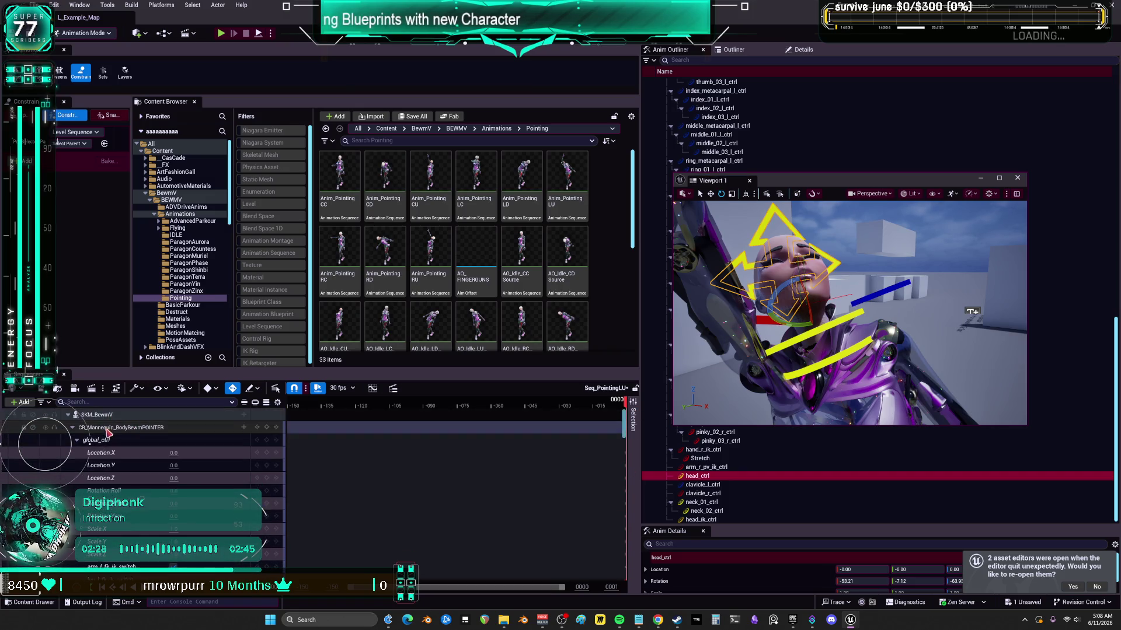
- Bake Seq_PointingLU over Anim_PointingLU, export it, and briefly preview the baked pose
{"action": "right_click", "coordinate": [109, 415]}
{"action": "left_click", "coordinate": [170, 182]}
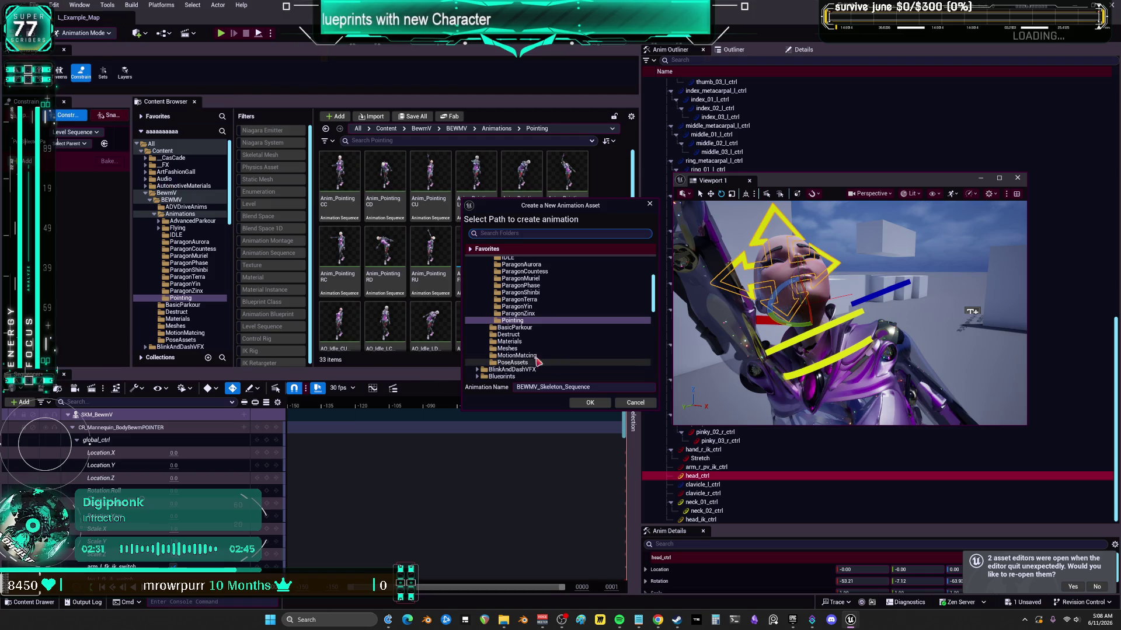
{"action": "left_click", "coordinate": [584, 404]}
{"action": "left_click", "coordinate": [625, 332]}
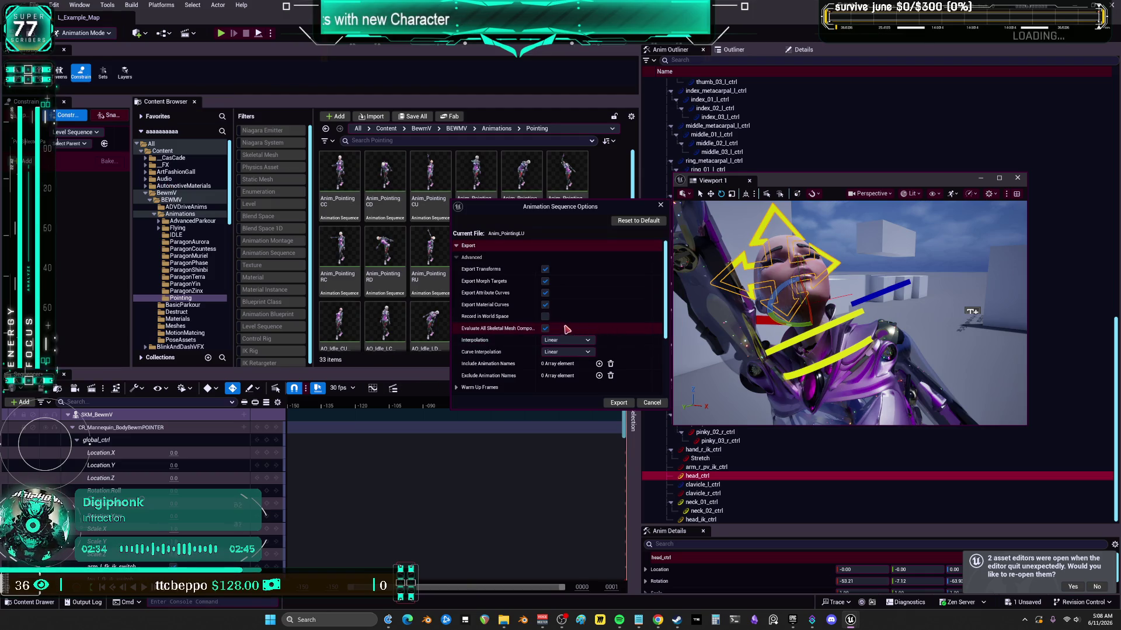
{"action": "scroll", "coordinate": [546, 283], "scroll_direction": "down", "scroll_amount": 5}
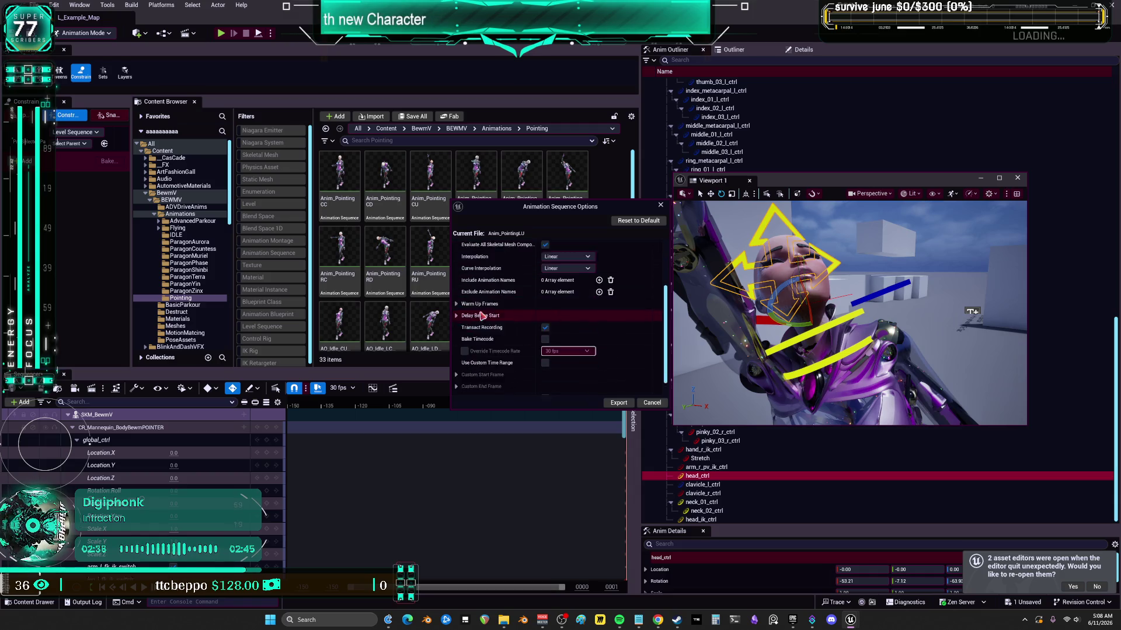
{"action": "left_click", "coordinate": [663, 402]}
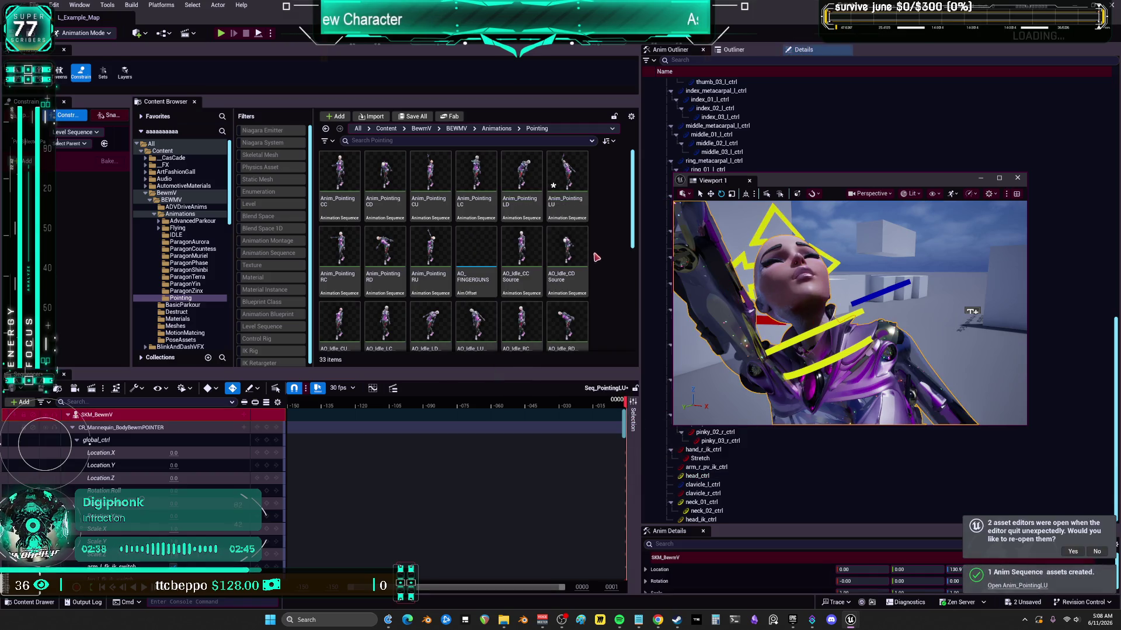
{"action": "double_click", "coordinate": [572, 173]}
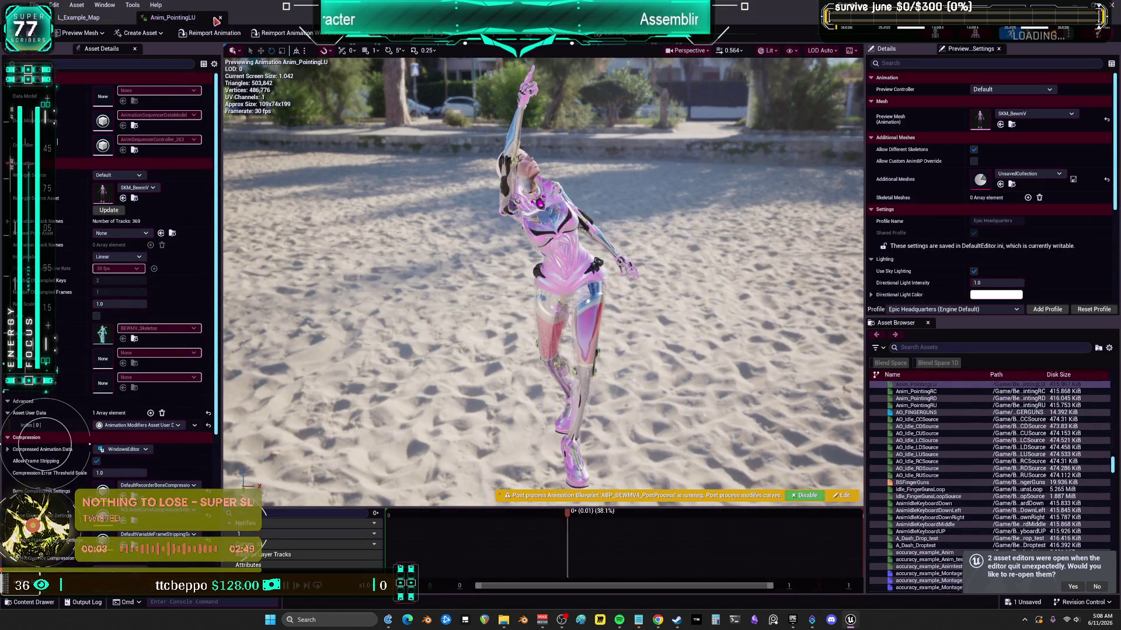
{"action": "key", "text": "ctrl+w"}
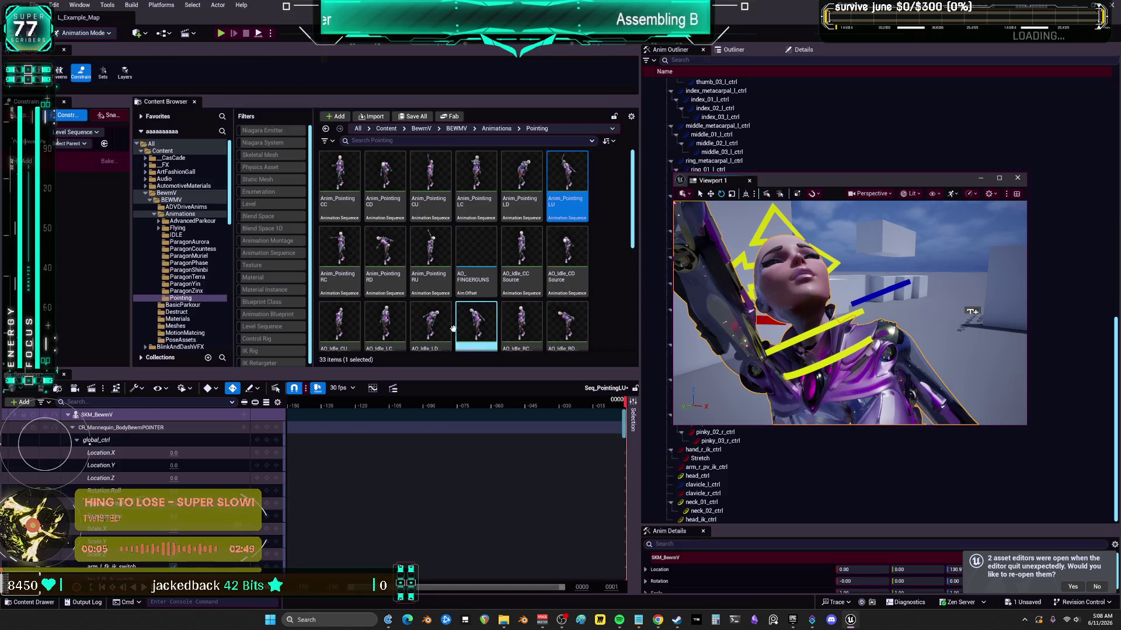
- Open Seq_PointingRU and set every neck_01_ctrl location and rotation channel to 0
{"action": "scroll", "coordinate": [608, 307], "scroll_direction": "down", "scroll_amount": 4}
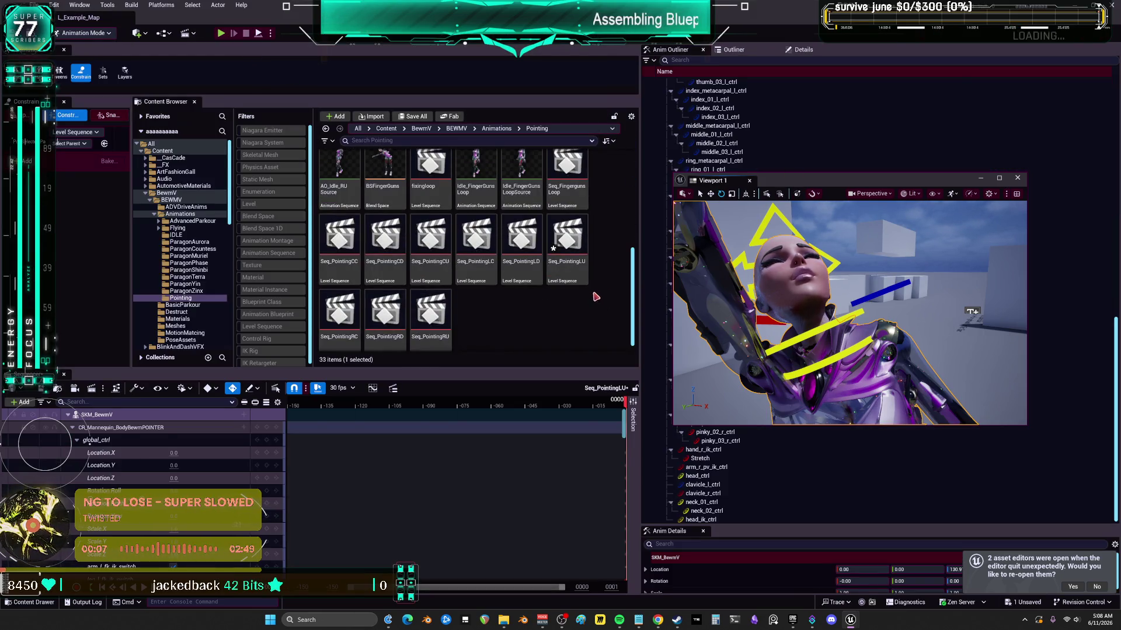
{"action": "left_click", "coordinate": [512, 284]}
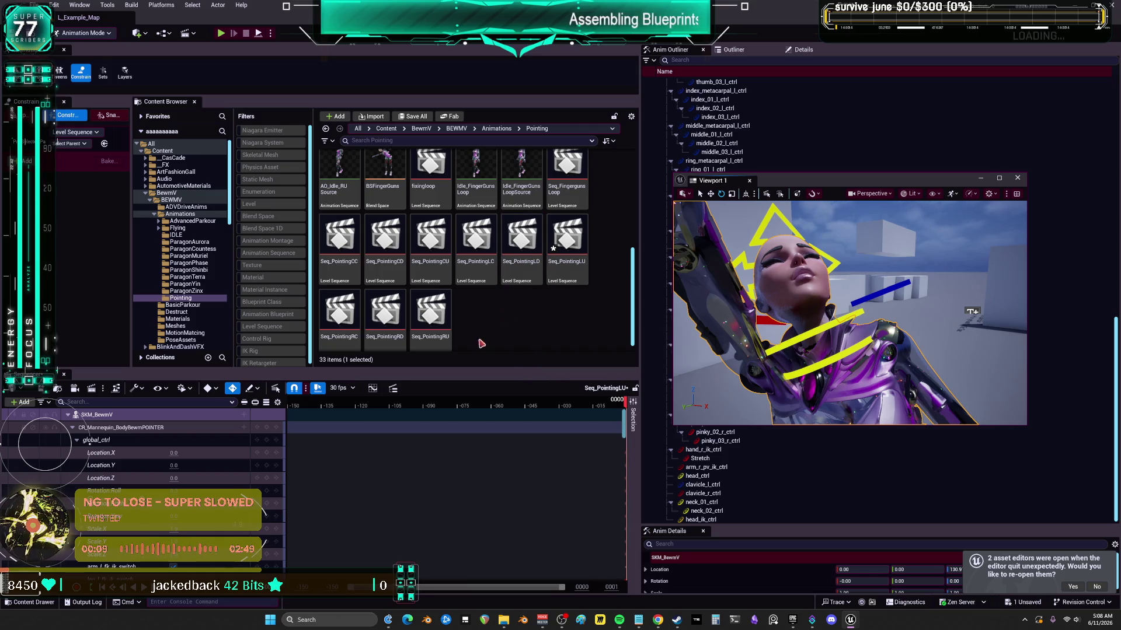
{"action": "double_click", "coordinate": [430, 312]}
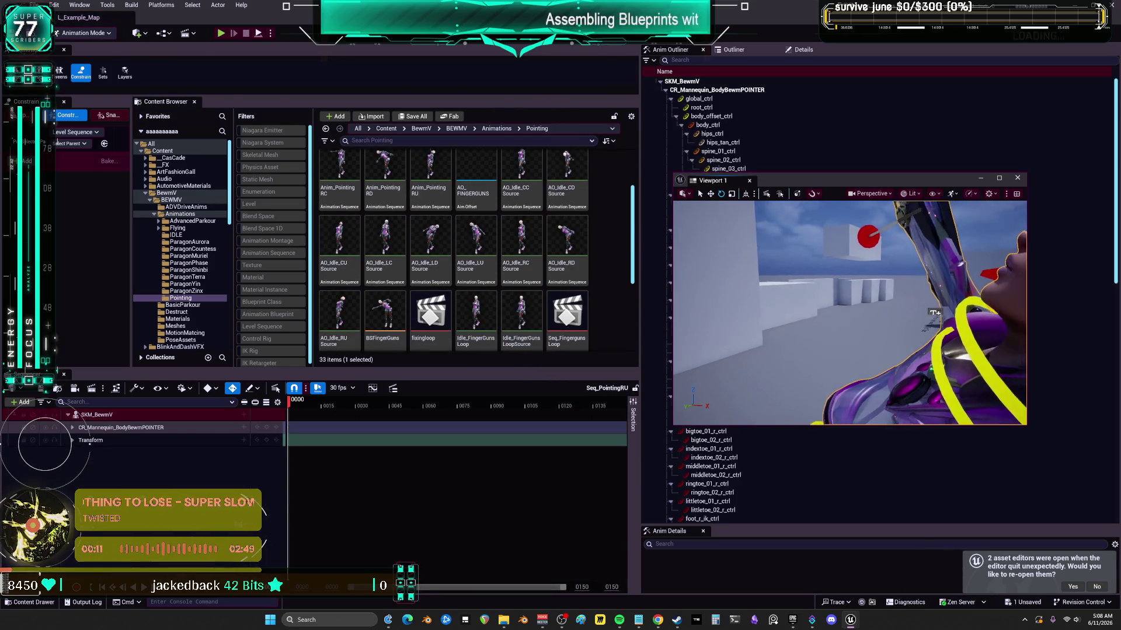
{"action": "mouse_move", "coordinate": [870, 305]}
{"action": "left_mouse_down"}
{"action": "mouse_move", "coordinate": [818, 256]}
{"action": "mouse_move", "coordinate": [884, 457]}
{"action": "left_mouse_up"}
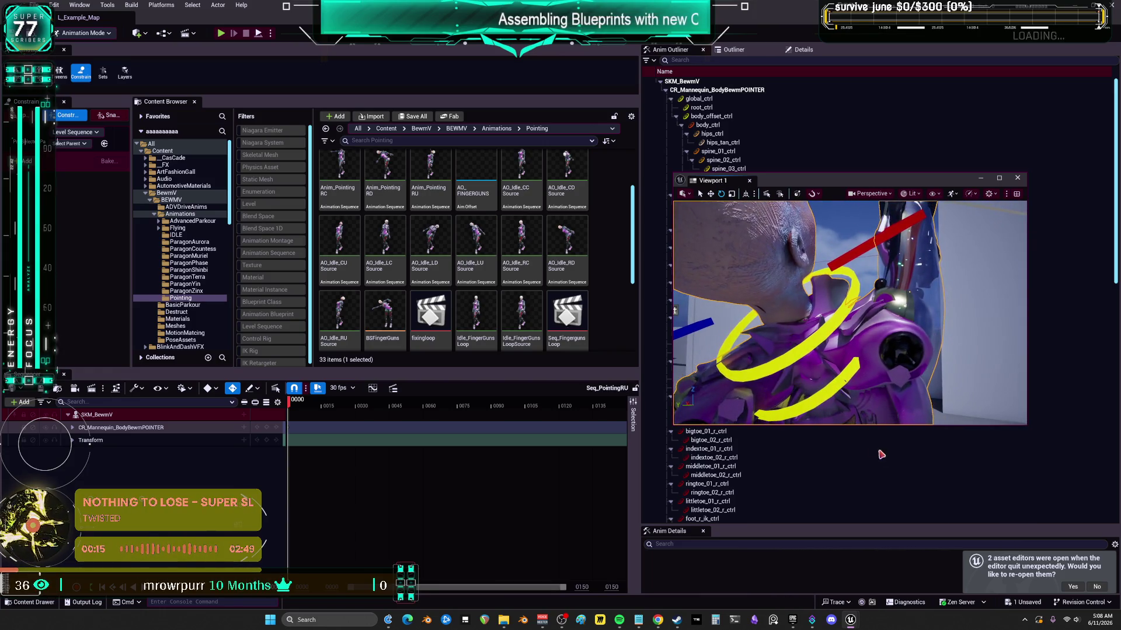
{"action": "left_click", "coordinate": [831, 387]}
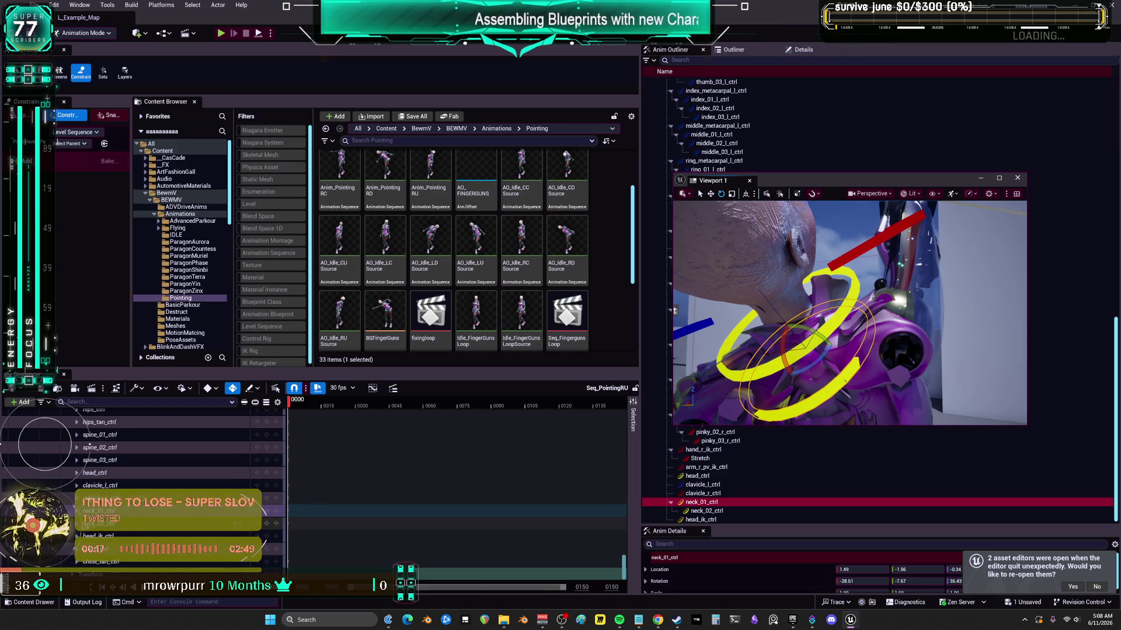
{"action": "scroll", "coordinate": [90, 446], "scroll_direction": "down", "scroll_amount": 5}
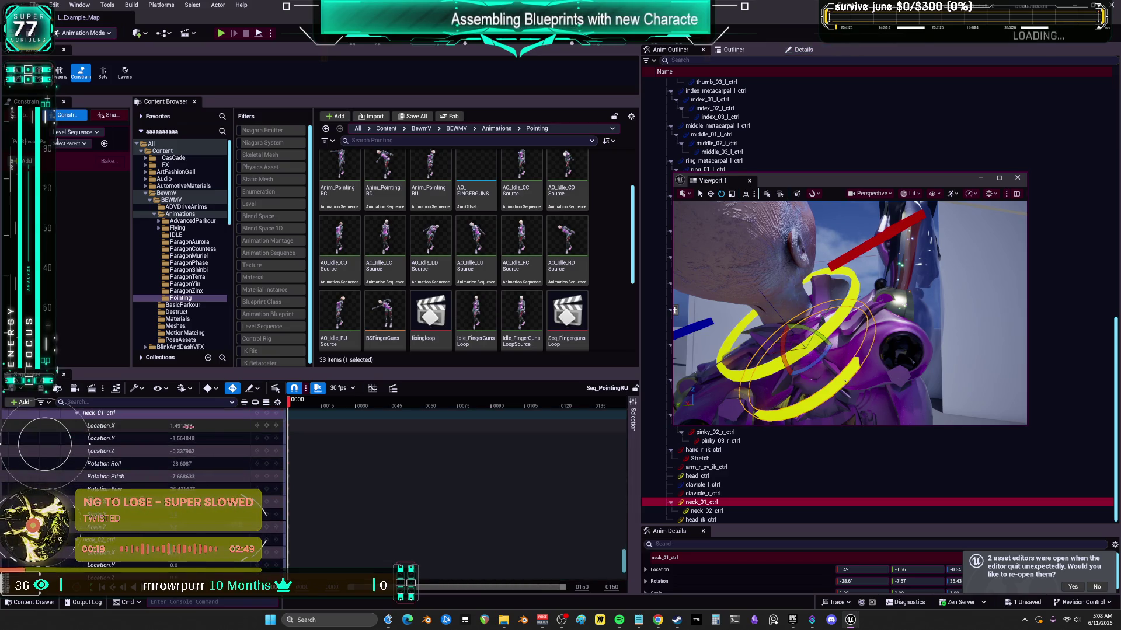
{"action": "type", "text": "0\t0\t0\t0\t0"}
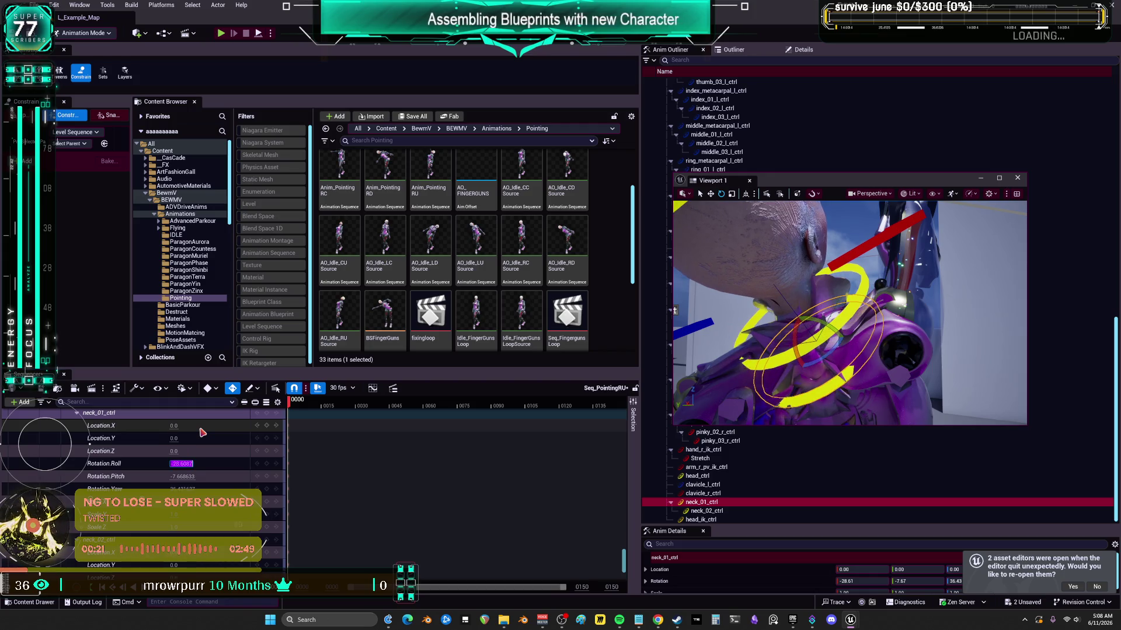
{"action": "key", "text": "Tab"}
{"action": "type", "text": "0"}
{"action": "key", "text": "Tab"}
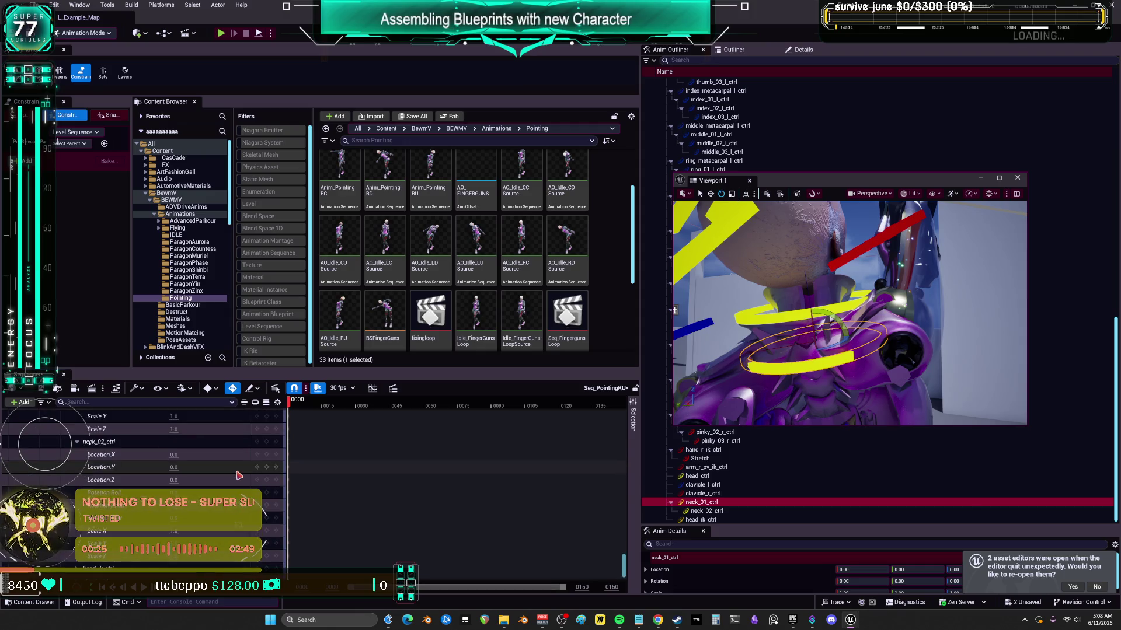
- Tilt neck_01_ctrl to about -15 pitch, checking the neck and head from new angles
{"action": "scroll", "coordinate": [236, 466], "scroll_direction": "up", "scroll_amount": 1}
{"action": "left_click_drag", "start_coordinate": [849, 312], "coordinate": [736, 295]}
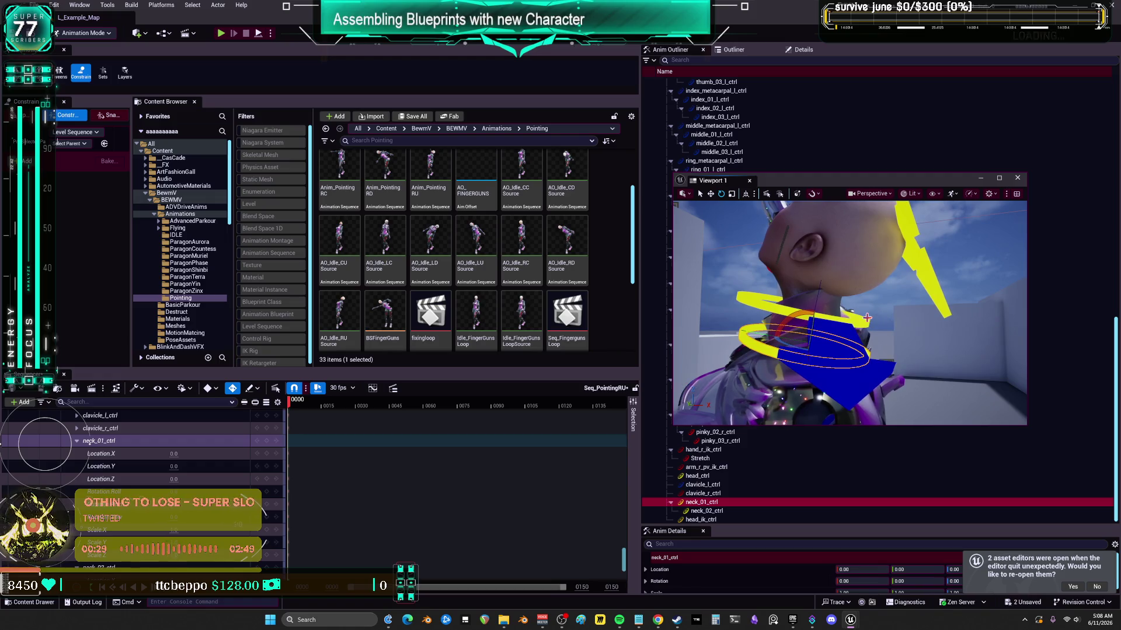
{"action": "left_click", "coordinate": [860, 315]}
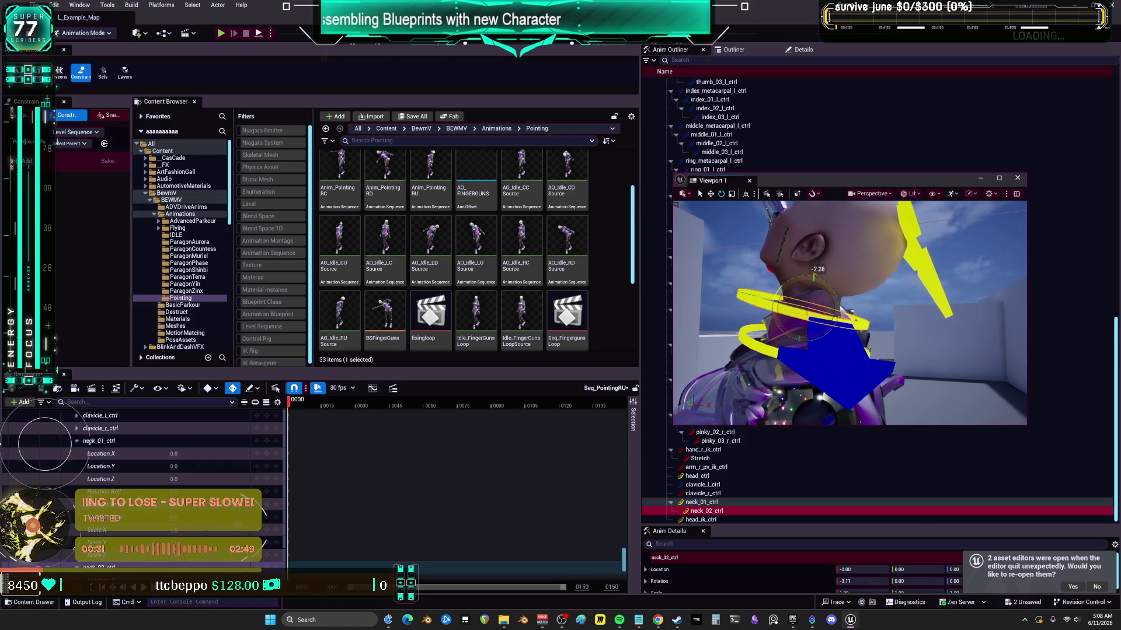
{"action": "mouse_move", "coordinate": [920, 293]}
{"action": "left_mouse_down"}
{"action": "mouse_move", "coordinate": [794, 281]}
{"action": "mouse_move", "coordinate": [920, 289]}
{"action": "left_mouse_up"}
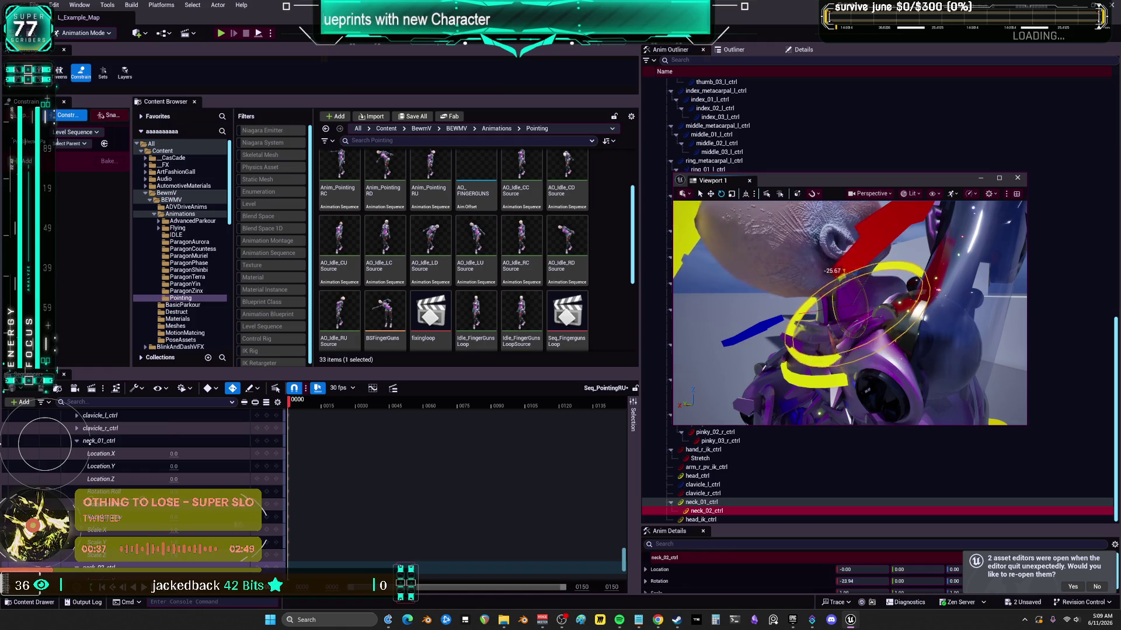
{"action": "scroll", "coordinate": [44, 443], "scroll_direction": "down", "scroll_amount": 3}
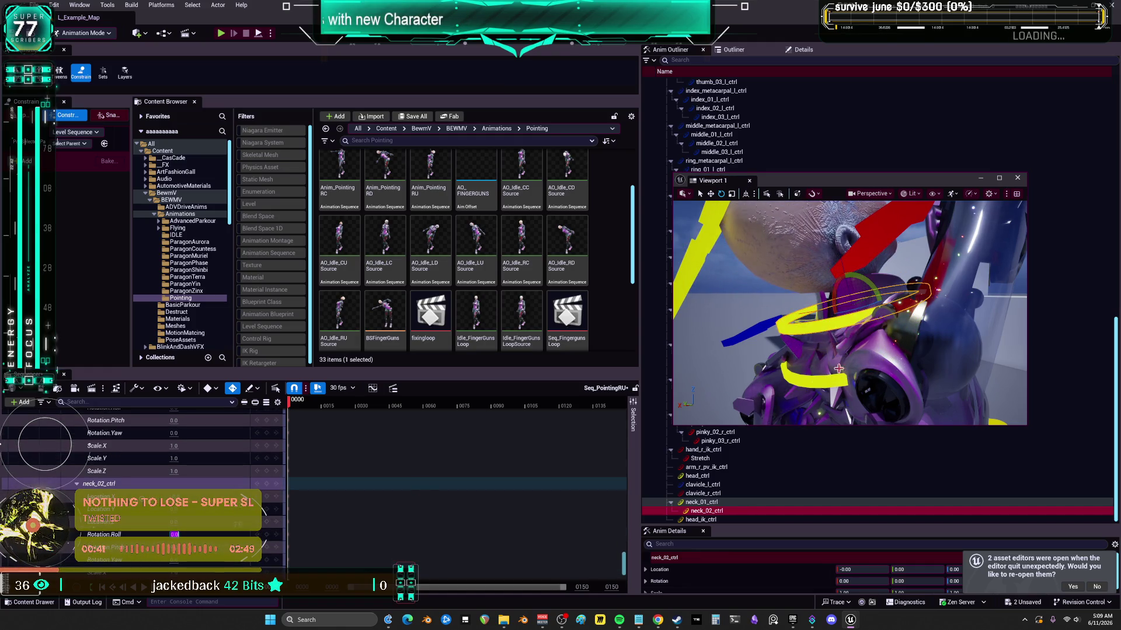
{"action": "left_click", "coordinate": [821, 377]}
{"action": "left_click_drag", "start_coordinate": [837, 342], "coordinate": [841, 320]}
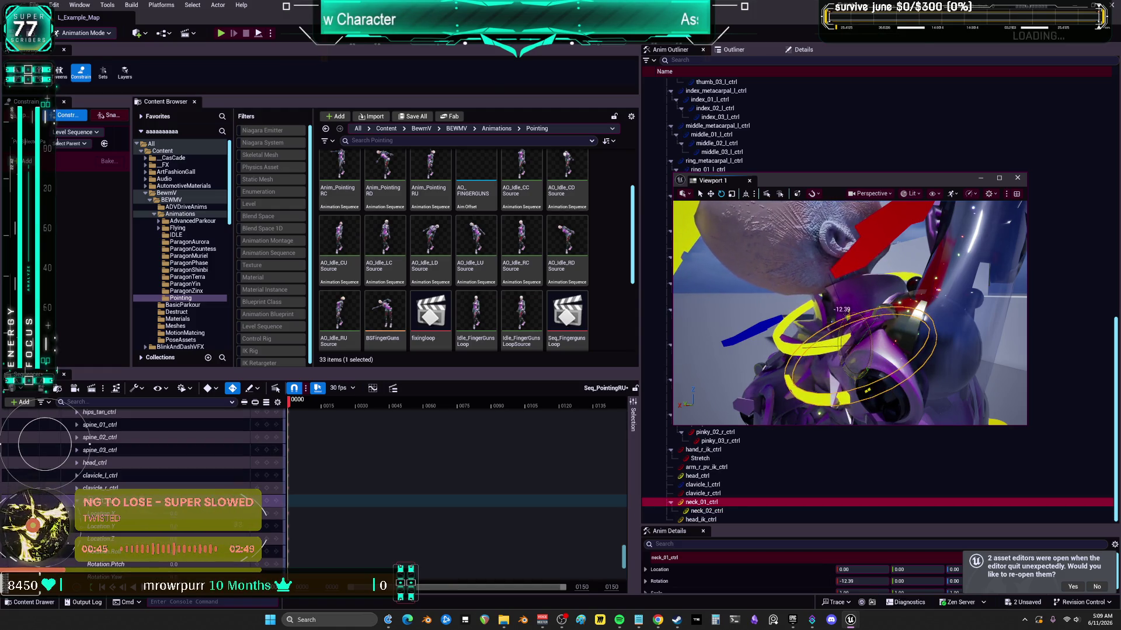
{"action": "mouse_move", "coordinate": [753, 300]}
{"action": "left_mouse_down"}
{"action": "mouse_move", "coordinate": [777, 301]}
{"action": "mouse_move", "coordinate": [794, 280]}
{"action": "mouse_move", "coordinate": [772, 206]}
{"action": "left_mouse_up"}
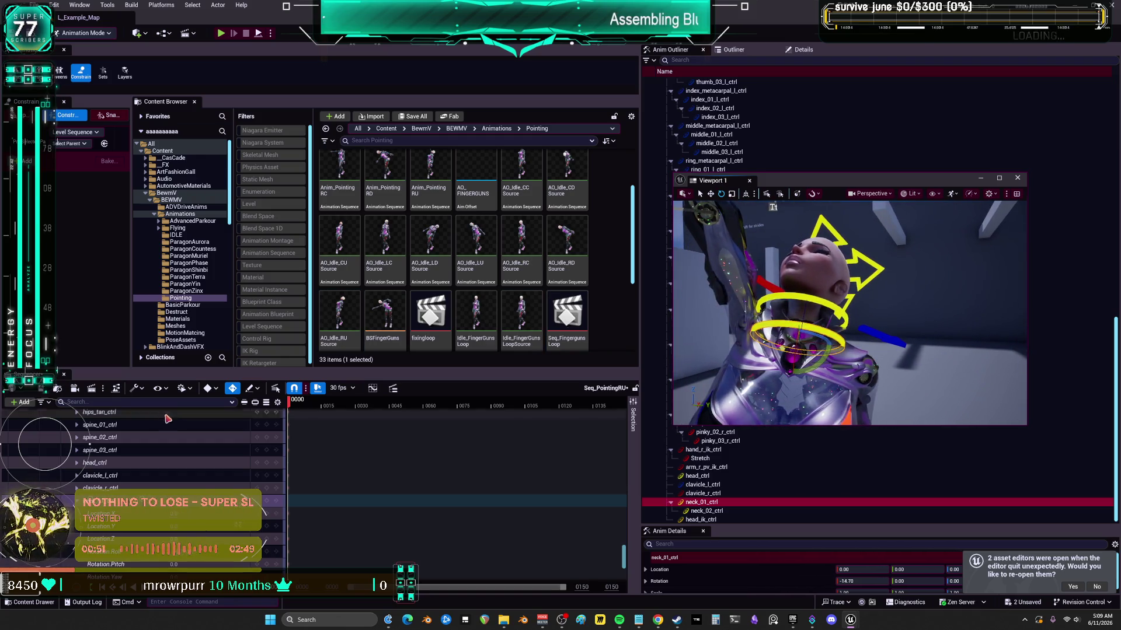
{"action": "scroll", "coordinate": [90, 443], "scroll_direction": "down", "scroll_amount": 2}
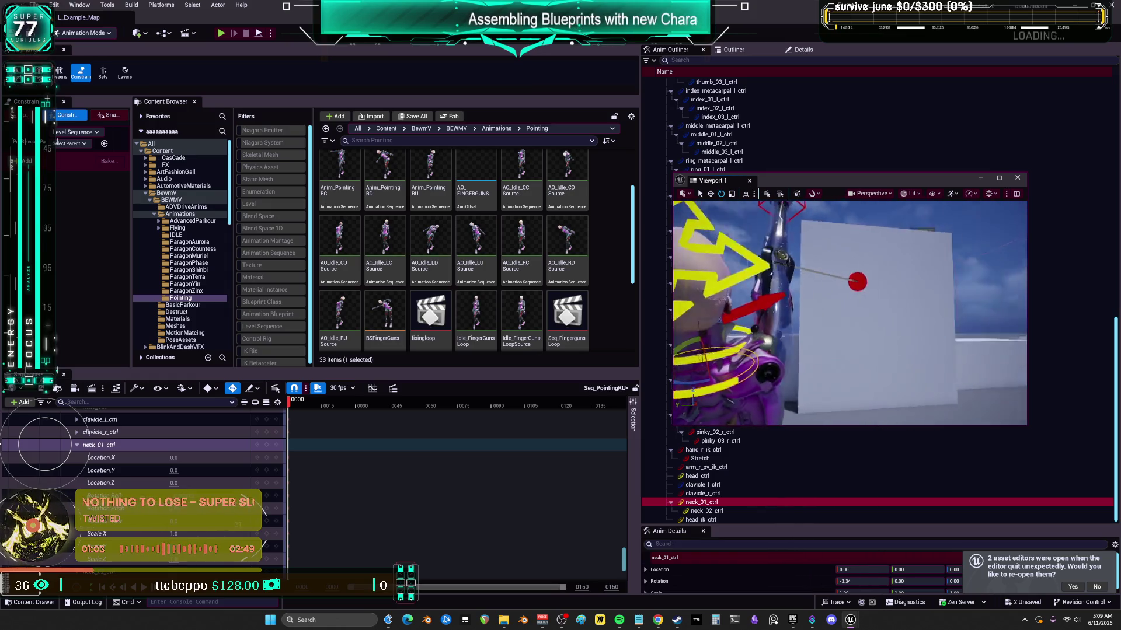
{"action": "left_click", "coordinate": [833, 286]}
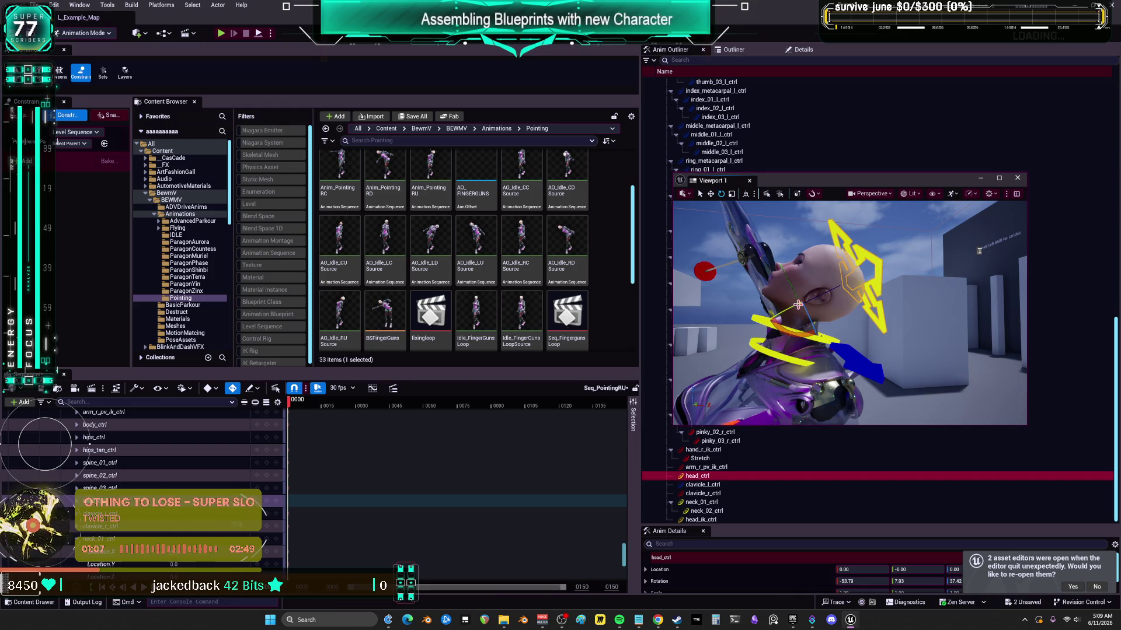
- Nudge head_ctrl about 2 degrees (first rotation value -51.16) and neck_02_ctrl, then view the full body
{"action": "left_click", "coordinate": [777, 310]}
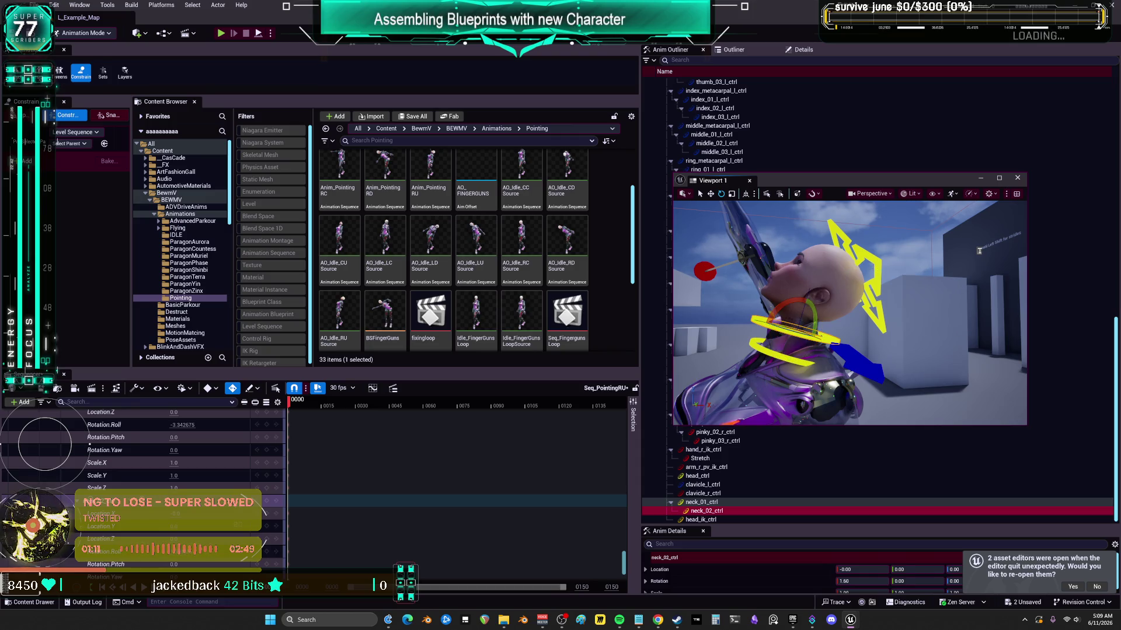
{"action": "left_click", "coordinate": [773, 322]}
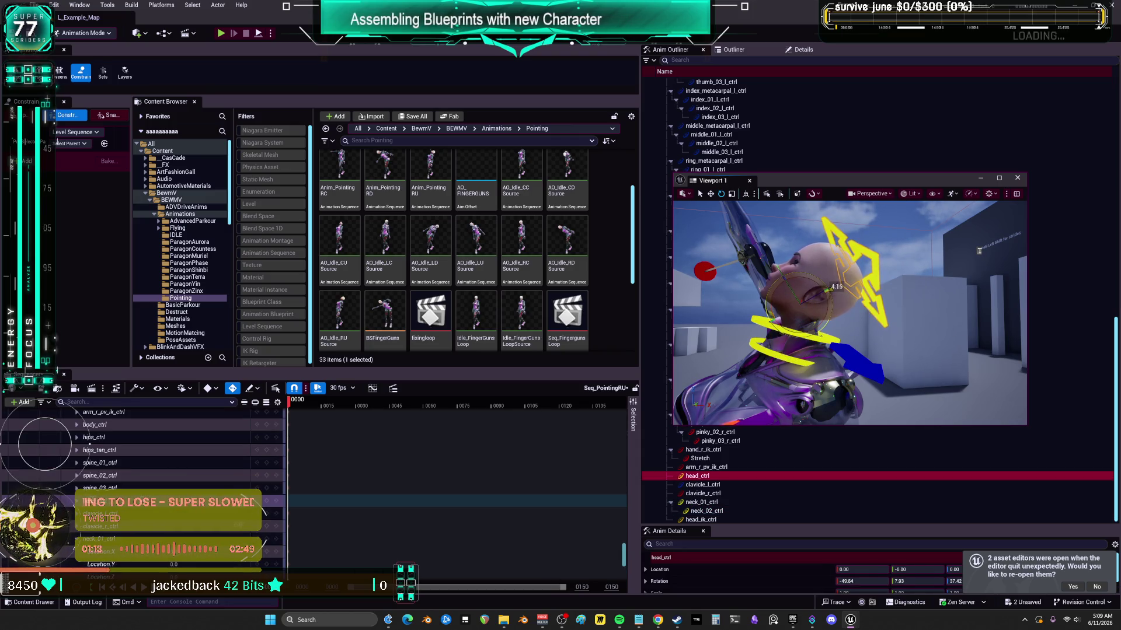
{"action": "left_click", "coordinate": [769, 323]}
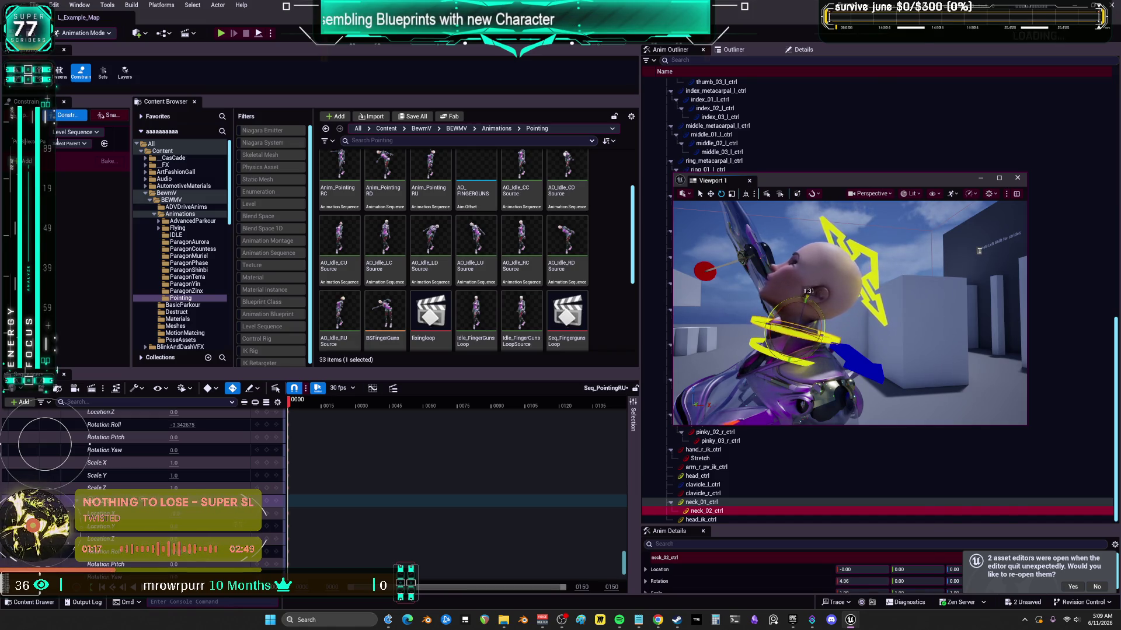
{"action": "left_click", "coordinate": [854, 272]}
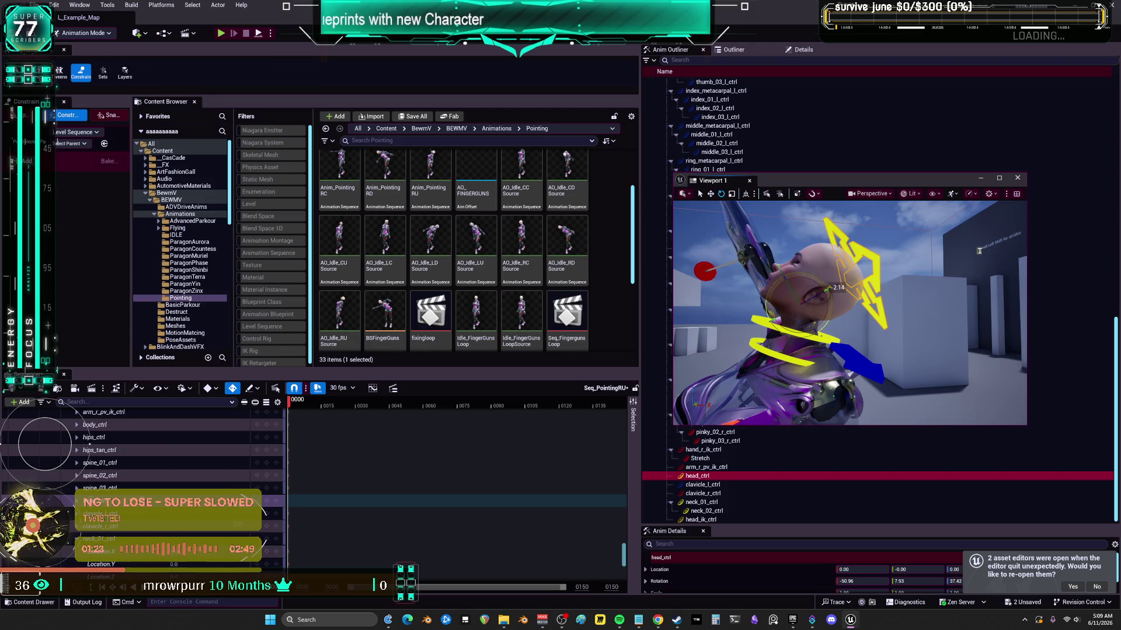
{"action": "mouse_move", "coordinate": [718, 283]}
{"action": "left_mouse_down"}
{"action": "mouse_move", "coordinate": [846, 306]}
{"action": "mouse_move", "coordinate": [858, 324]}
{"action": "mouse_move", "coordinate": [782, 300]}
{"action": "mouse_move", "coordinate": [759, 272]}
{"action": "mouse_move", "coordinate": [720, 276]}
{"action": "mouse_move", "coordinate": [792, 298]}
{"action": "left_mouse_up"}
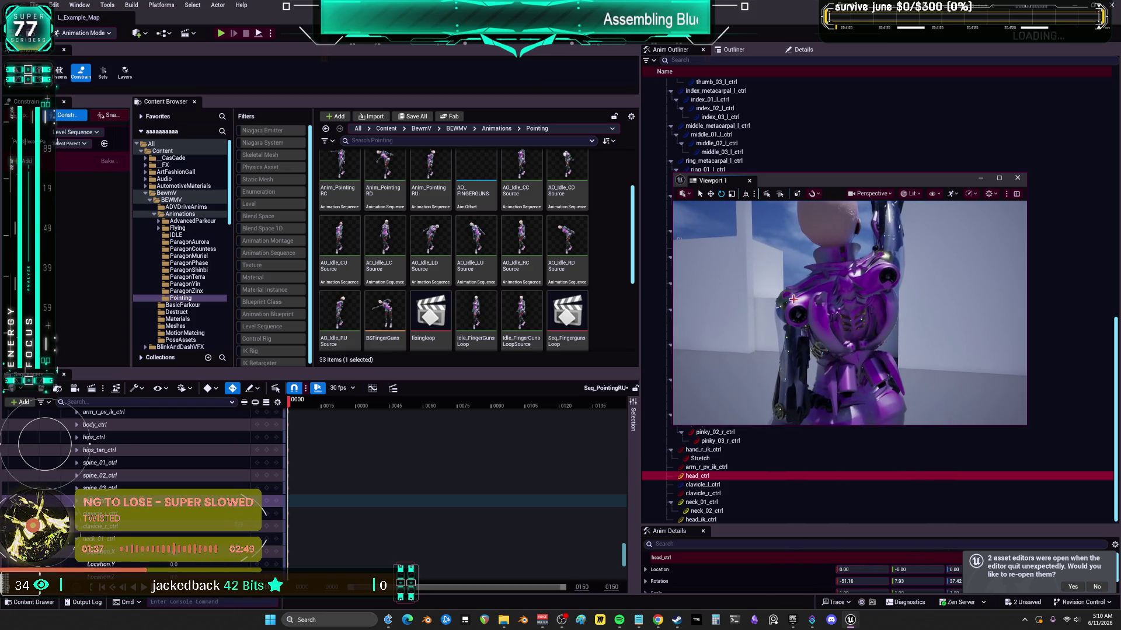
- Look over the Anim_Pointing RU asset and set the sequence end frame to 0
{"action": "scroll", "coordinate": [440, 227], "scroll_direction": "up", "scroll_amount": 2}
{"action": "left_click", "coordinate": [440, 228]}
{"action": "scroll", "coordinate": [444, 233], "scroll_direction": "down", "scroll_amount": 1}
{"action": "left_click", "coordinate": [448, 264]}
{"action": "scroll", "coordinate": [108, 437], "scroll_direction": "up", "scroll_amount": 5}
{"action": "scroll", "coordinate": [108, 437], "scroll_direction": "up", "scroll_amount": 8}
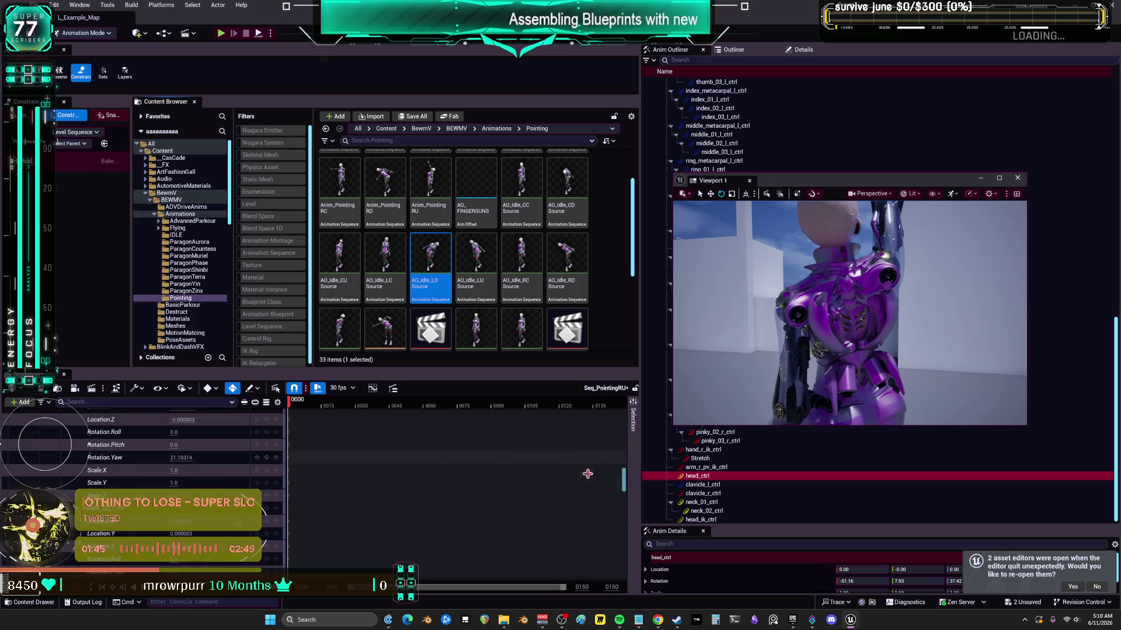
{"action": "left_click_drag", "start_coordinate": [624, 493], "coordinate": [640, 403]}
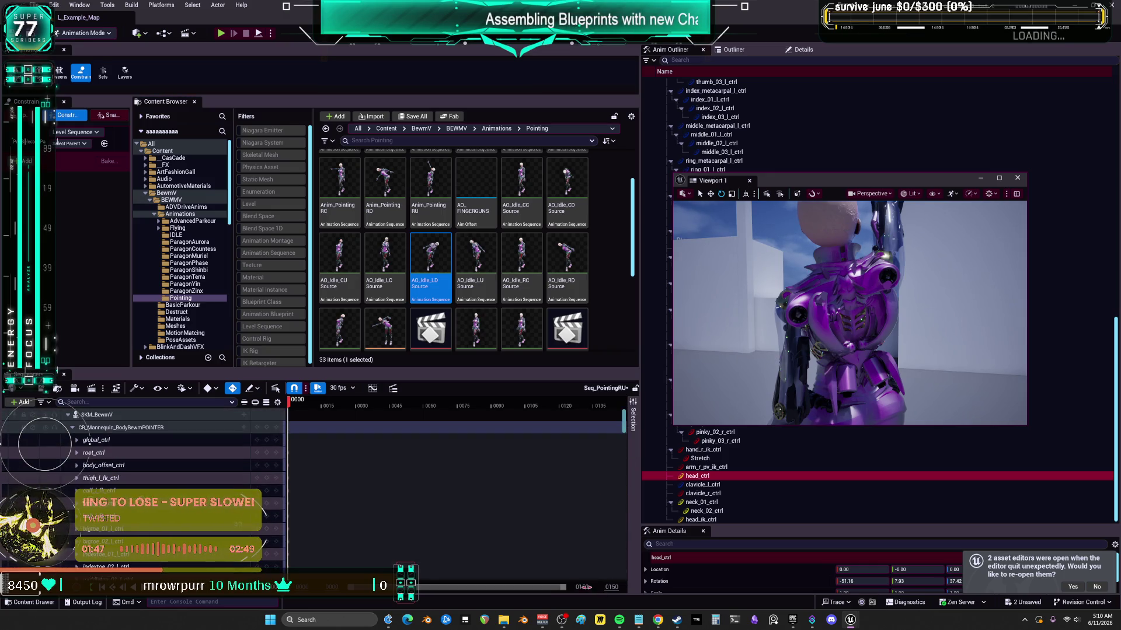
{"action": "type", "text": "0"}
{"action": "key", "text": "Return"}
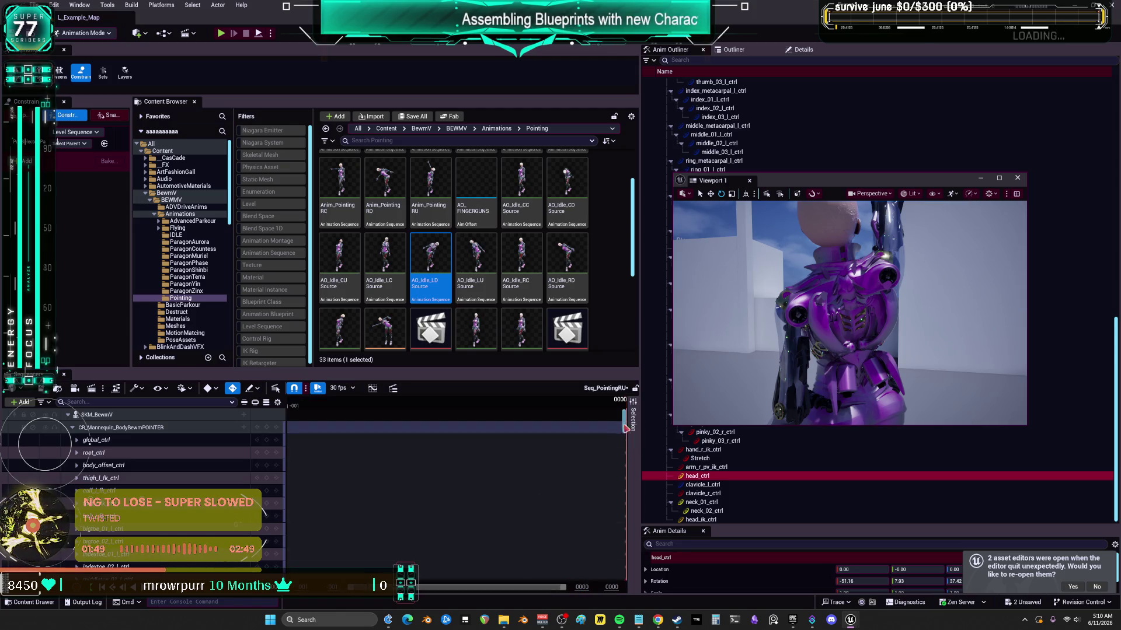
- Bake SKM_BewmV over Anim_PointingRU in the Pointing folder, export, and close its editor
{"action": "right_click", "coordinate": [97, 415]}
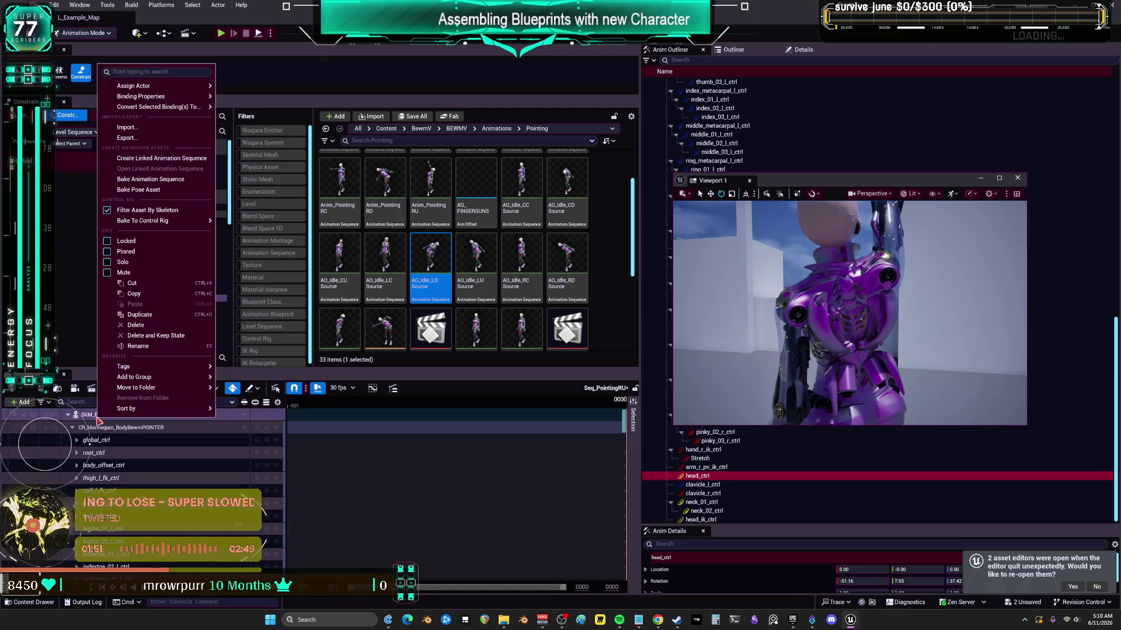
{"action": "left_click", "coordinate": [173, 184]}
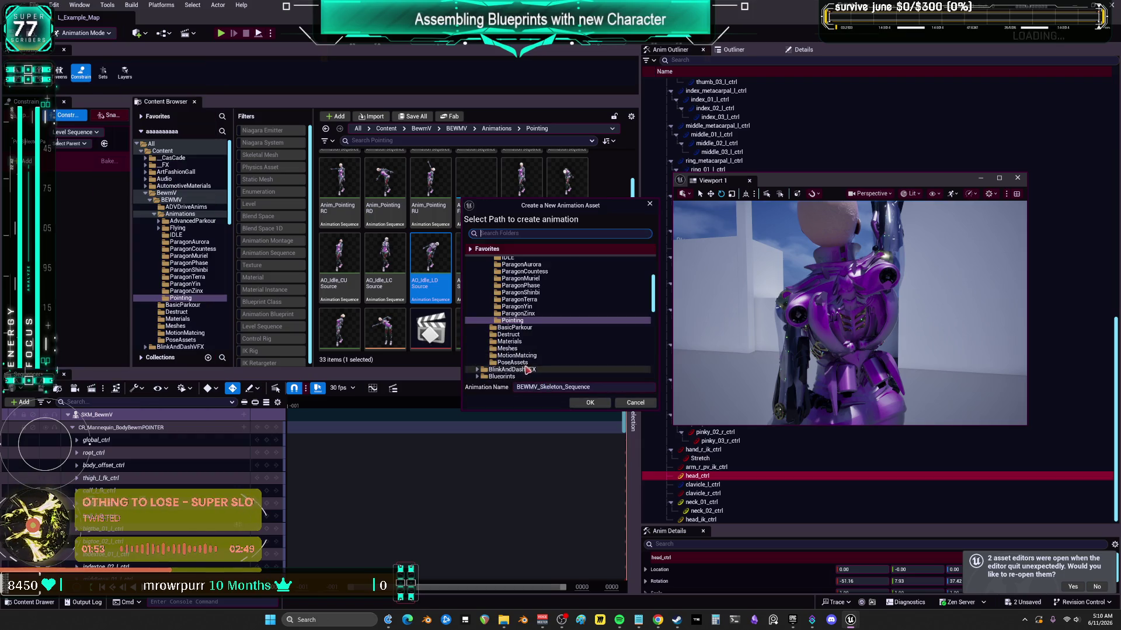
{"action": "left_click", "coordinate": [590, 404]}
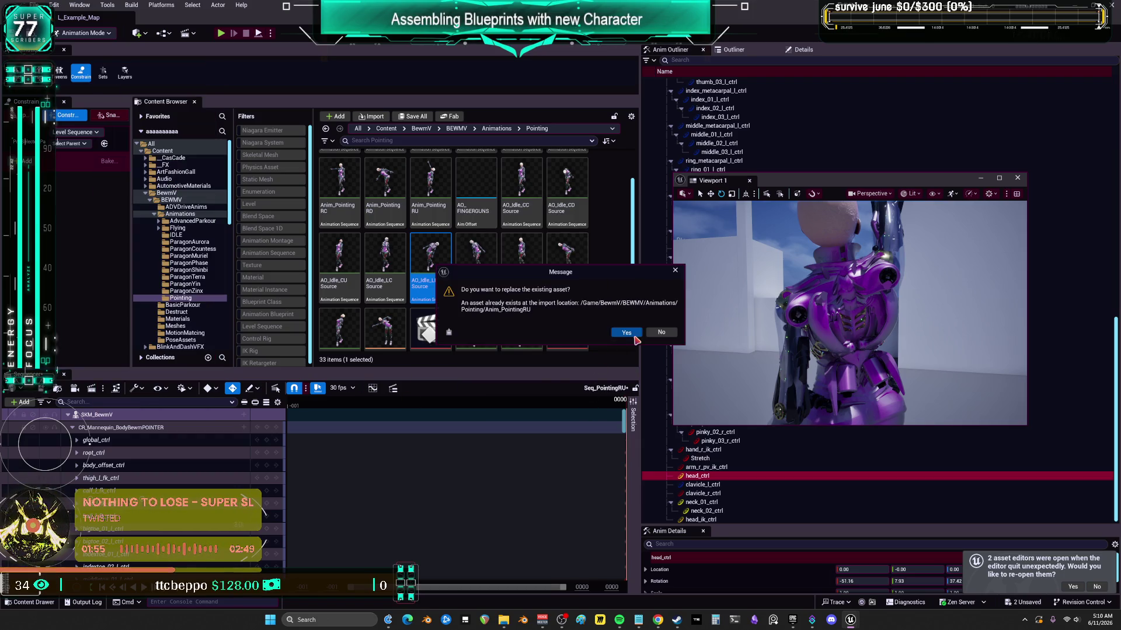
{"action": "left_click", "coordinate": [634, 337]}
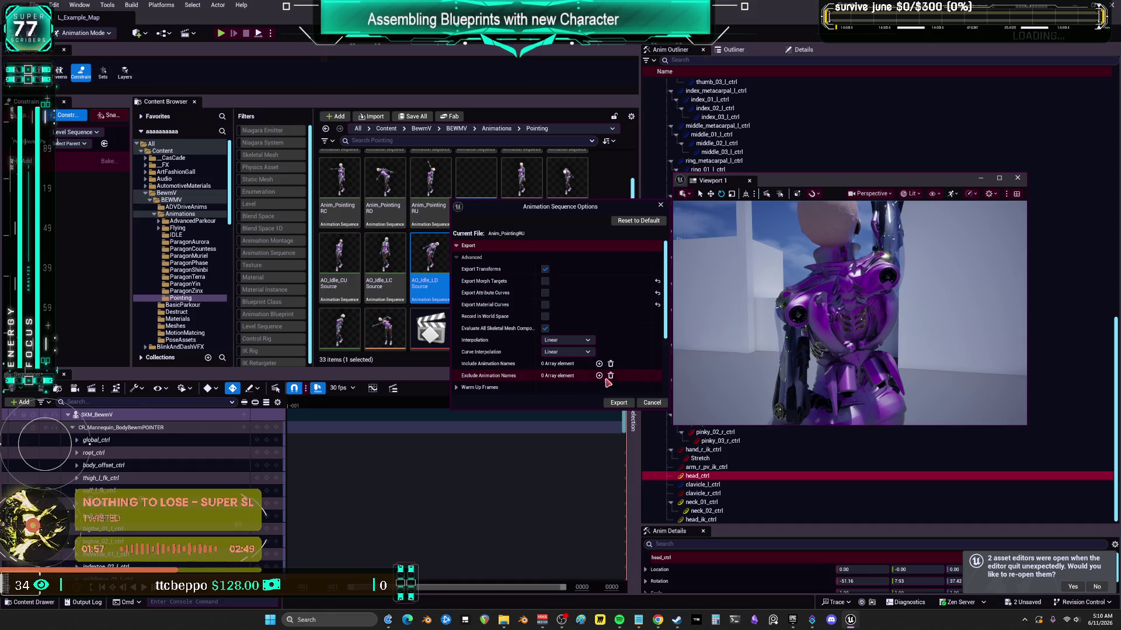
{"action": "left_click", "coordinate": [618, 403]}
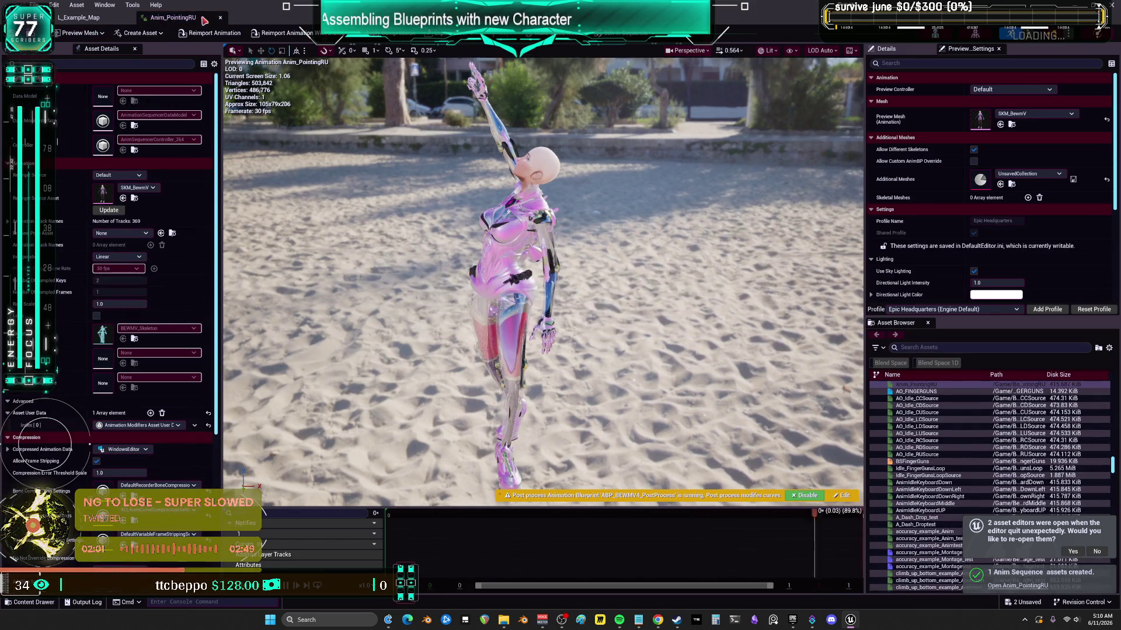
{"action": "left_click", "coordinate": [221, 18]}
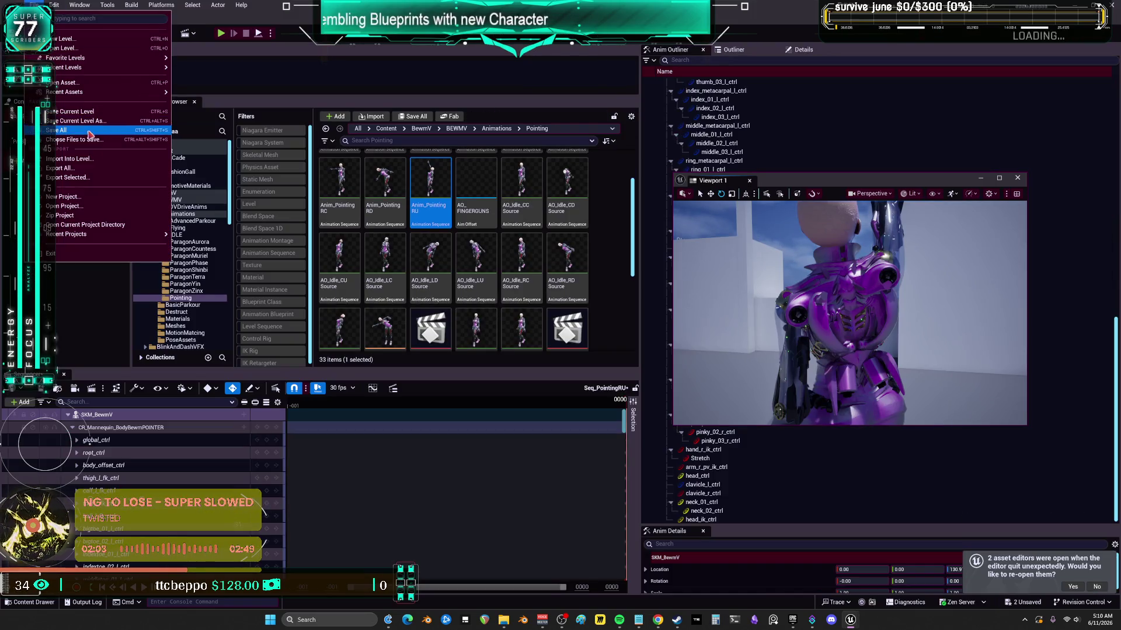
- Save all work, then enlarge the BSFingerGuns graph and view the character from behind
{"action": "scroll", "coordinate": [476, 326], "scroll_direction": "down", "scroll_amount": 1}
{"action": "left_click", "coordinate": [385, 292]}
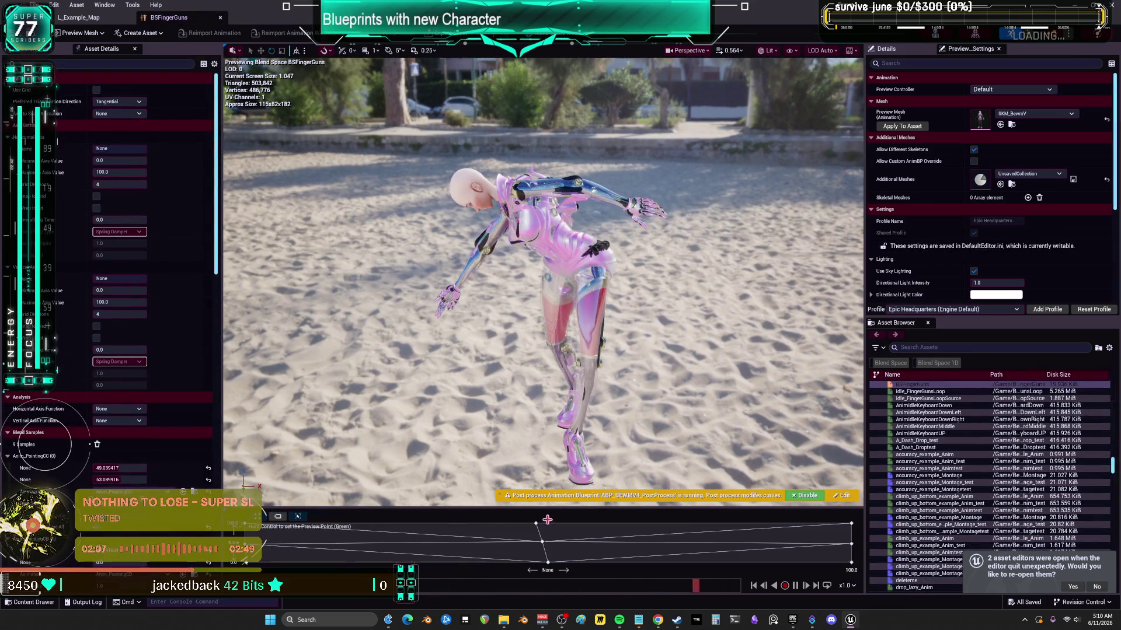
{"action": "left_click_drag", "start_coordinate": [542, 508], "coordinate": [542, 427]}
{"action": "left_click_drag", "start_coordinate": [543, 245], "coordinate": [385, 245]}
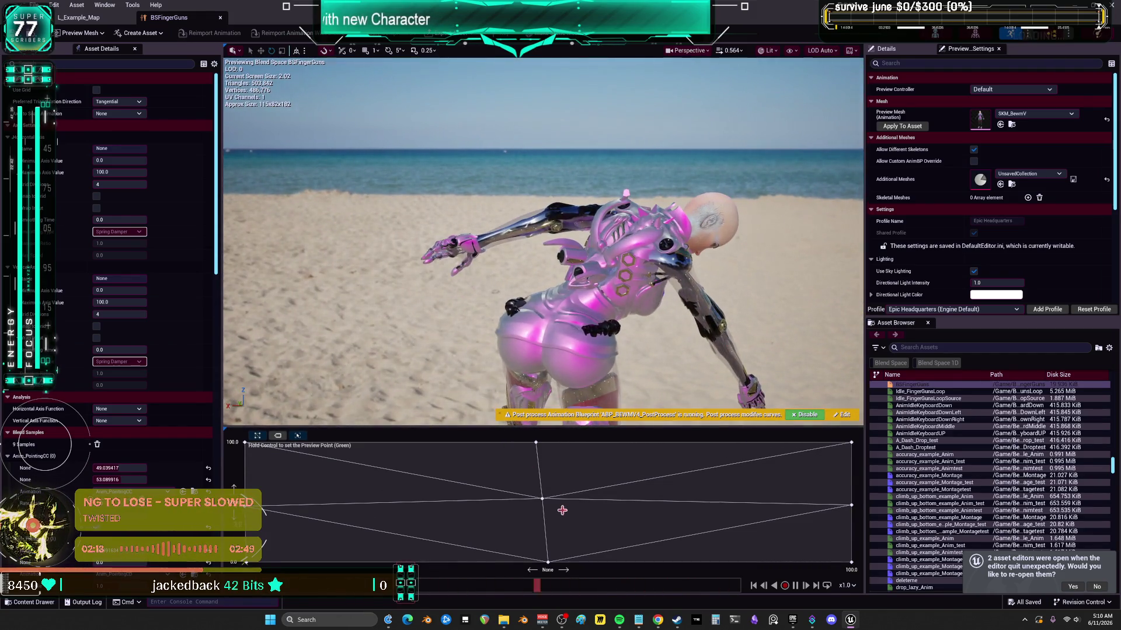
- Sweep the preview point across the blend graph's pointing poses from several angles, then close BSFingerGuns
{"action": "mouse_move", "coordinate": [812, 504]}
{"action": "left_mouse_down"}
{"action": "mouse_move", "coordinate": [320, 498]}
{"action": "mouse_move", "coordinate": [320, 534]}
{"action": "mouse_move", "coordinate": [351, 559]}
{"action": "left_mouse_up"}
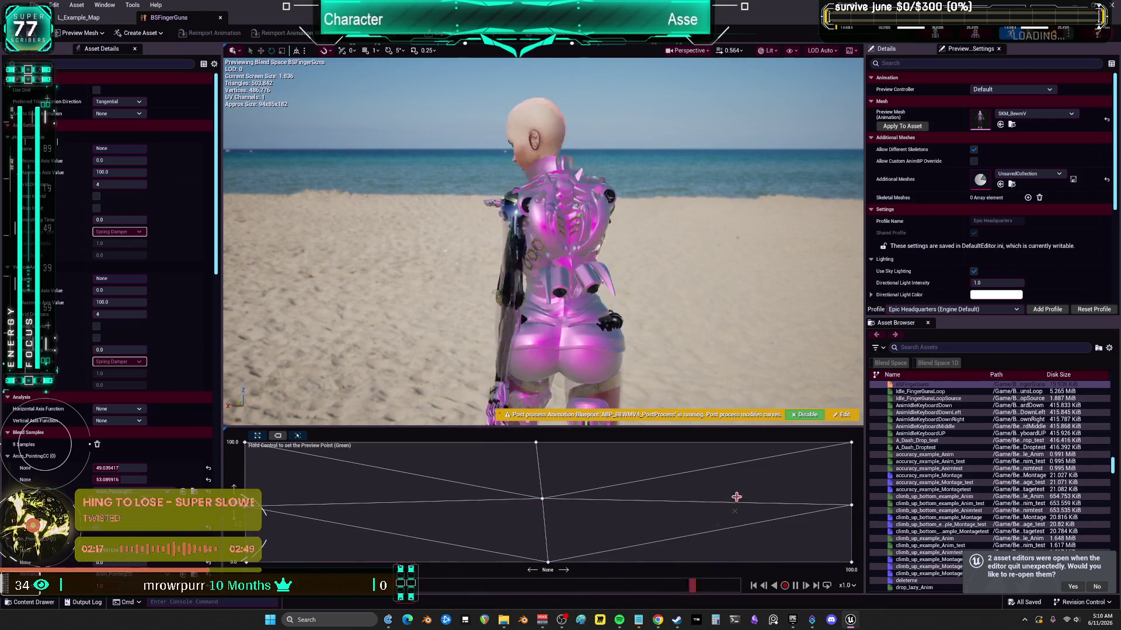
{"action": "left_click_drag", "start_coordinate": [795, 458], "coordinate": [607, 434]}
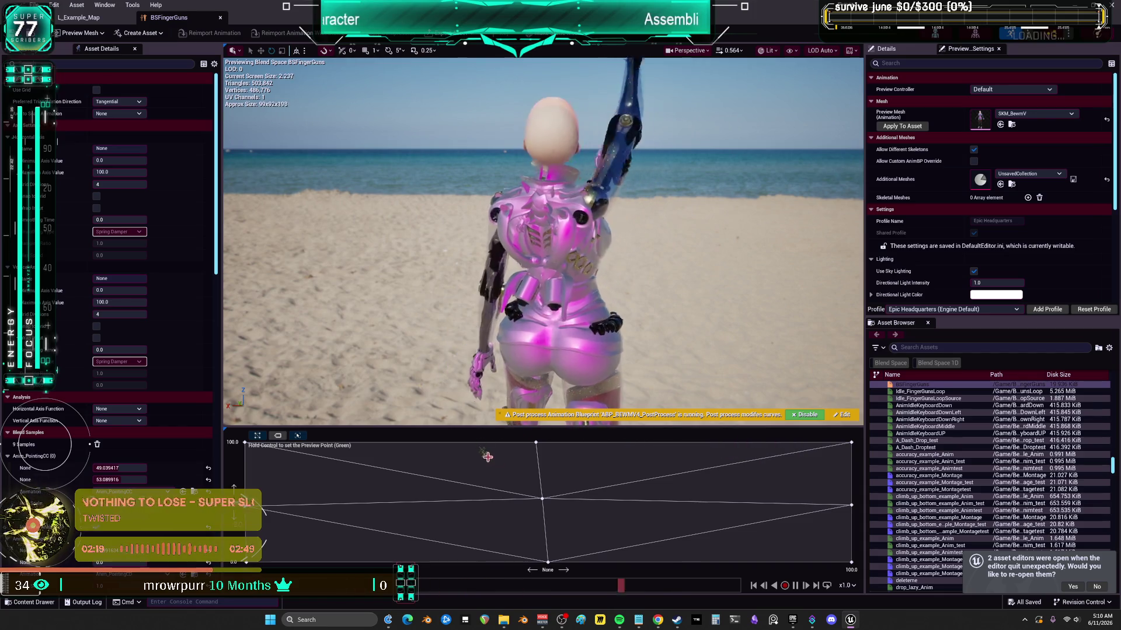
{"action": "mouse_move", "coordinate": [470, 453]}
{"action": "left_mouse_down"}
{"action": "mouse_move", "coordinate": [331, 450]}
{"action": "mouse_move", "coordinate": [484, 465]}
{"action": "left_mouse_up"}
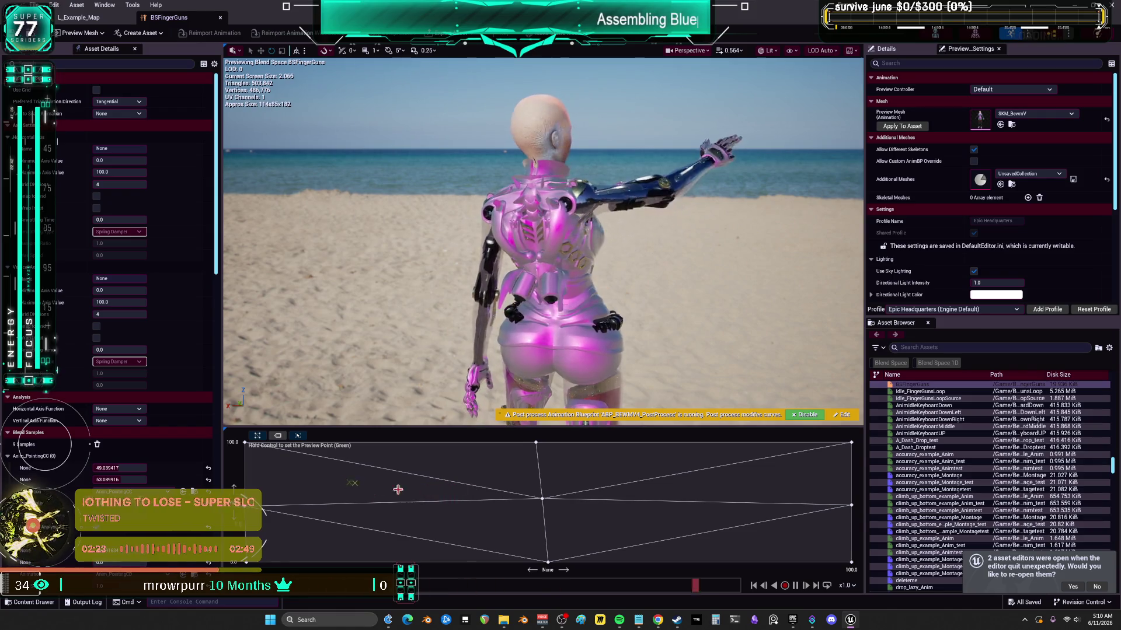
{"action": "left_click_drag", "start_coordinate": [584, 292], "coordinate": [409, 292]}
{"action": "left_click_drag", "start_coordinate": [584, 366], "coordinate": [685, 366]}
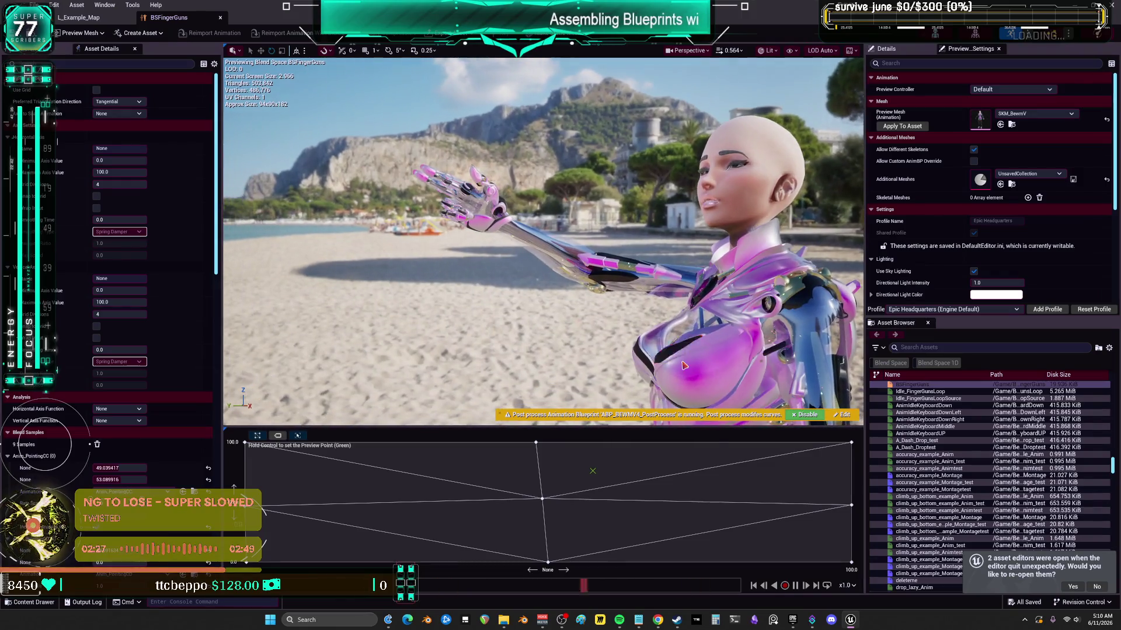
{"action": "mouse_move", "coordinate": [537, 501]}
{"action": "left_mouse_down"}
{"action": "mouse_move", "coordinate": [326, 489]}
{"action": "mouse_move", "coordinate": [532, 477]}
{"action": "left_mouse_up"}
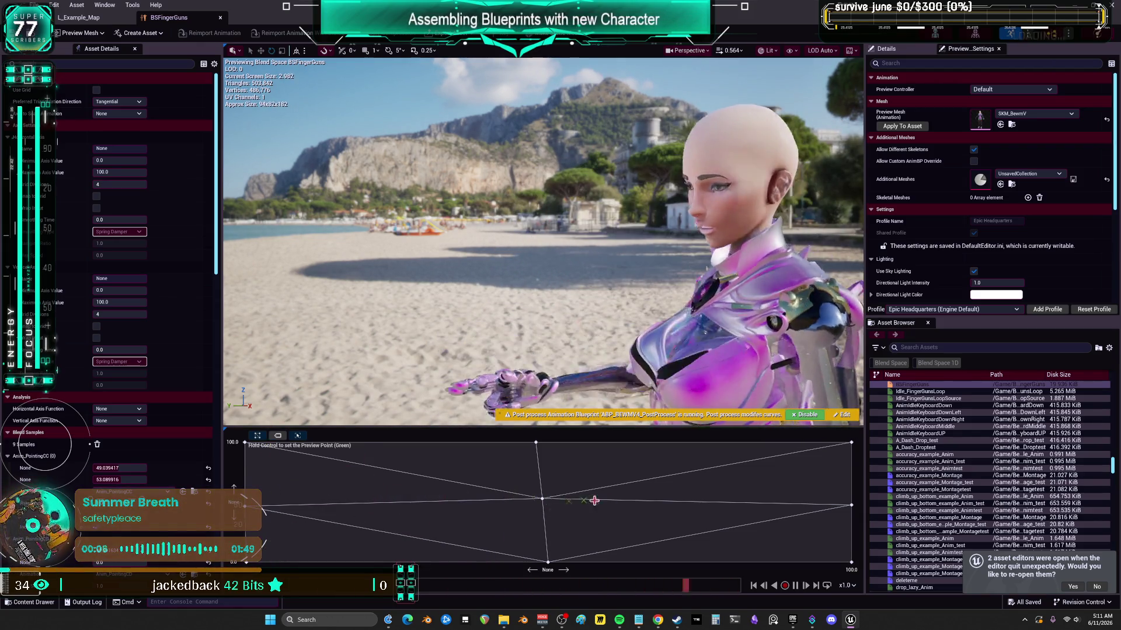
{"action": "left_click_drag", "start_coordinate": [642, 380], "coordinate": [583, 350]}
{"action": "scroll", "coordinate": [543, 239], "scroll_direction": "up", "scroll_amount": 2}
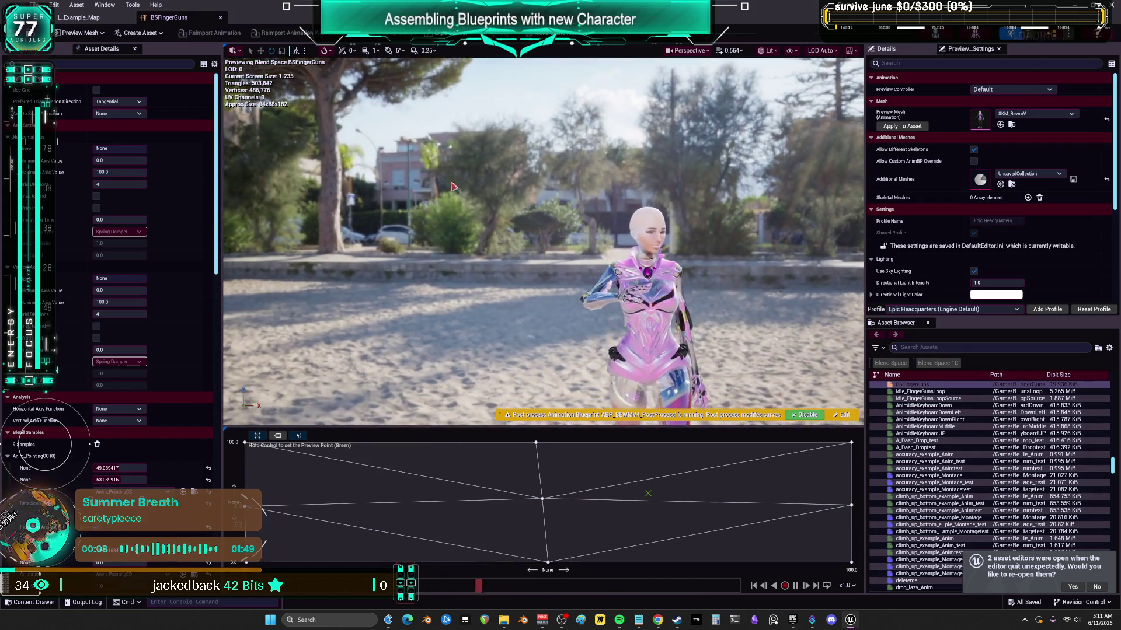
{"action": "left_click", "coordinate": [221, 21]}
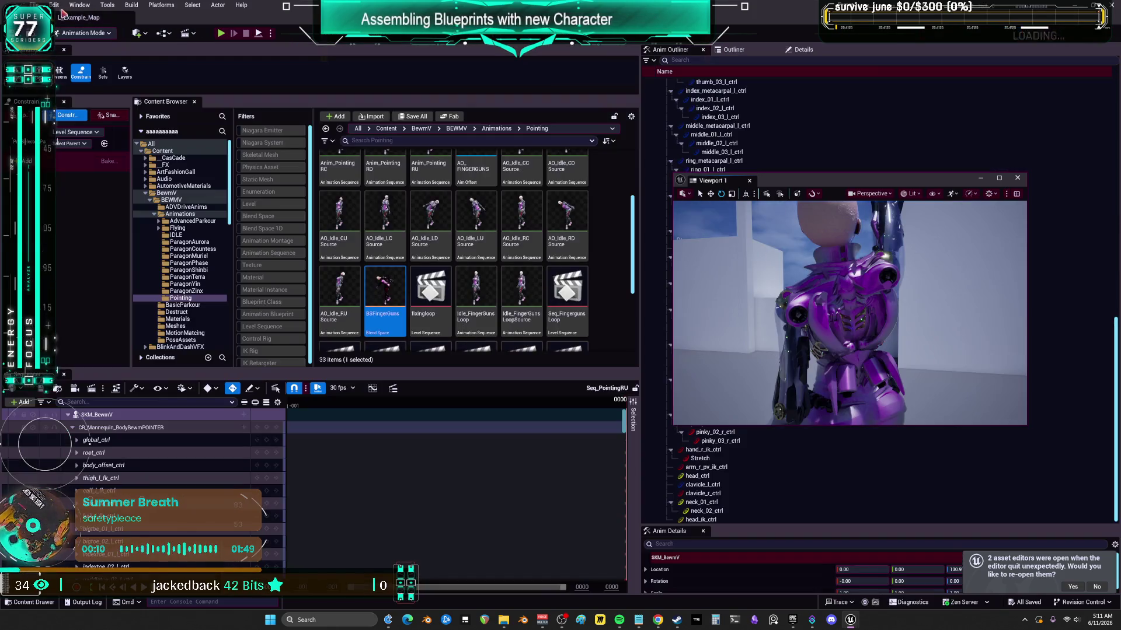
- Migrate BSFingerGuns with its Anim_Pointing dependencies to U:\Bewm\Content via Asset Actions > Migrate
{"action": "left_click", "coordinate": [36, 5]}
{"action": "left_click", "coordinate": [82, 132]}
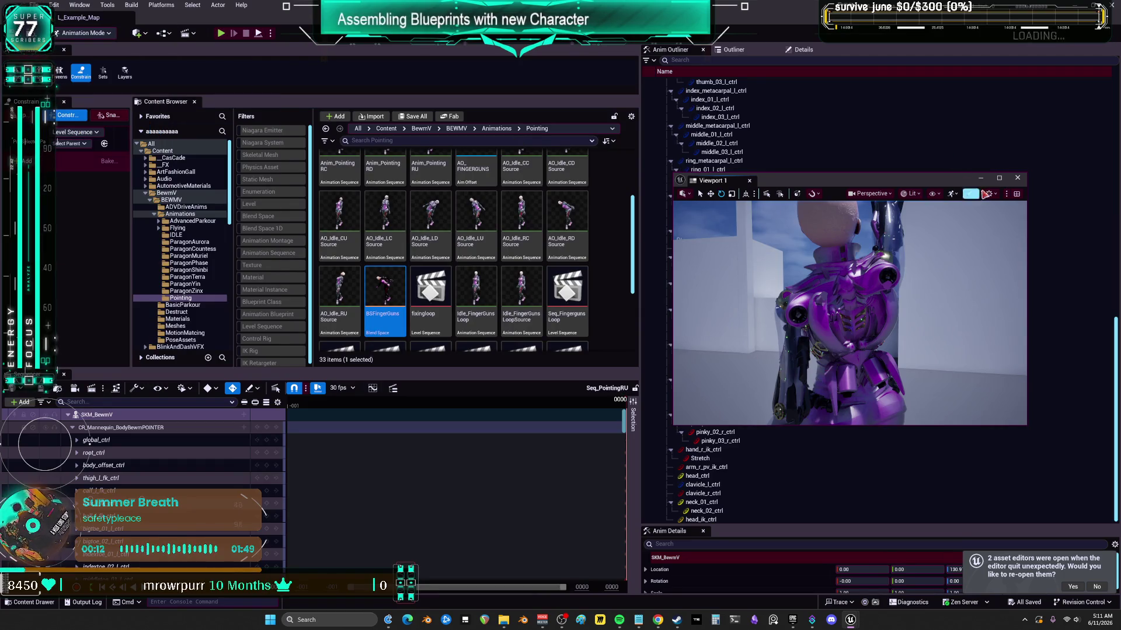
{"action": "scroll", "coordinate": [381, 259], "scroll_direction": "down", "scroll_amount": 1}
{"action": "right_click", "coordinate": [382, 259]}
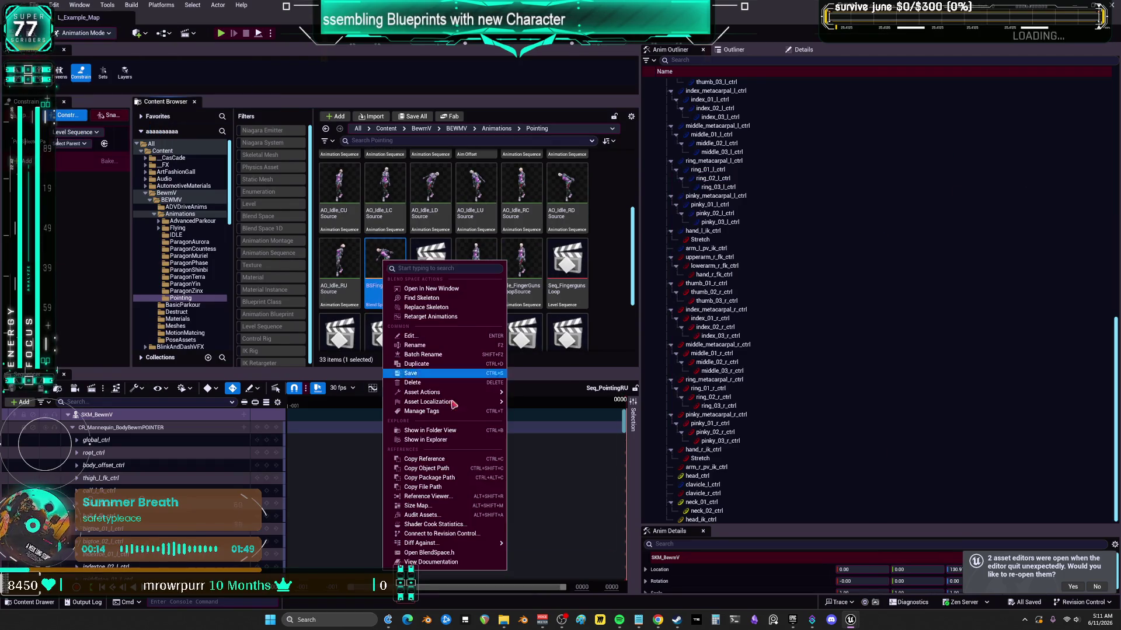
{"action": "mouse_move", "coordinate": [475, 404]}
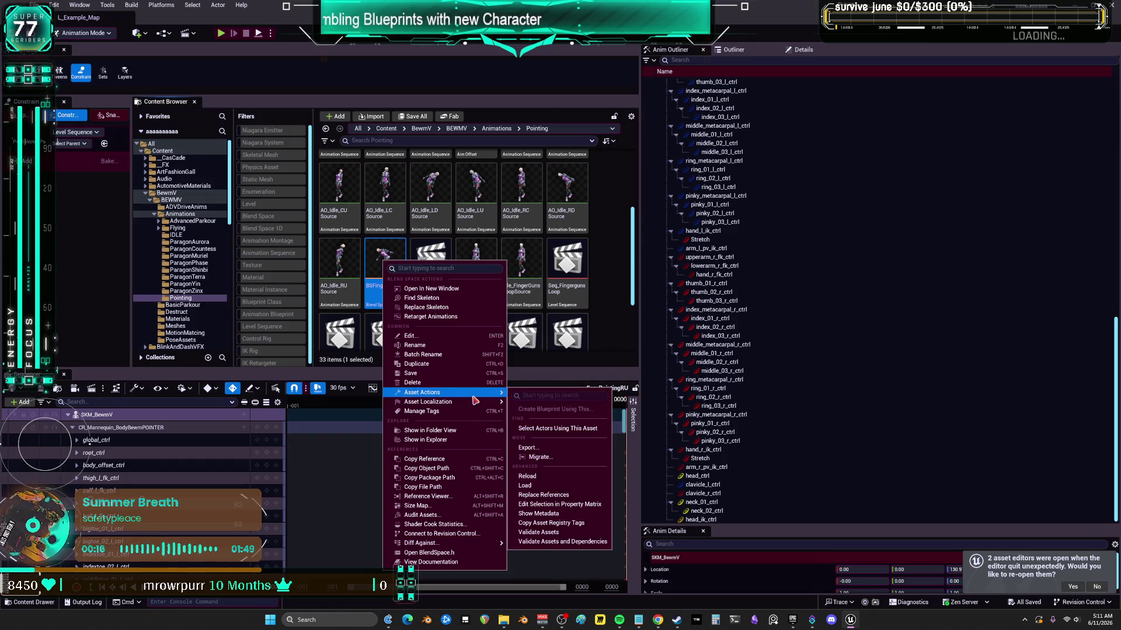
{"action": "left_click", "coordinate": [561, 457]}
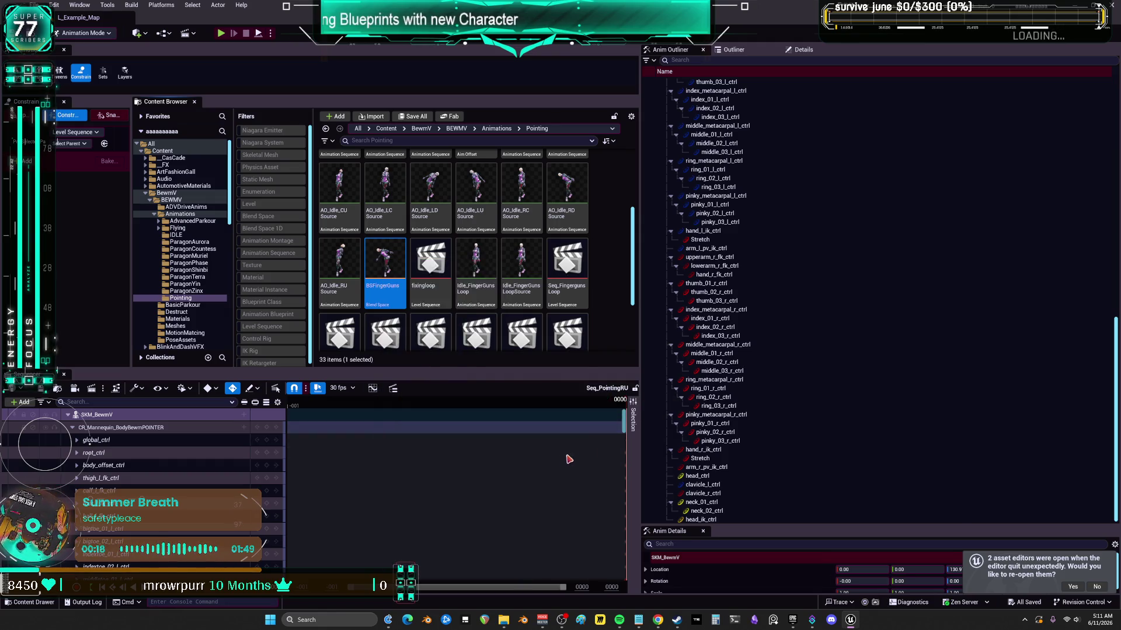
{"action": "scroll", "coordinate": [533, 321], "scroll_direction": "down", "scroll_amount": 3}
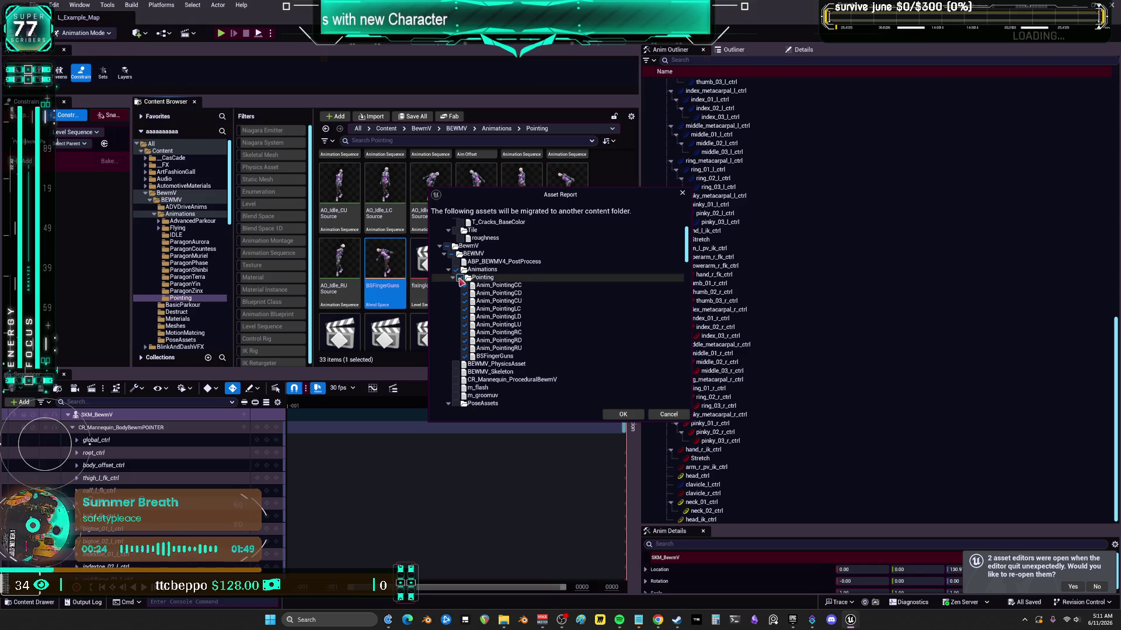
{"action": "left_click", "coordinate": [622, 415]}
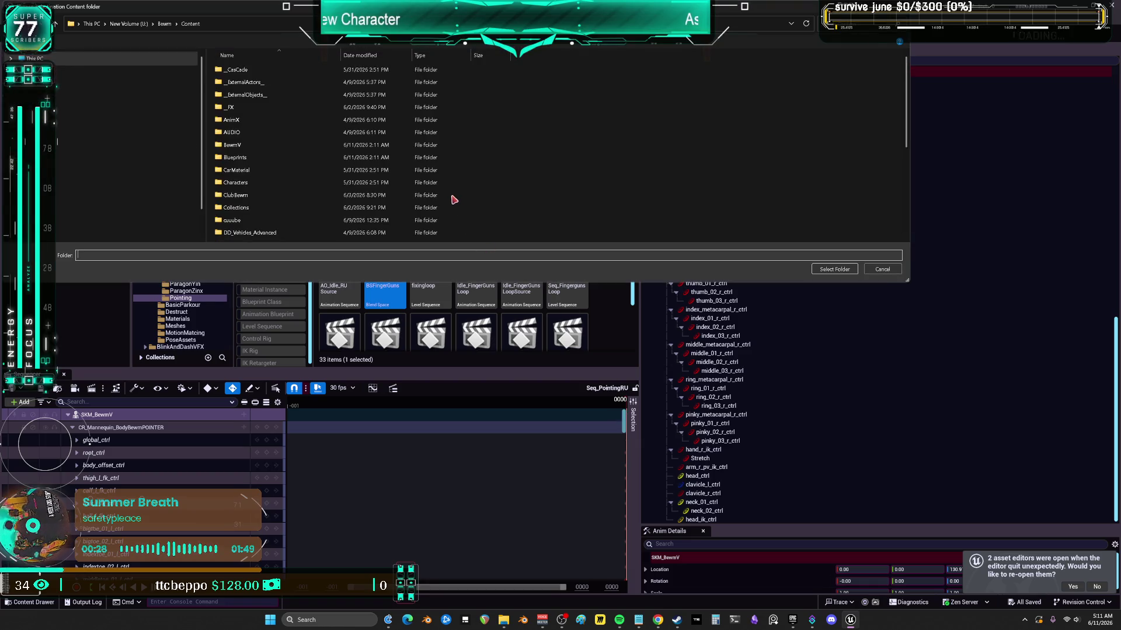
{"action": "left_click", "coordinate": [820, 272]}
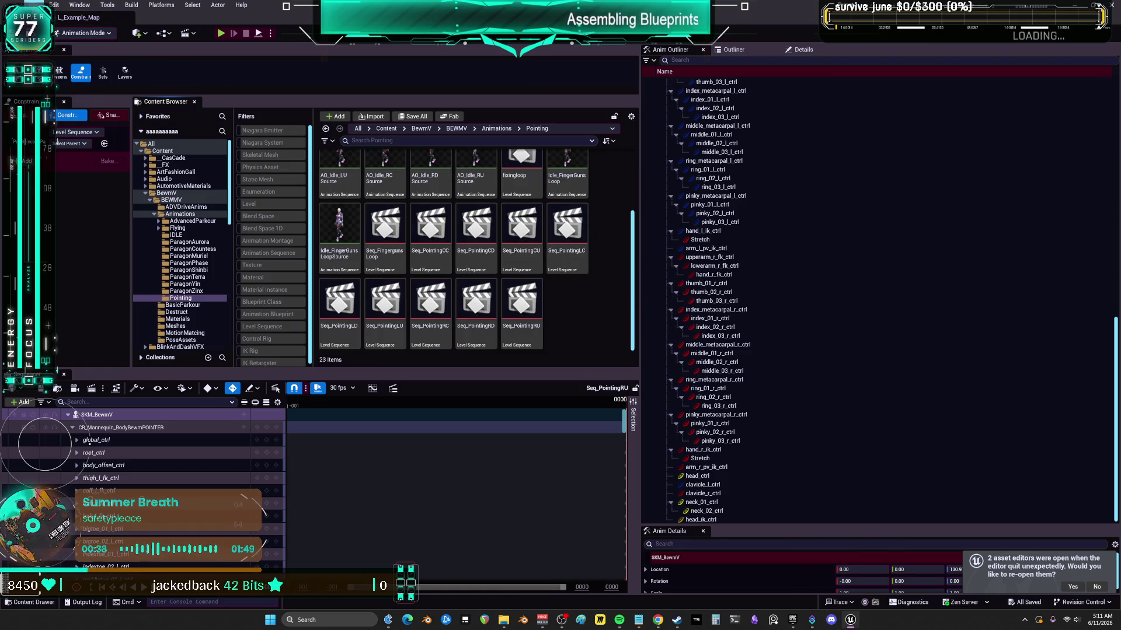
{"action": "left_click", "coordinate": [39, 5]}
- Dismiss the menu and launch the Bewm project from My Projects
{"action": "key", "text": "Escape"}
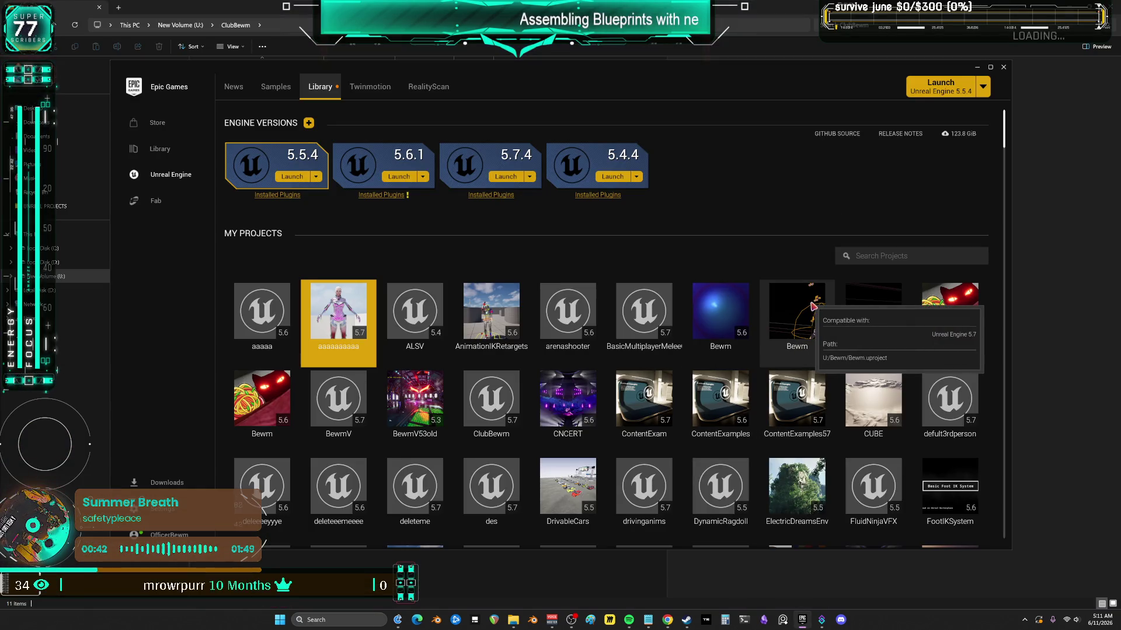
{"action": "double_click", "coordinate": [813, 305]}
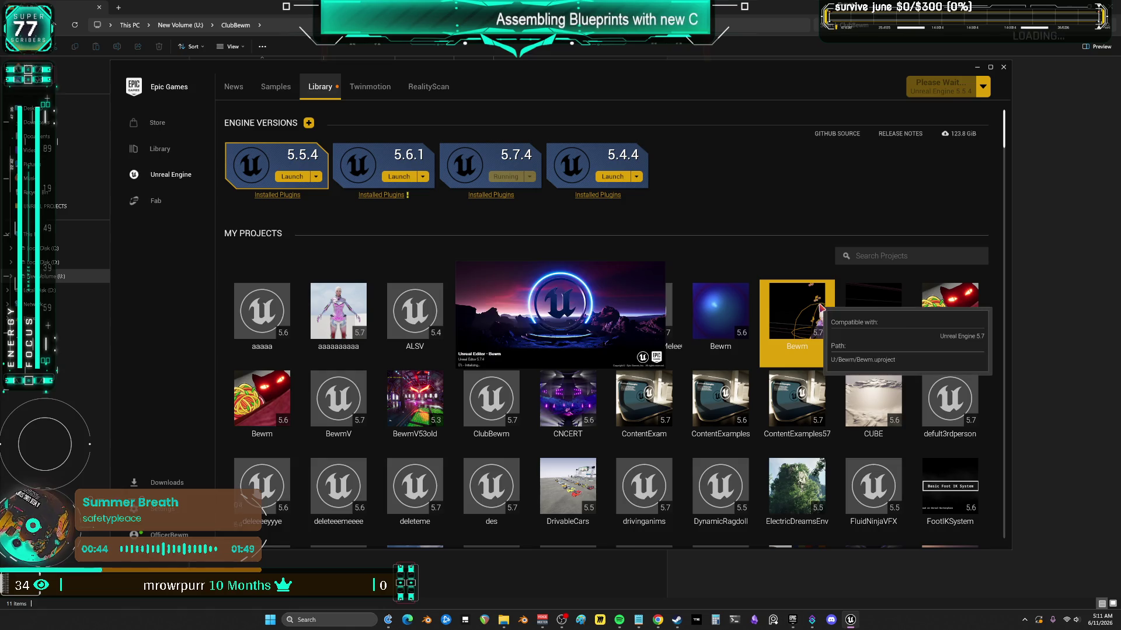
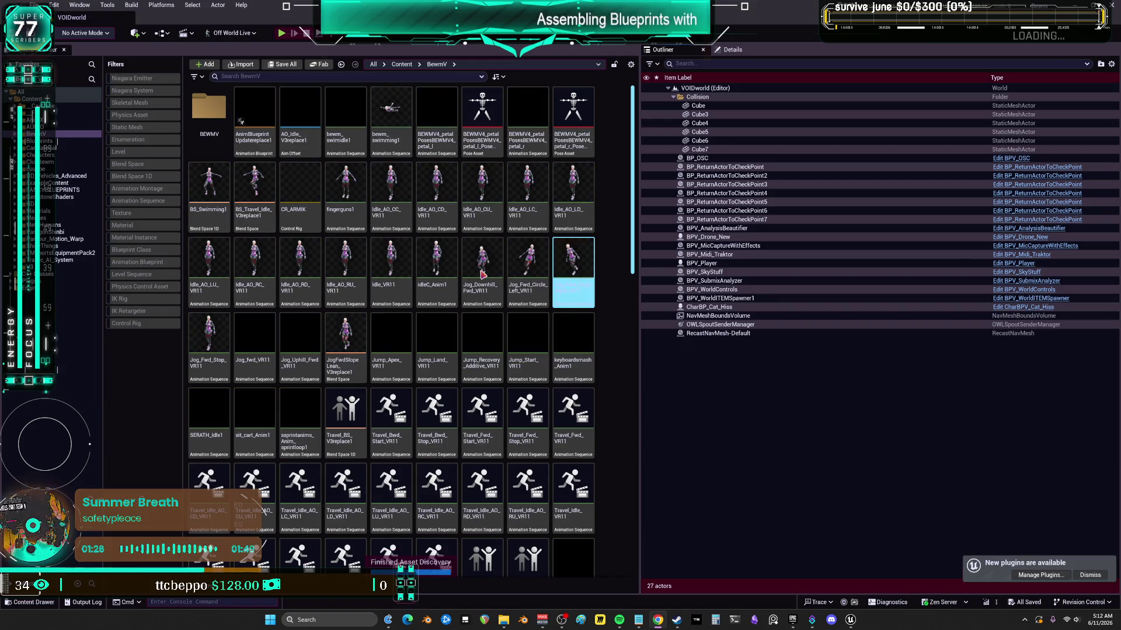
- Open AnimBlueprintUpdatereplace1 and frame the Two Bone IK nodes in its animebeam graph
{"action": "double_click", "coordinate": [241, 120]}
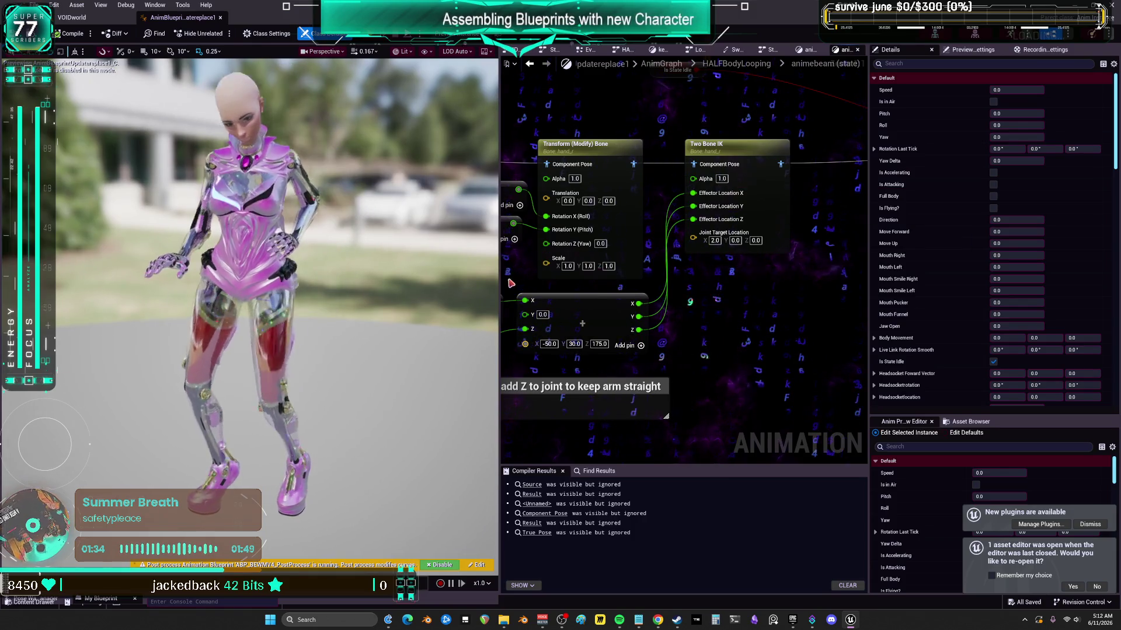
{"action": "scroll", "coordinate": [656, 341], "scroll_direction": "down", "scroll_amount": 3}
{"action": "scroll", "coordinate": [656, 340], "scroll_direction": "down", "scroll_amount": 2}
{"action": "scroll", "coordinate": [653, 266], "scroll_direction": "up", "scroll_amount": 3}
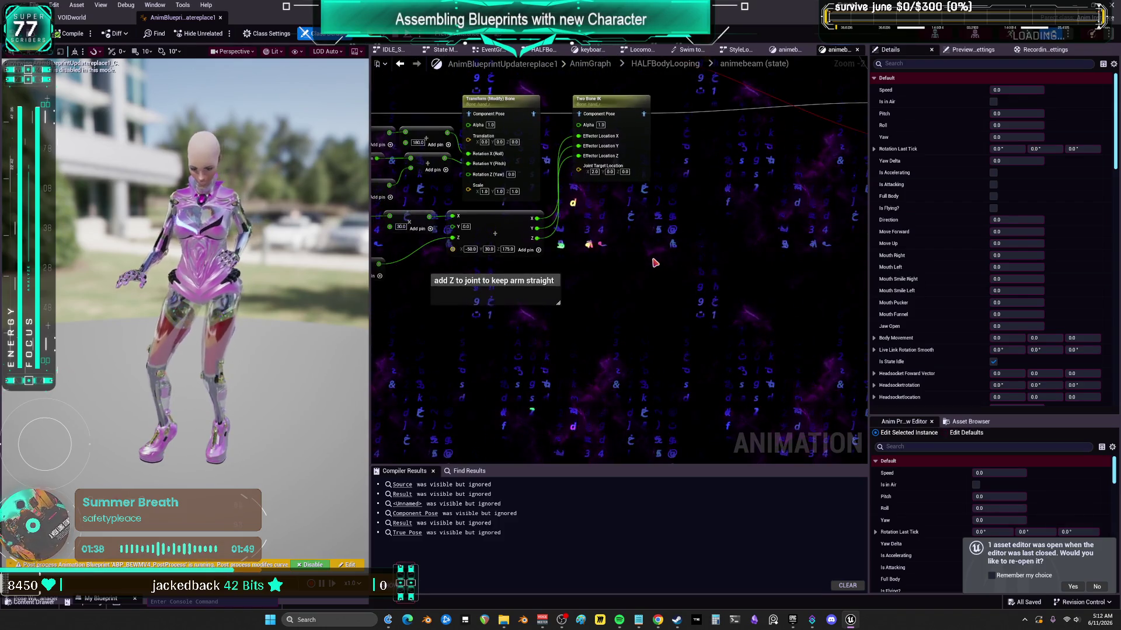
{"action": "right_click", "coordinate": [671, 219]}
- Search 'blendspace fing' and place a Blendspace Player node using BSFingerGuns
{"action": "type", "text": "blendspace "}
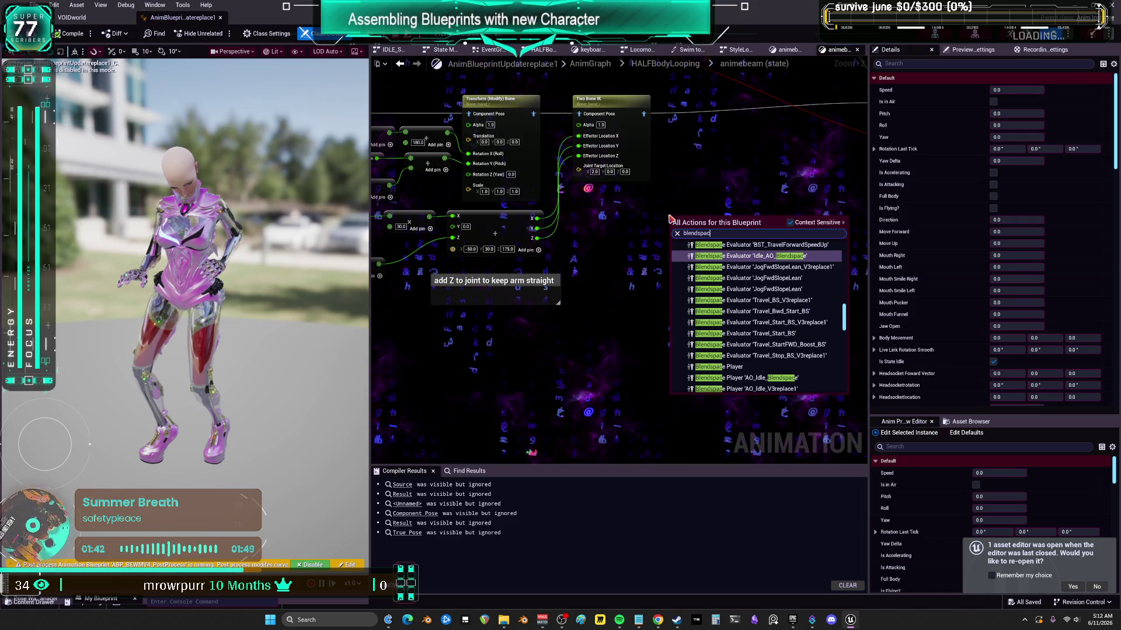
{"action": "type", "text": "fing"}
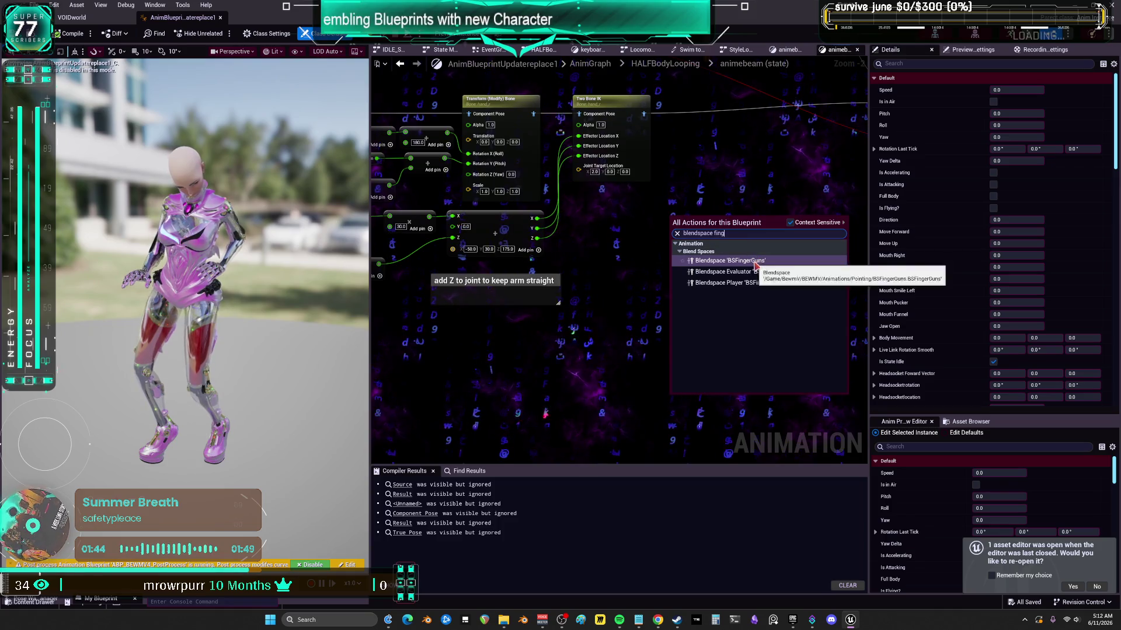
{"action": "left_click", "coordinate": [752, 283]}
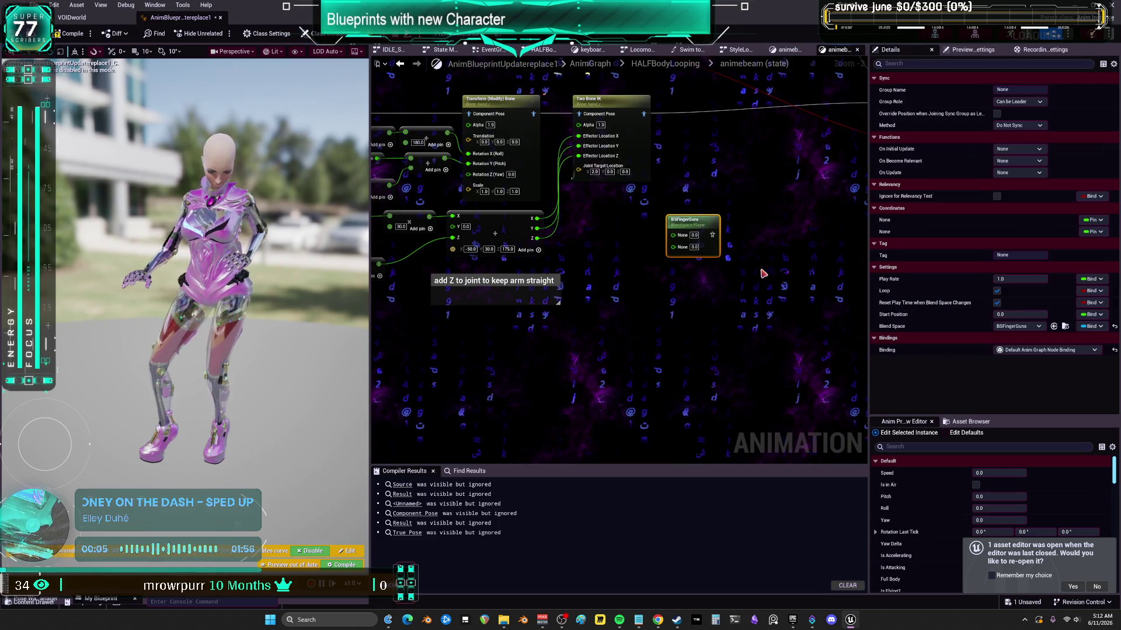
{"action": "scroll", "coordinate": [759, 274], "scroll_direction": "up", "scroll_amount": 4}
{"action": "scroll", "coordinate": [547, 239], "scroll_direction": "down", "scroll_amount": 5}
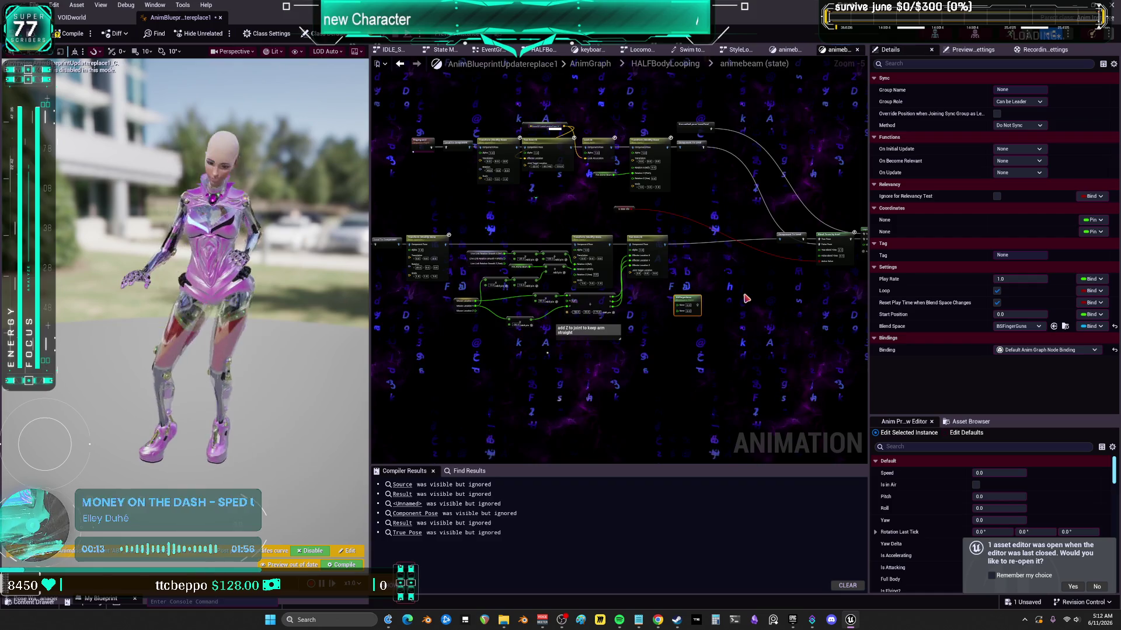
{"action": "scroll", "coordinate": [722, 275], "scroll_direction": "up", "scroll_amount": 2}
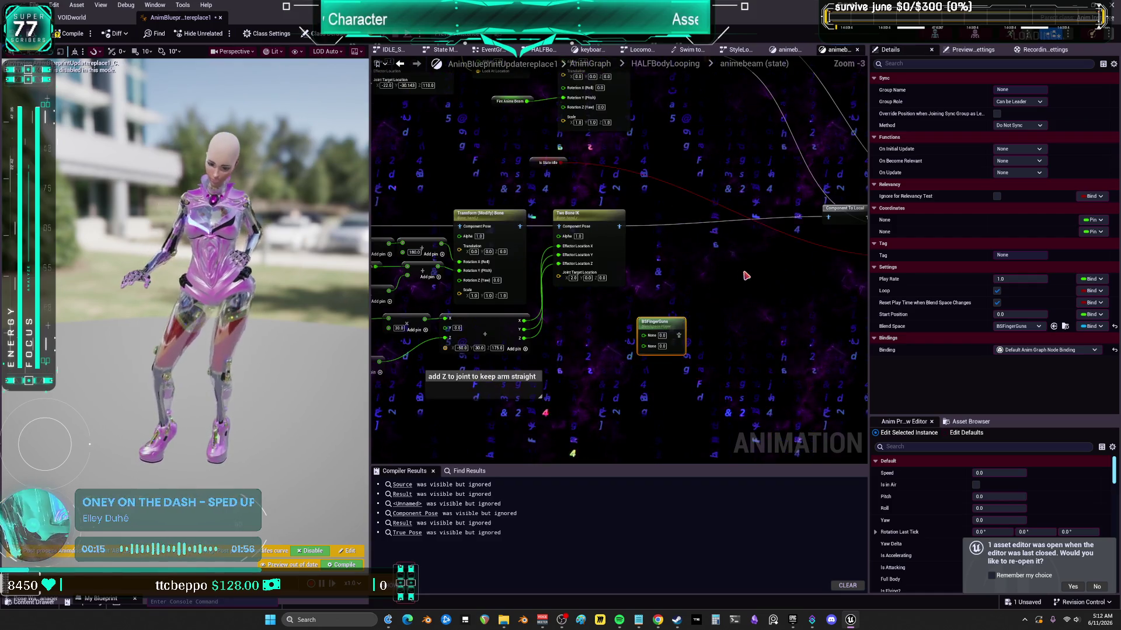
- Pan across the animebeam nodes toward the outputs, then widen the character preview panel
{"action": "left_click_drag", "start_coordinate": [781, 229], "coordinate": [729, 264]}
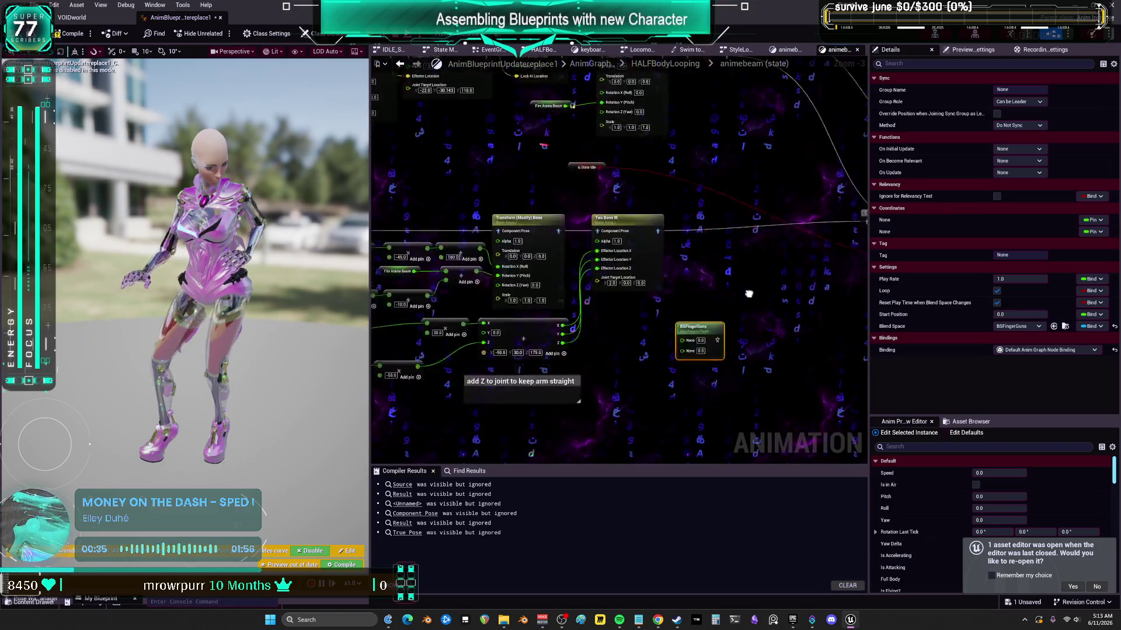
{"action": "left_click_drag", "start_coordinate": [748, 284], "coordinate": [745, 322]}
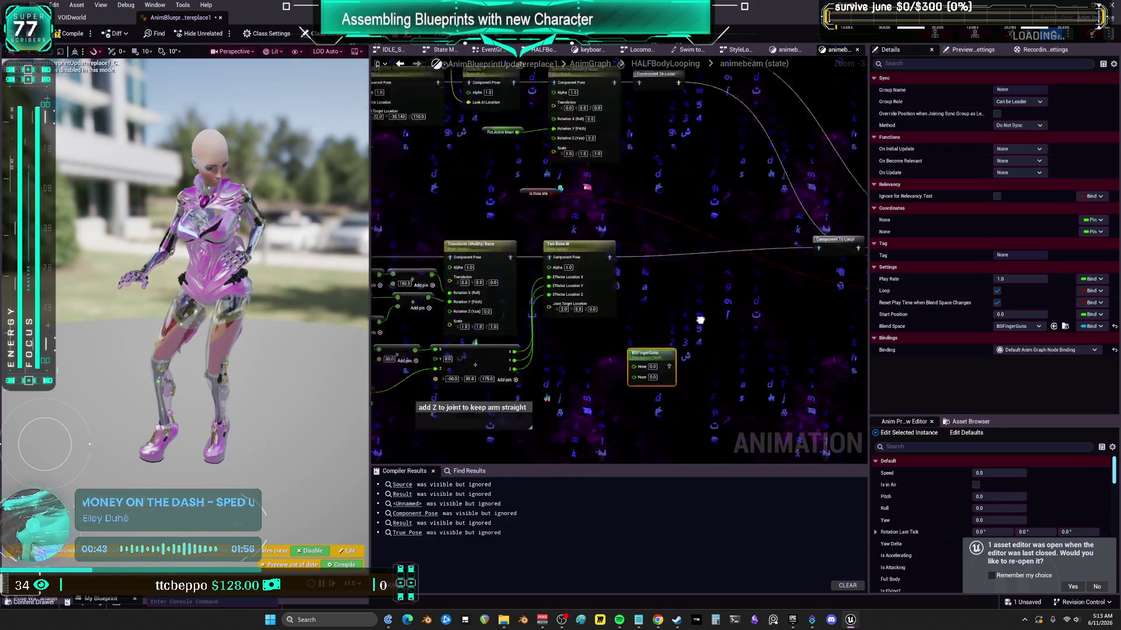
{"action": "left_click_drag", "start_coordinate": [795, 241], "coordinate": [710, 330]}
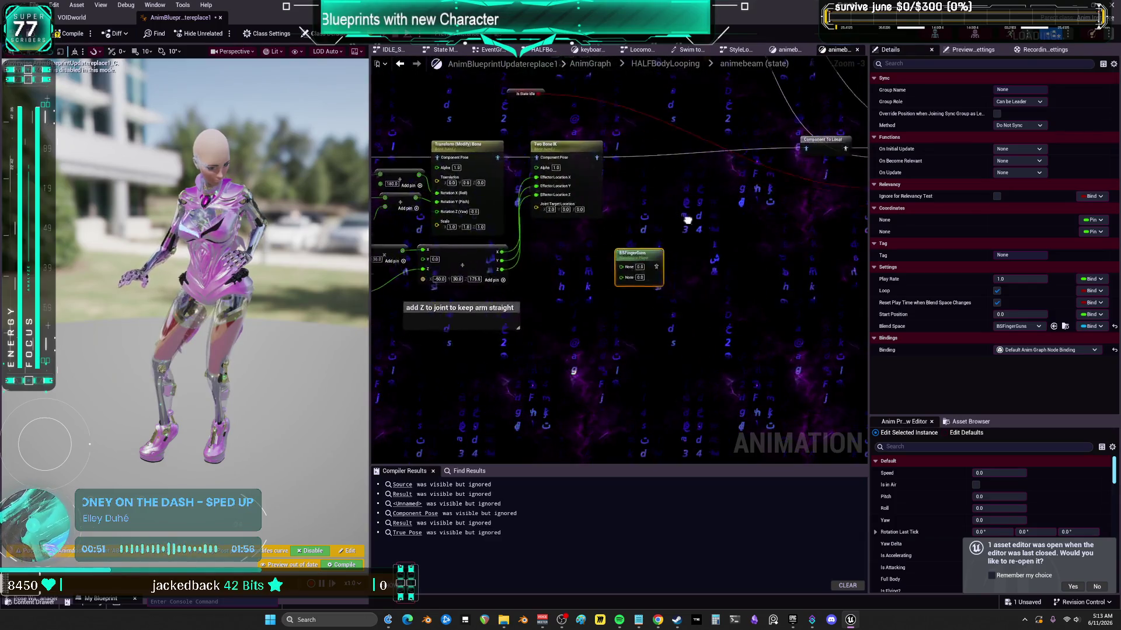
{"action": "left_click_drag", "start_coordinate": [433, 285], "coordinate": [408, 284]}
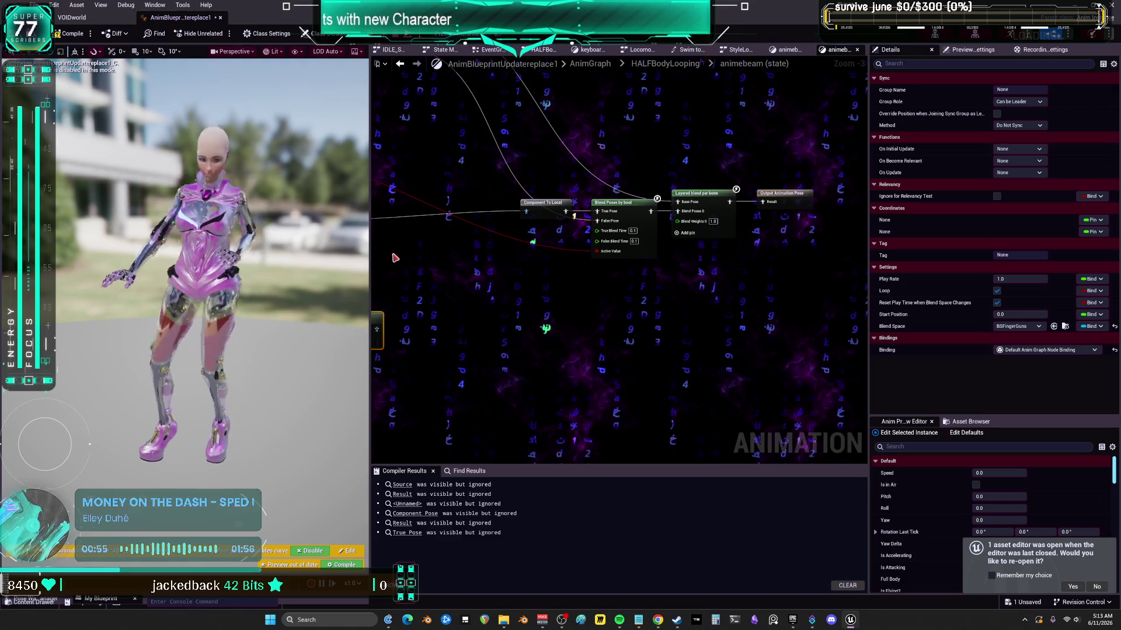
{"action": "scroll", "coordinate": [310, 245], "scroll_direction": "up", "scroll_amount": 2}
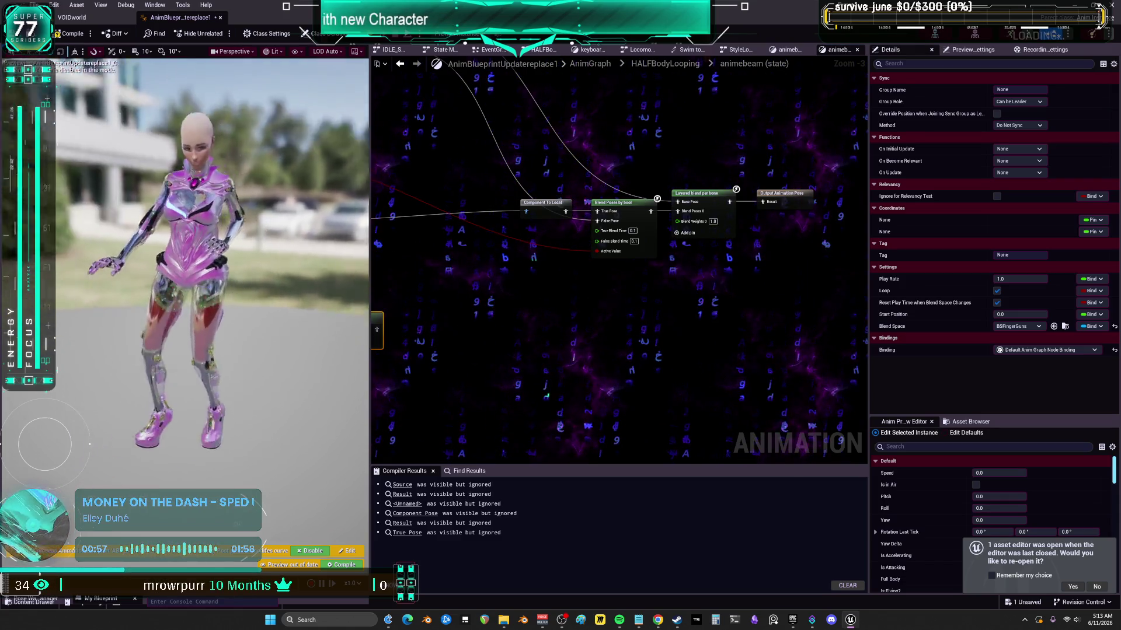
{"action": "left_click_drag", "start_coordinate": [371, 263], "coordinate": [750, 262]}
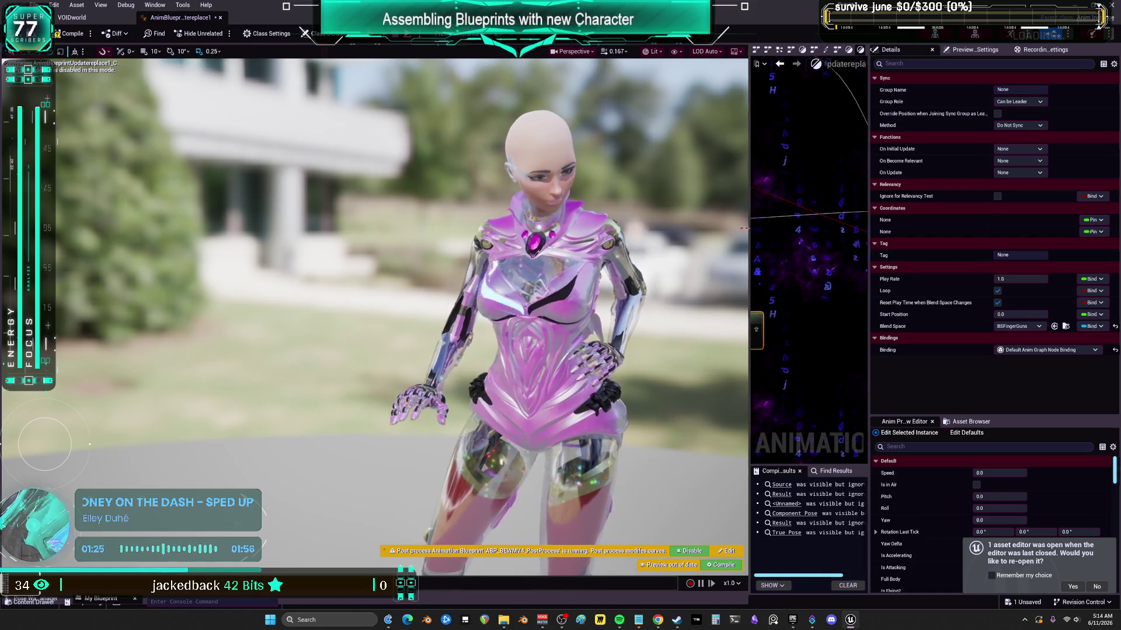
- Shrink the preview back and centre the graph on the unwired BSFingerGuns node
{"action": "left_click_drag", "start_coordinate": [749, 204], "coordinate": [345, 204]}
{"action": "scroll", "coordinate": [656, 254], "scroll_direction": "down", "scroll_amount": 4}
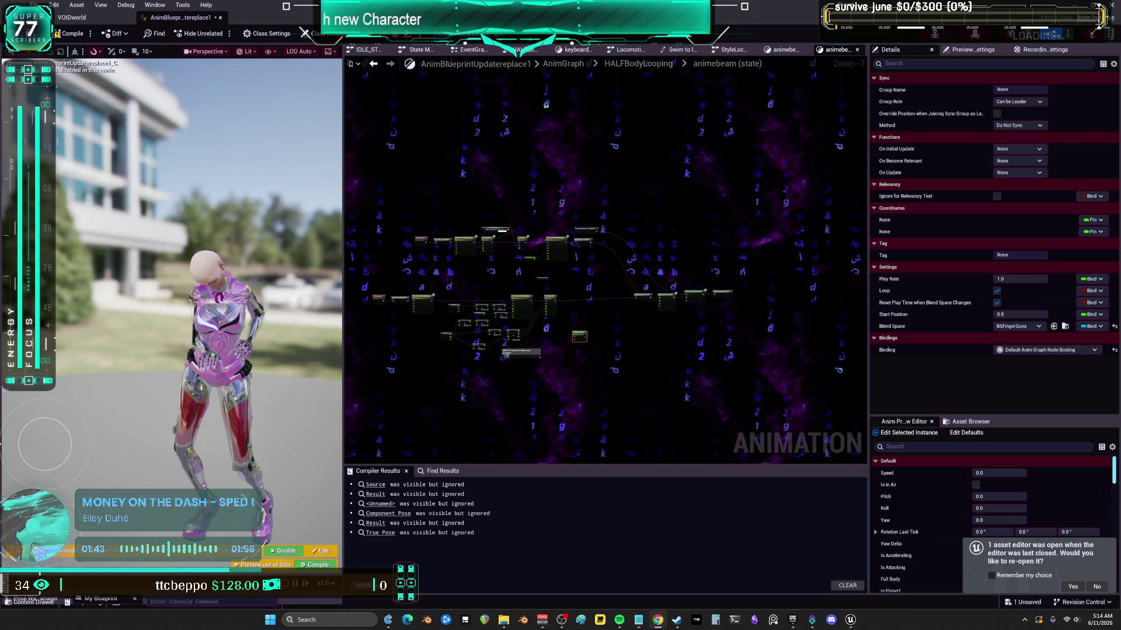
{"action": "scroll", "coordinate": [505, 353], "scroll_direction": "up", "scroll_amount": 4}
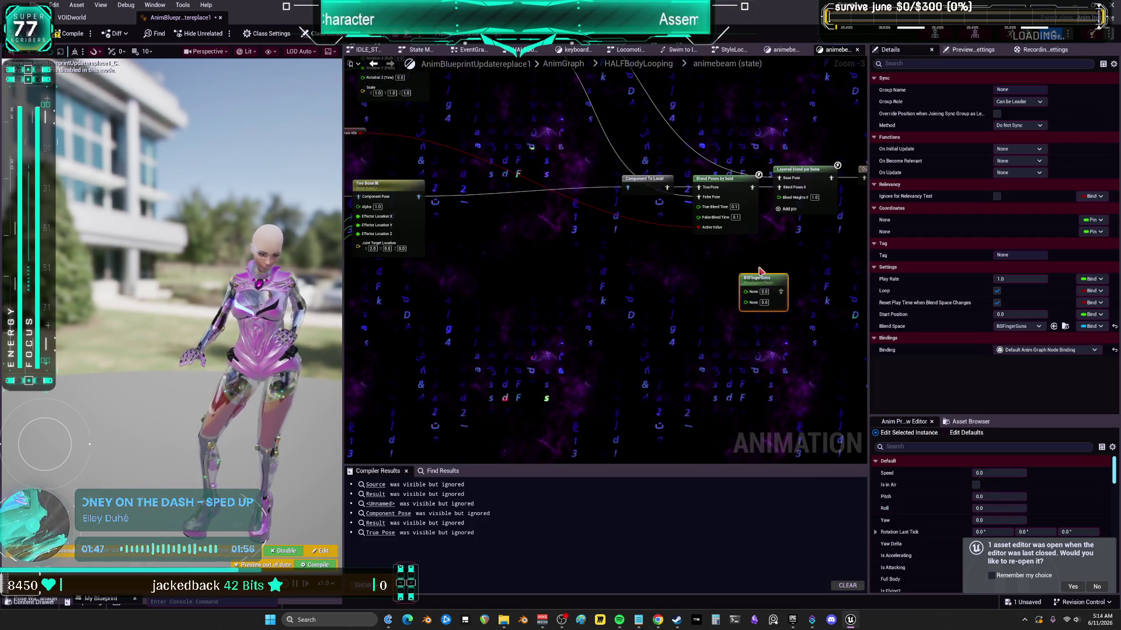
{"action": "key", "text": "Home"}
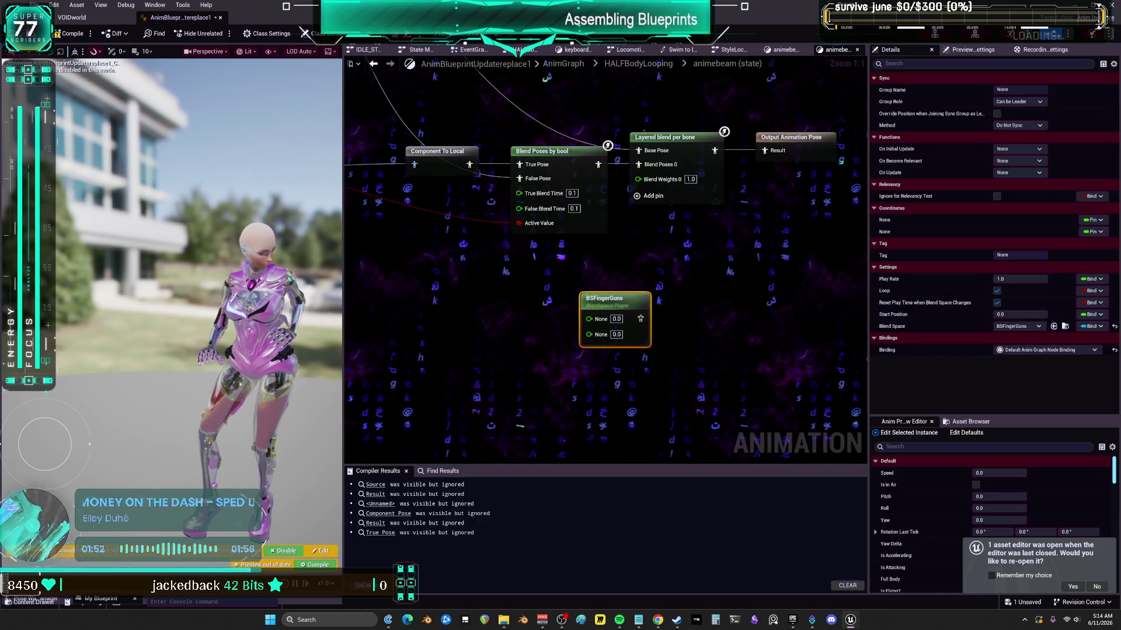
- Open the BSFingerGuns blend space and set both axis maximums to 1.0
{"action": "double_click", "coordinate": [607, 301]}
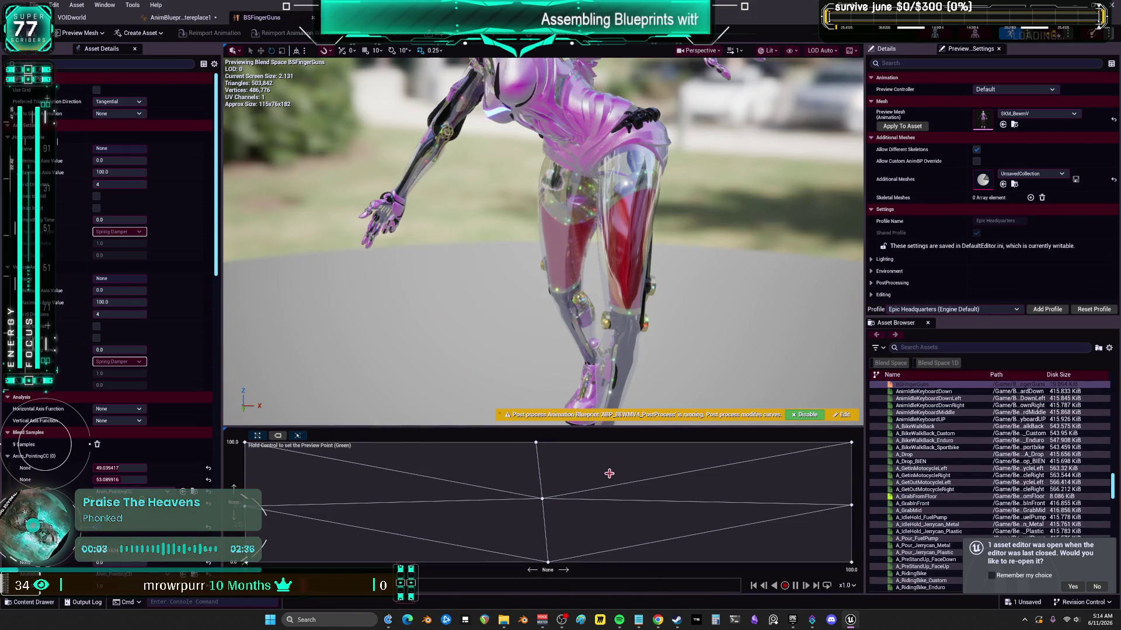
{"action": "left_click_drag", "start_coordinate": [590, 428], "coordinate": [590, 295]}
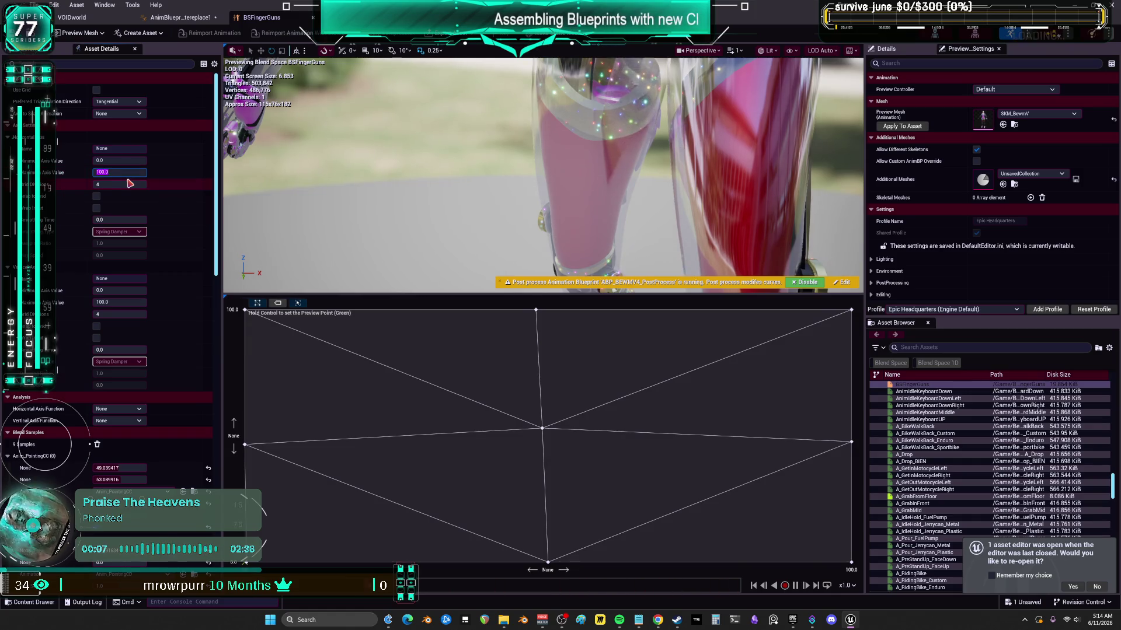
{"action": "type", "text": "1.0"}
{"action": "key", "text": "Return"}
{"action": "left_click", "coordinate": [119, 302]}
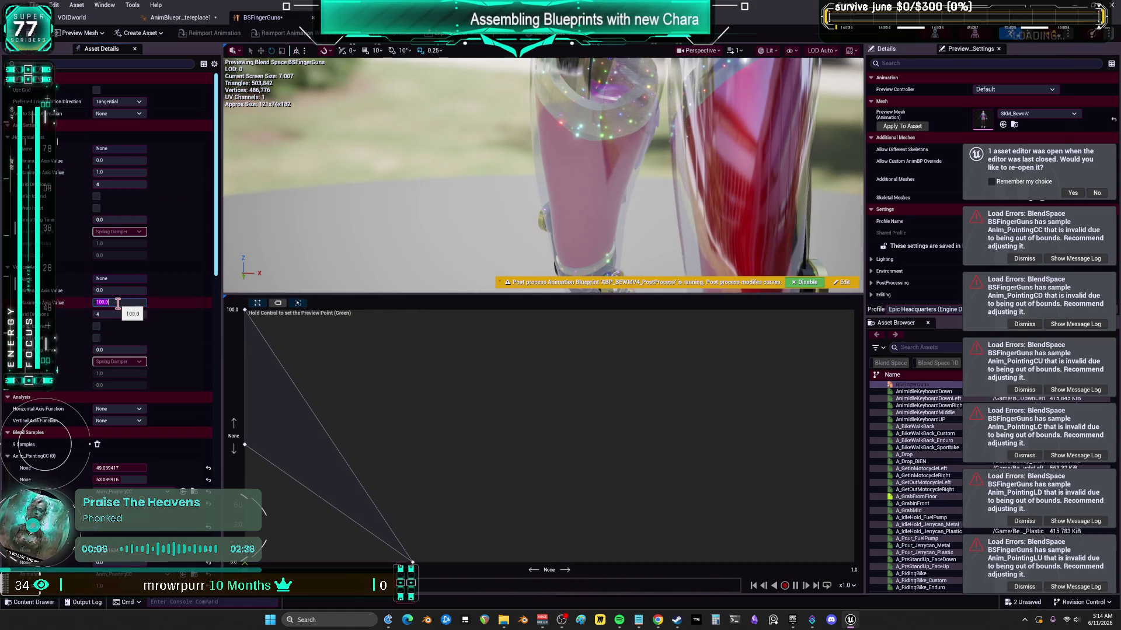
{"action": "type", "text": "1.0"}
{"action": "key", "text": "Return"}
- Set the first blend samples' coordinates to 0.5
{"action": "scroll", "coordinate": [119, 421], "scroll_direction": "down", "scroll_amount": 2}
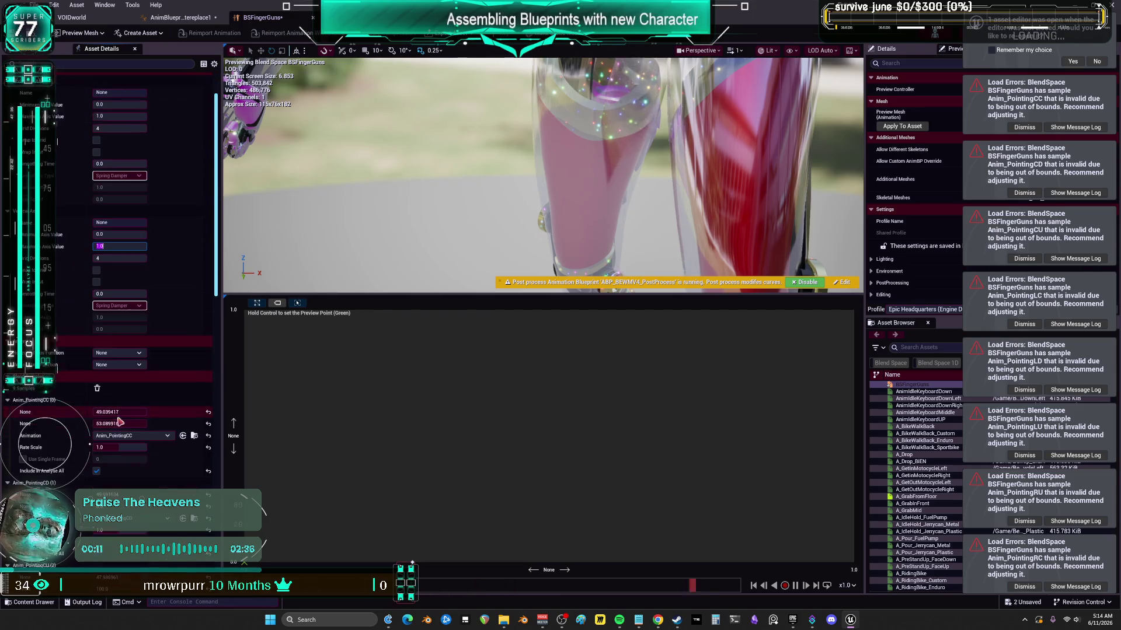
{"action": "scroll", "coordinate": [119, 421], "scroll_direction": "down", "scroll_amount": 1}
{"action": "left_click", "coordinate": [134, 371]}
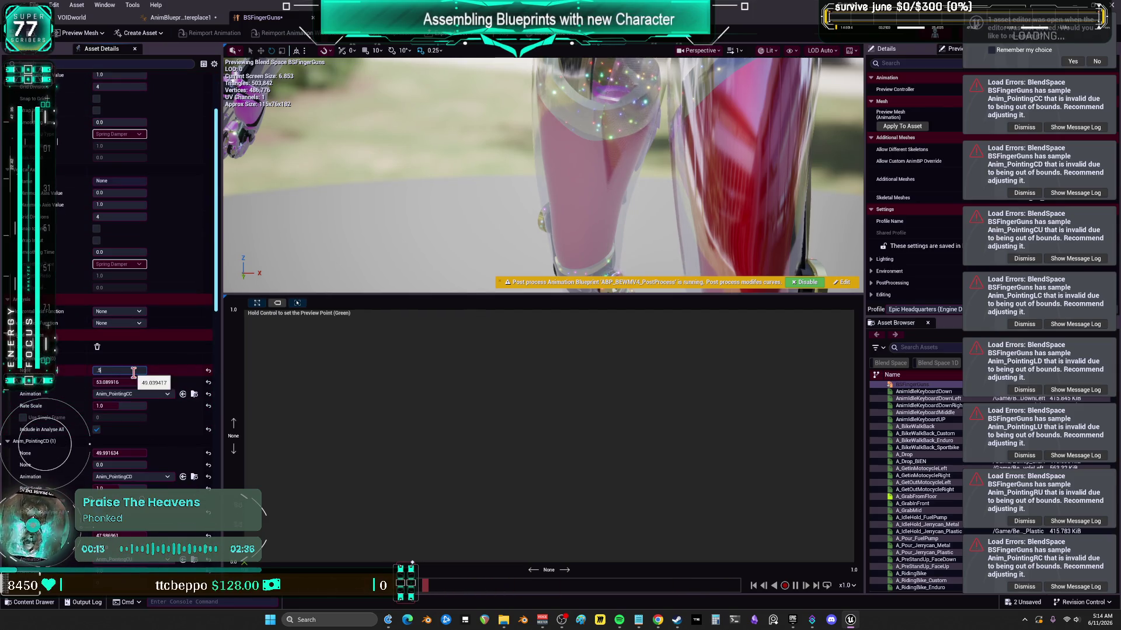
{"action": "key", "text": "Tab"}
{"action": "type", "text": ".5"}
{"action": "key", "text": "Return"}
{"action": "scroll", "coordinate": [120, 409], "scroll_direction": "down", "scroll_amount": 1}
{"action": "type", "text": "0.5"}
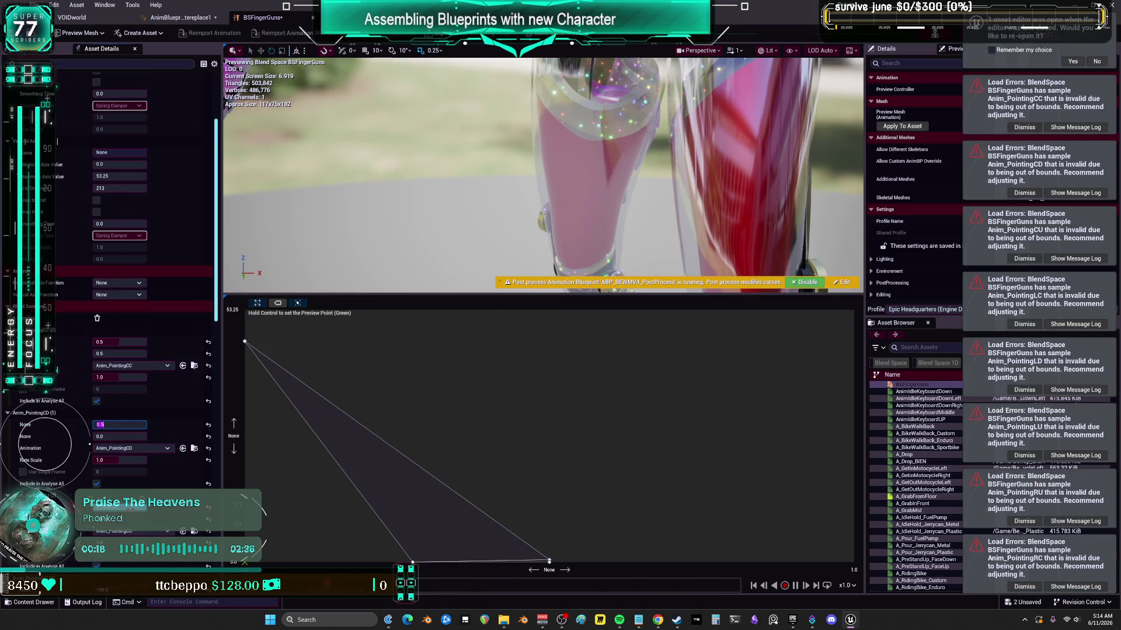
{"action": "key", "text": "Return"}
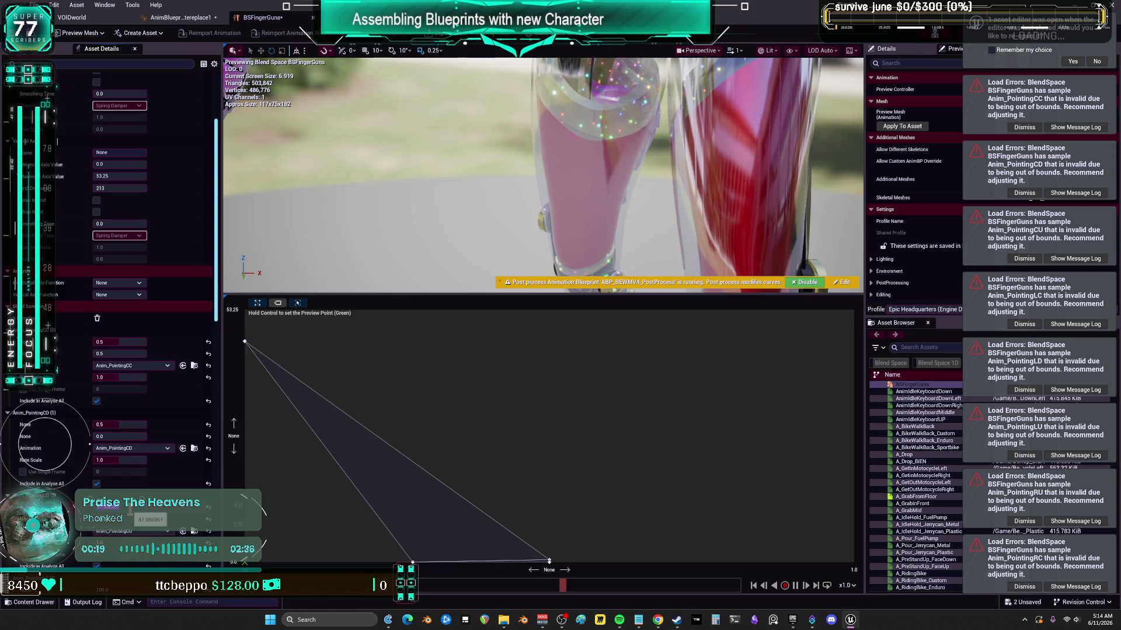
{"action": "key", "text": "Tab"}
{"action": "scroll", "coordinate": [76, 461], "scroll_direction": "down", "scroll_amount": 6}
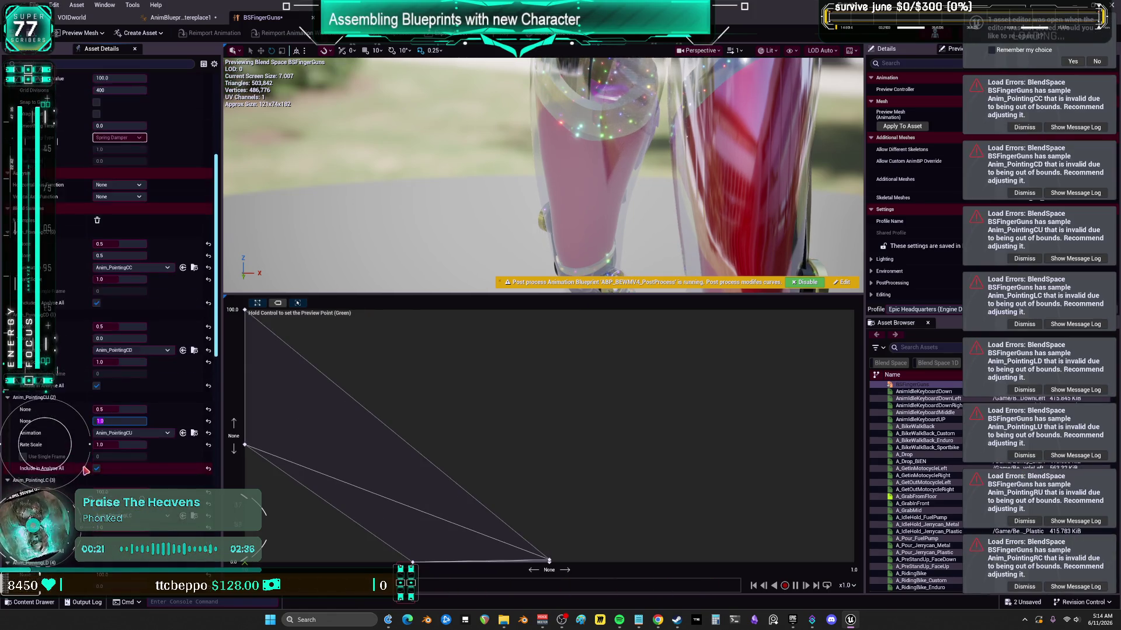
- Set Anim_PointingLC to 1.0/0.5 and the Anim_PointingLD and LU sample values to 1
{"action": "left_click", "coordinate": [134, 424]}
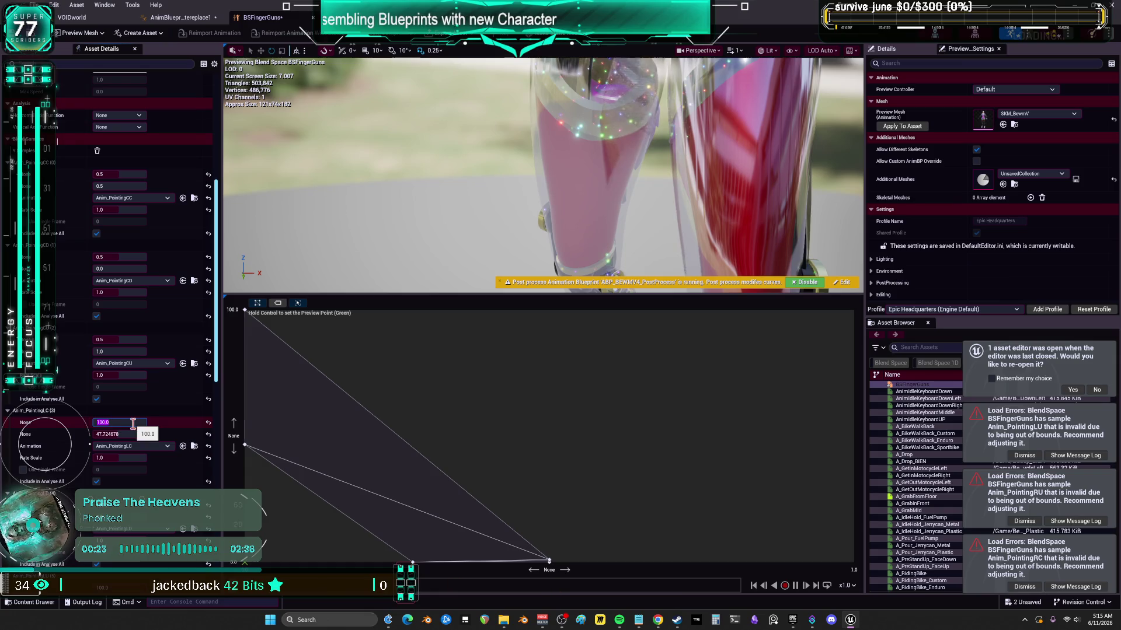
{"action": "type", "text": "1"}
{"action": "key", "text": "Tab"}
{"action": "type", "text": "0.5"}
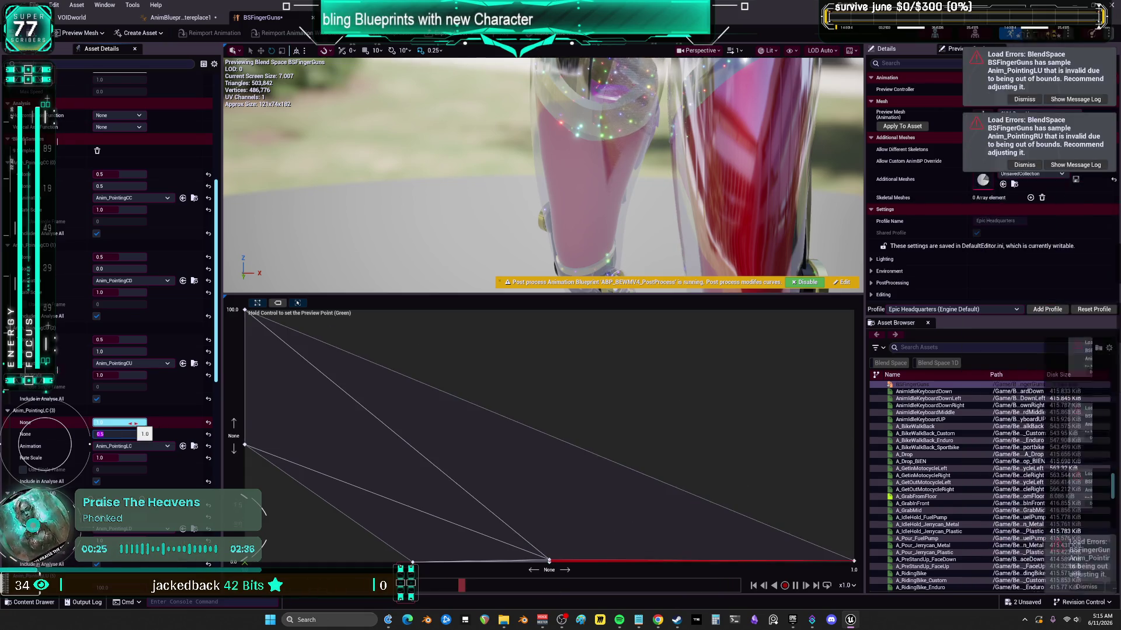
{"action": "key", "text": "Tab"}
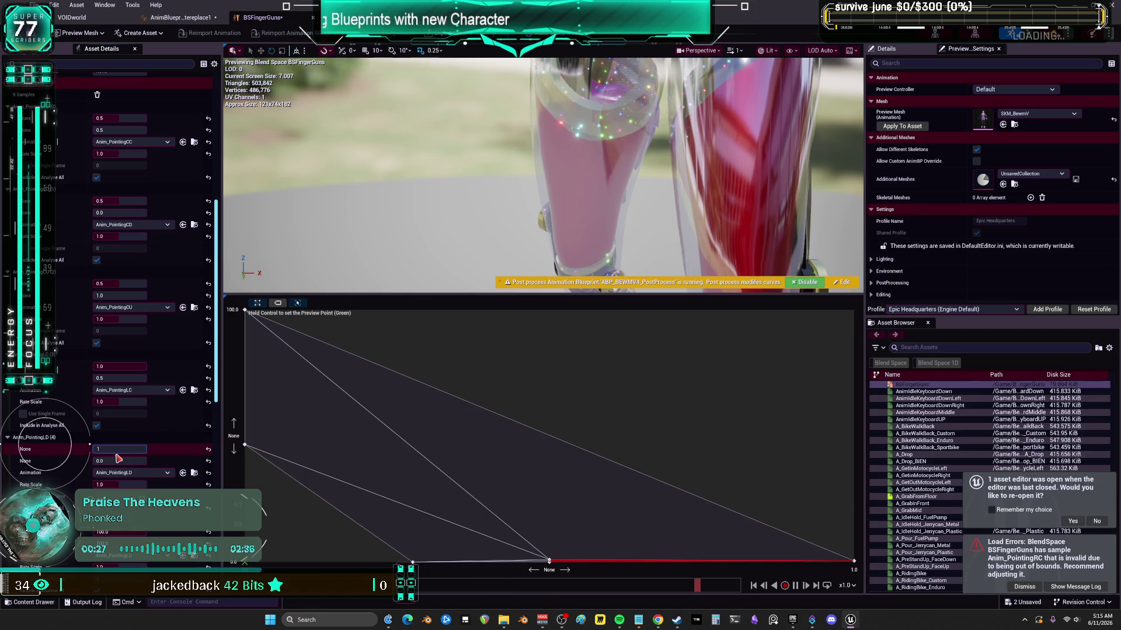
{"action": "key", "text": "Tab"}
{"action": "key", "text": "Tab"}
{"action": "type", "text": "1"}
{"action": "key", "text": "Tab"}
{"action": "type", "text": "1"}
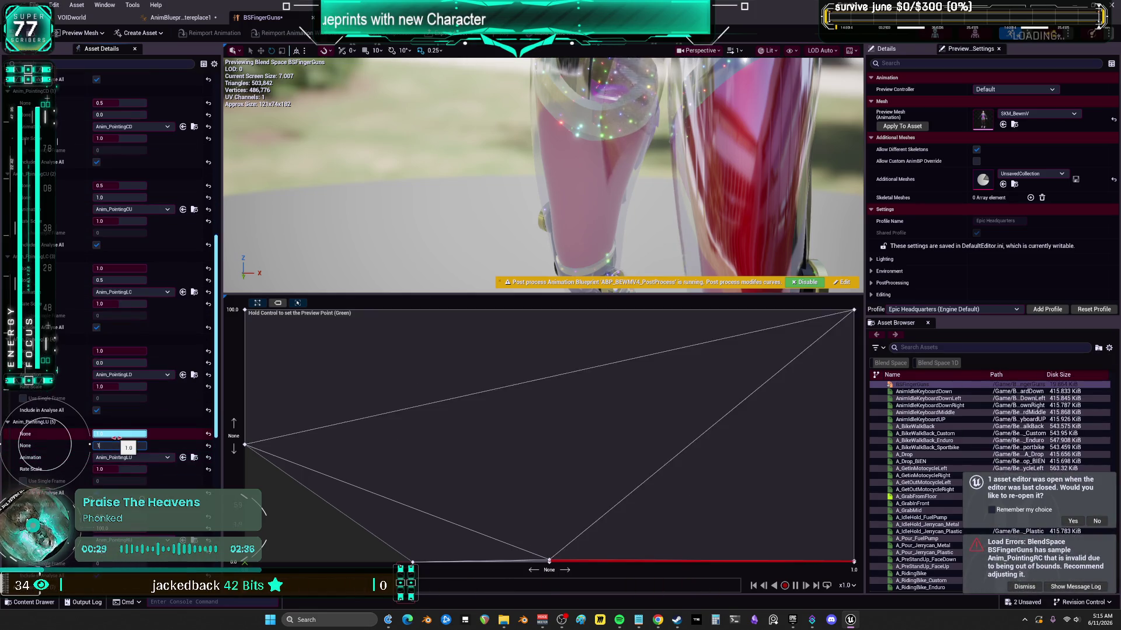
{"action": "scroll", "coordinate": [129, 397], "scroll_direction": "down", "scroll_amount": 5}
- Set Anim_PointingRU to 1, RC to 0.5 and RD to 1, then return to the blueprint
{"action": "left_click", "coordinate": [125, 374]}
{"action": "type", "text": "1"}
{"action": "key", "text": "Return"}
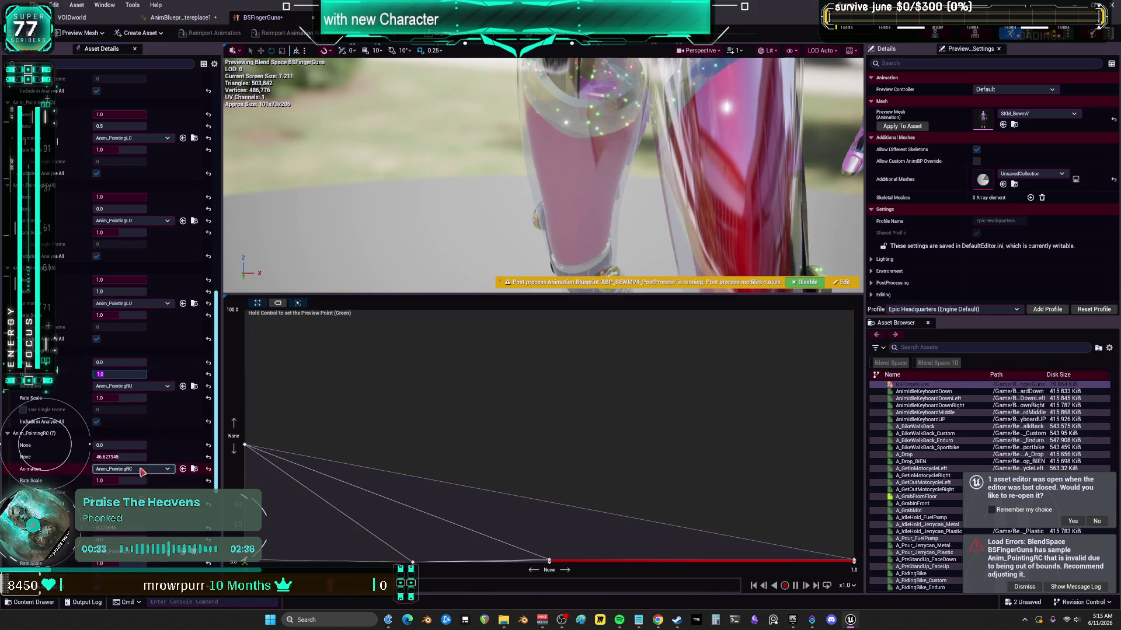
{"action": "type", "text": "0.5"}
{"action": "key", "text": "Return"}
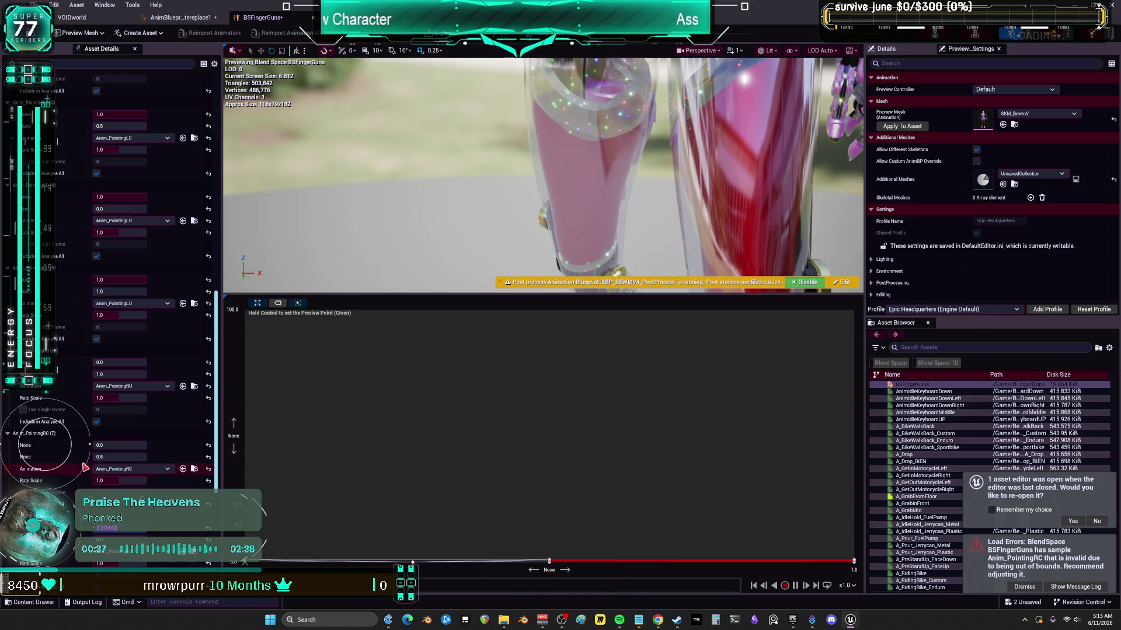
{"action": "scroll", "coordinate": [85, 465], "scroll_direction": "down", "scroll_amount": 2}
{"action": "left_click", "coordinate": [100, 458]}
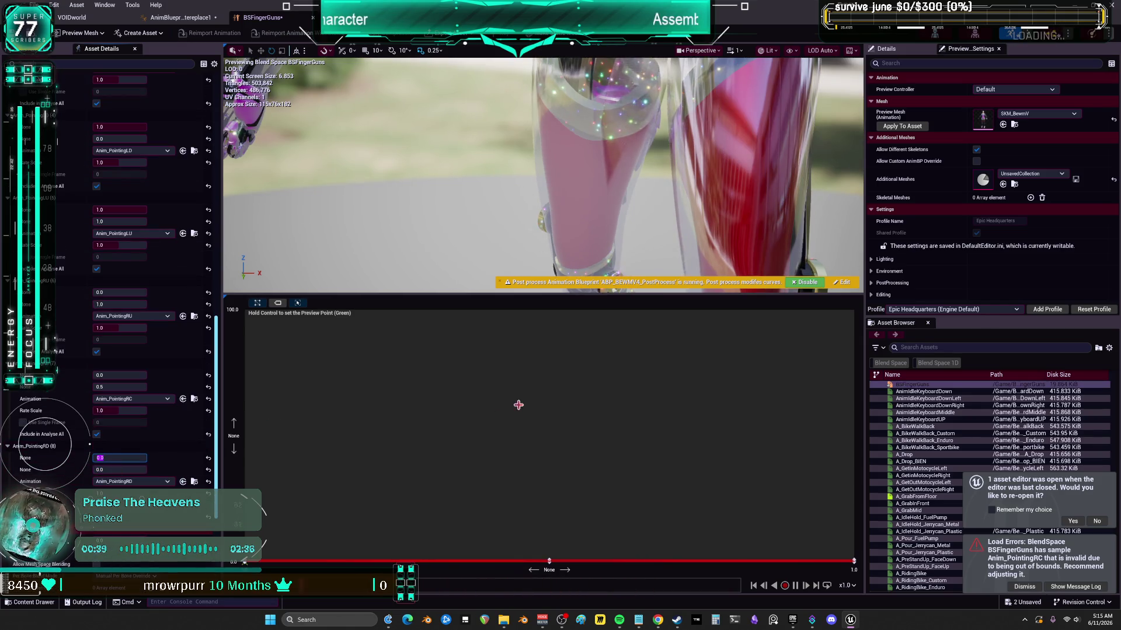
{"action": "scroll", "coordinate": [140, 251], "scroll_direction": "up", "scroll_amount": 12}
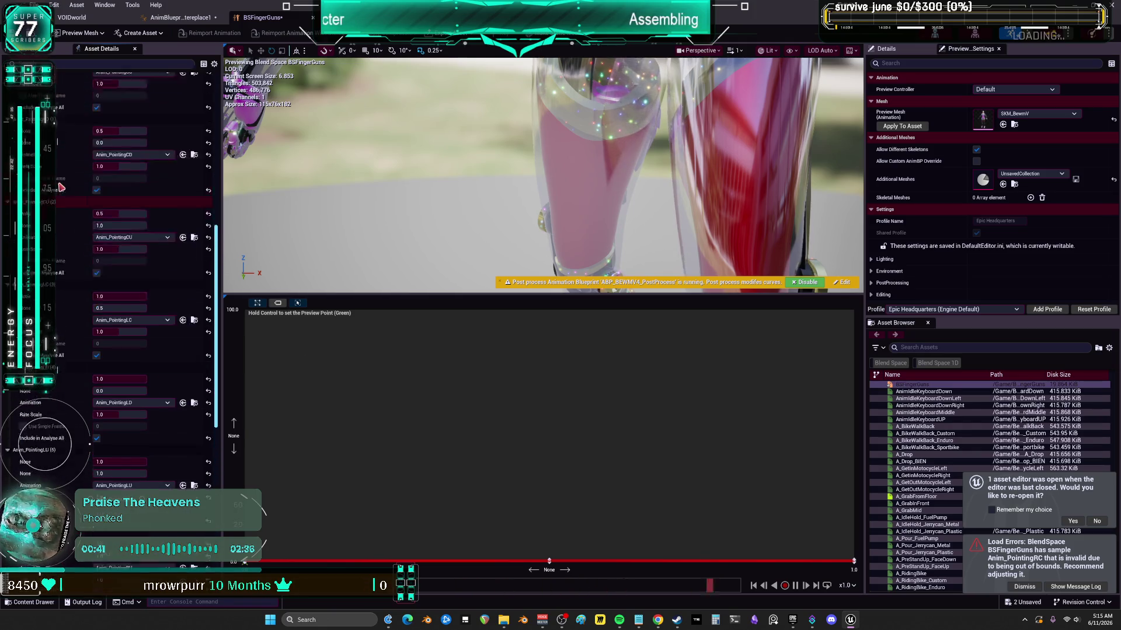
{"action": "scroll", "coordinate": [66, 180], "scroll_direction": "up", "scroll_amount": 3}
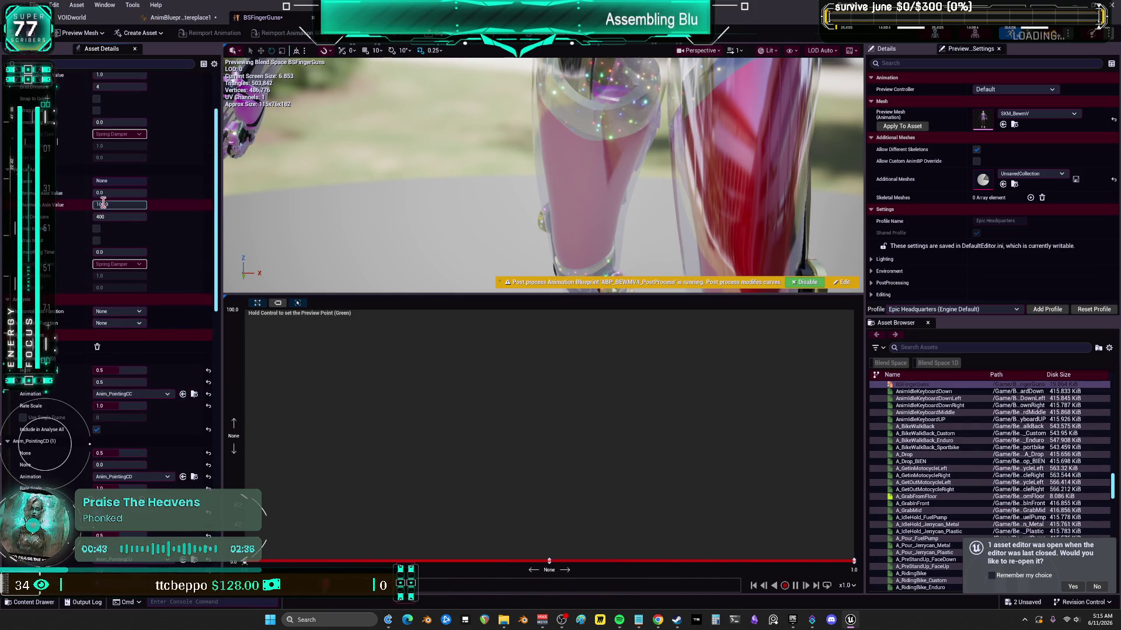
{"action": "type", "text": "1"}
{"action": "key", "text": "Return"}
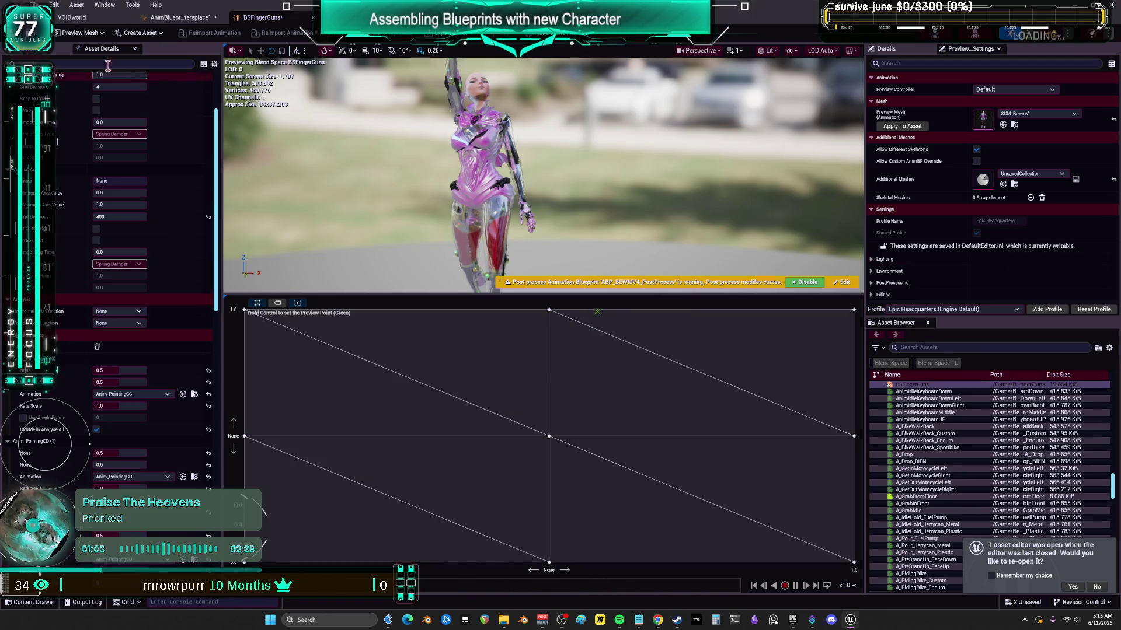
{"action": "left_click", "coordinate": [181, 16]}
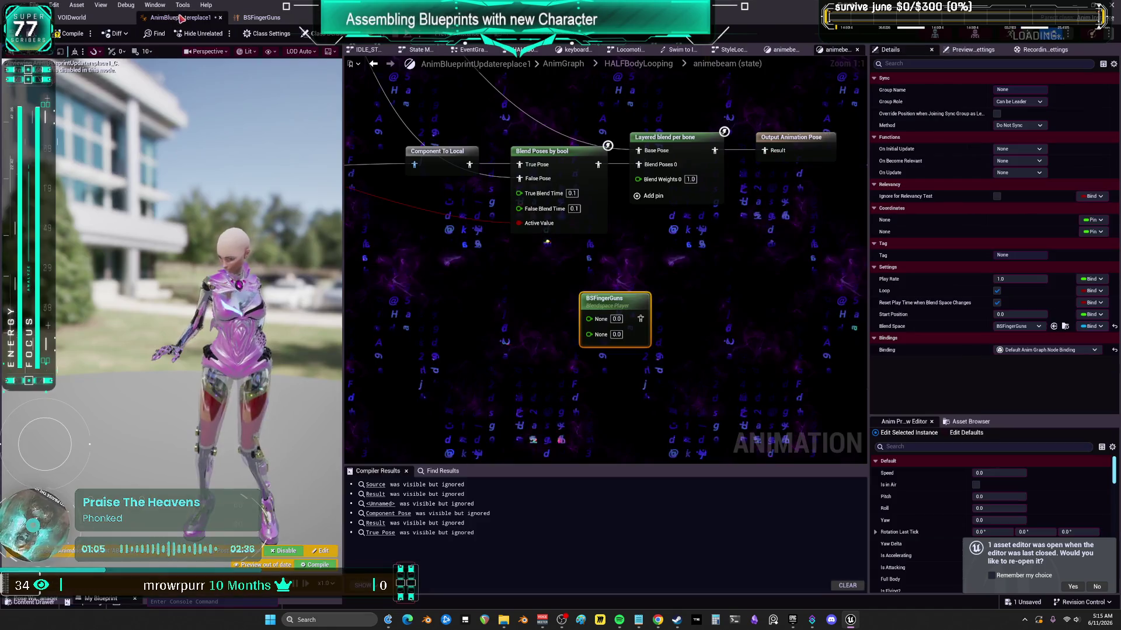
- Move the BSFingerGuns node up and right and refocus the graph on it
{"action": "left_click_drag", "start_coordinate": [624, 304], "coordinate": [687, 263]}
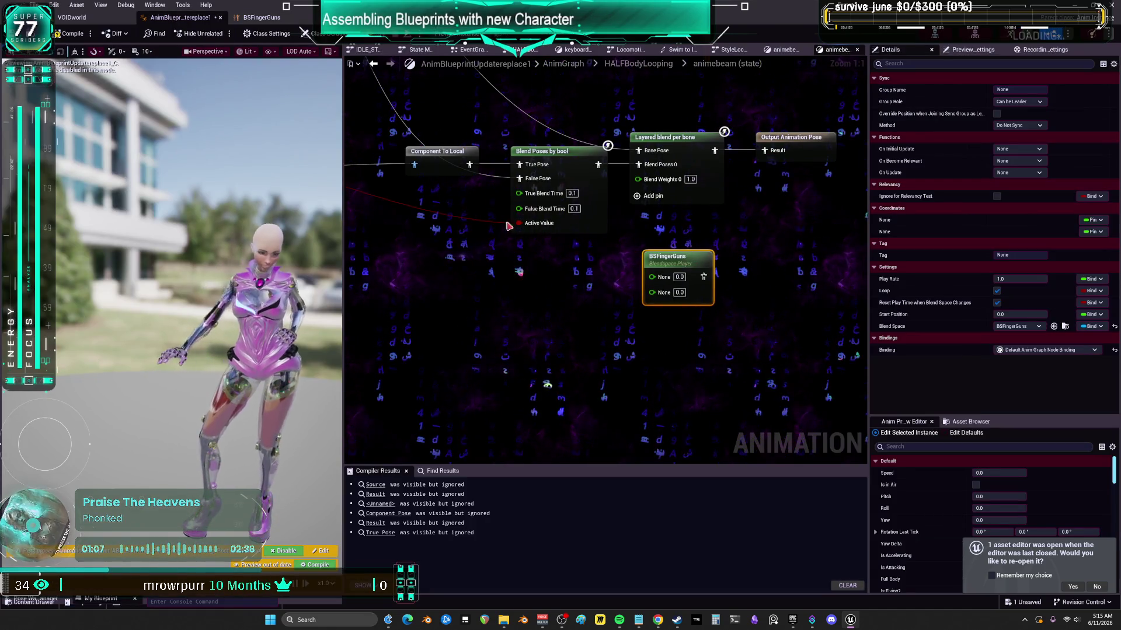
{"action": "scroll", "coordinate": [604, 270], "scroll_direction": "down", "scroll_amount": 2}
{"action": "scroll", "coordinate": [604, 270], "scroll_direction": "down", "scroll_amount": 2}
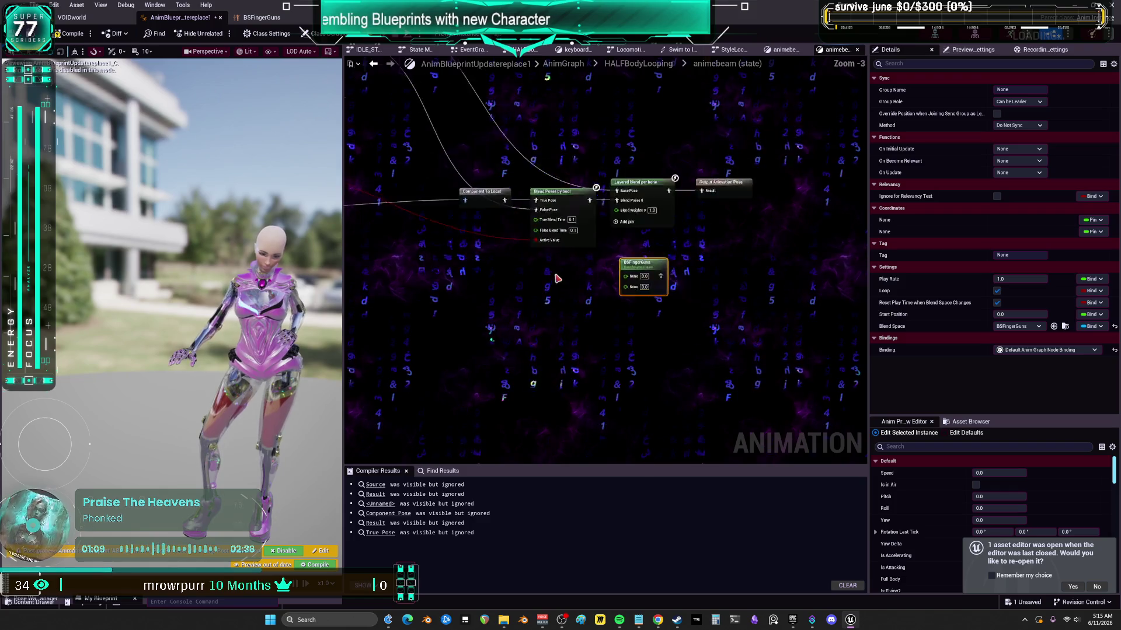
{"action": "left_click_drag", "start_coordinate": [612, 266], "coordinate": [824, 288]}
{"action": "key", "text": "f"}
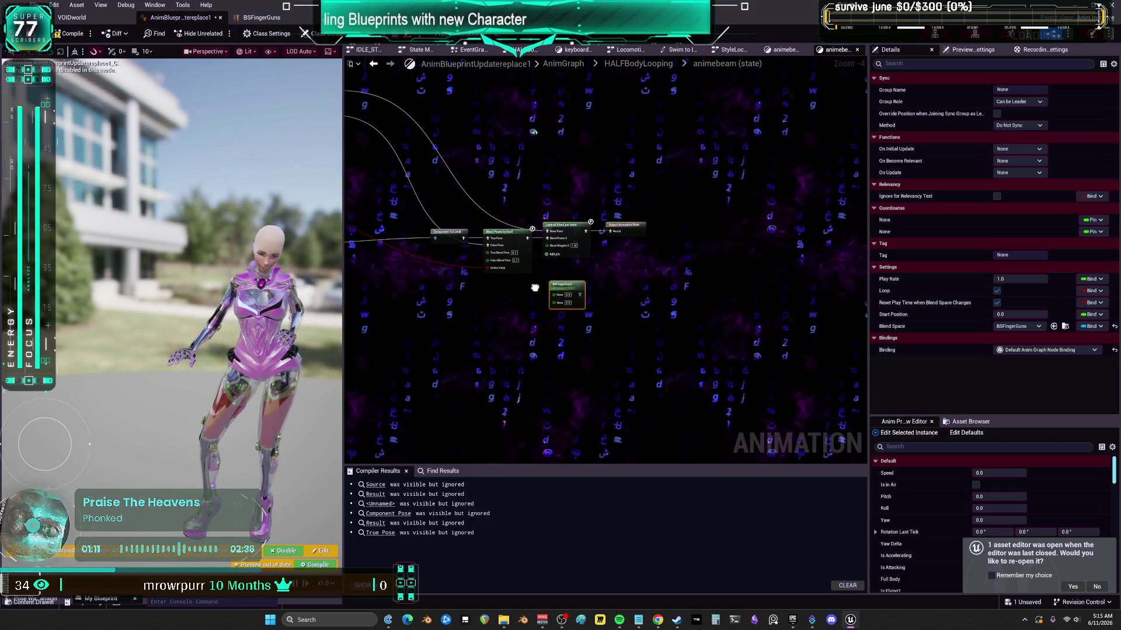
{"action": "left_click", "coordinate": [262, 19]}
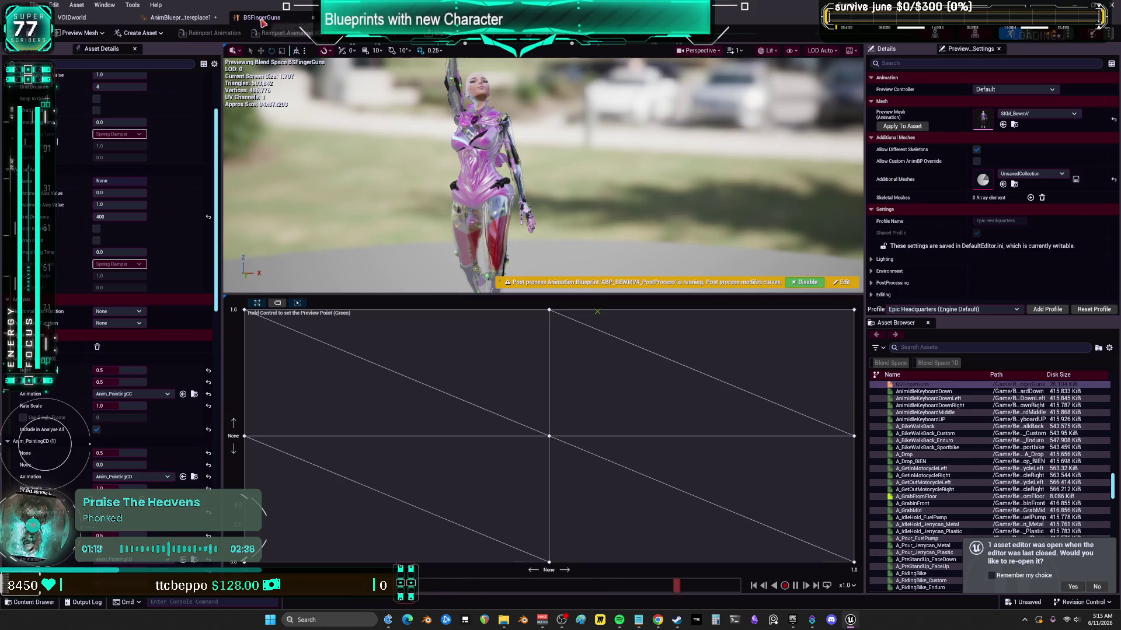
{"action": "left_click", "coordinate": [181, 18]}
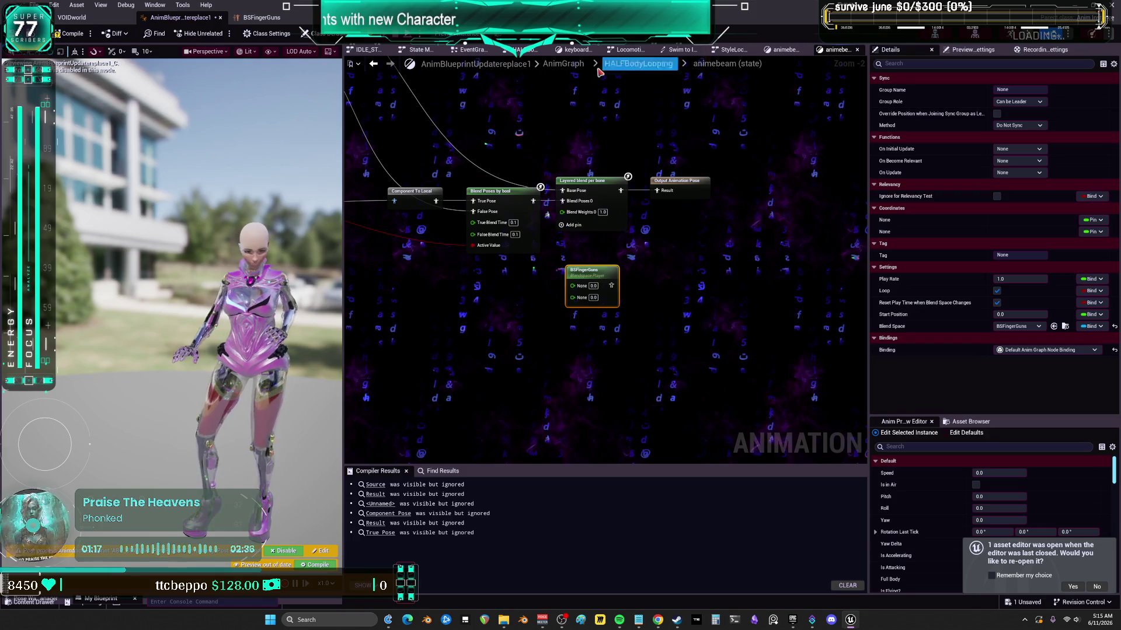
- Bring the top-level AnimGraph's Locomotion + AimOffset nodes with Yaw and Pitch into view
{"action": "left_click", "coordinate": [785, 50]}
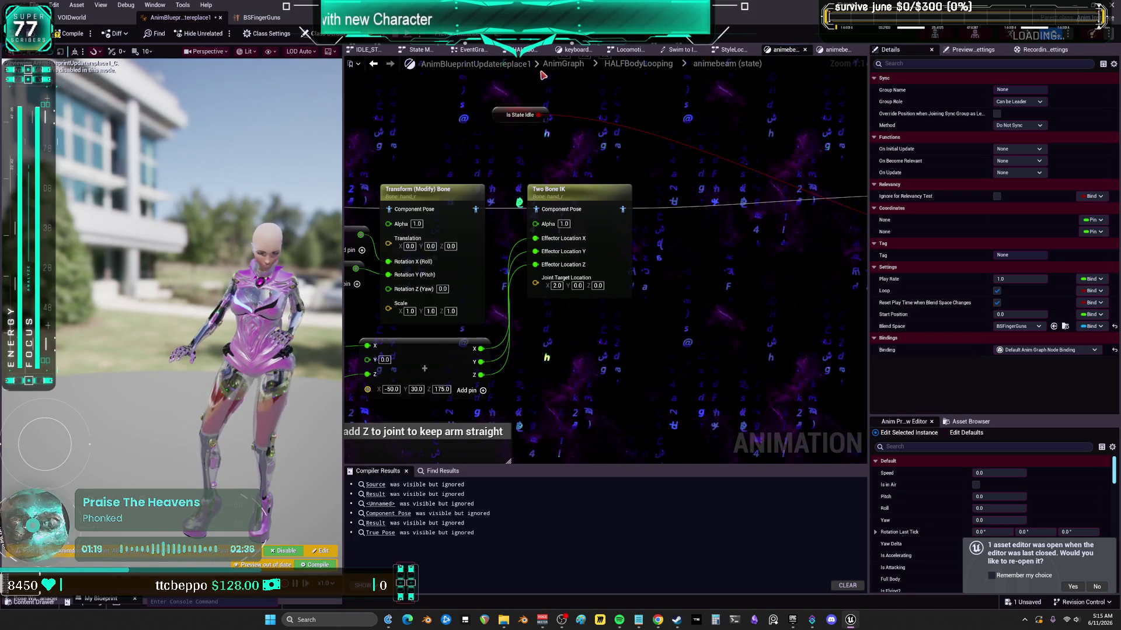
{"action": "left_click", "coordinate": [563, 64]}
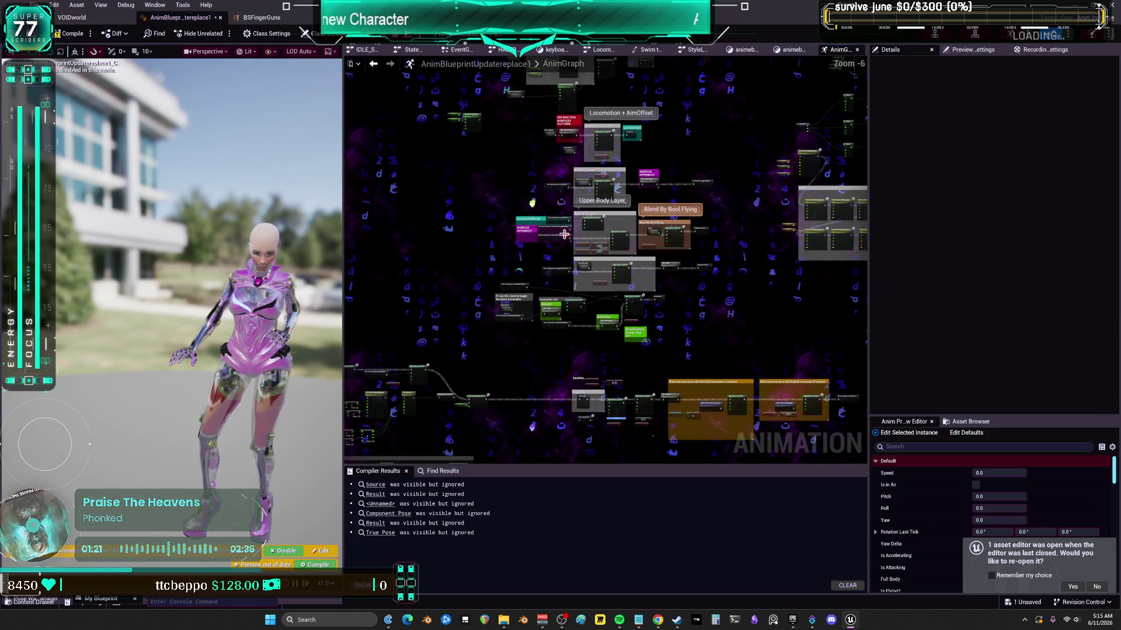
{"action": "left_click_drag", "start_coordinate": [585, 129], "coordinate": [713, 312]}
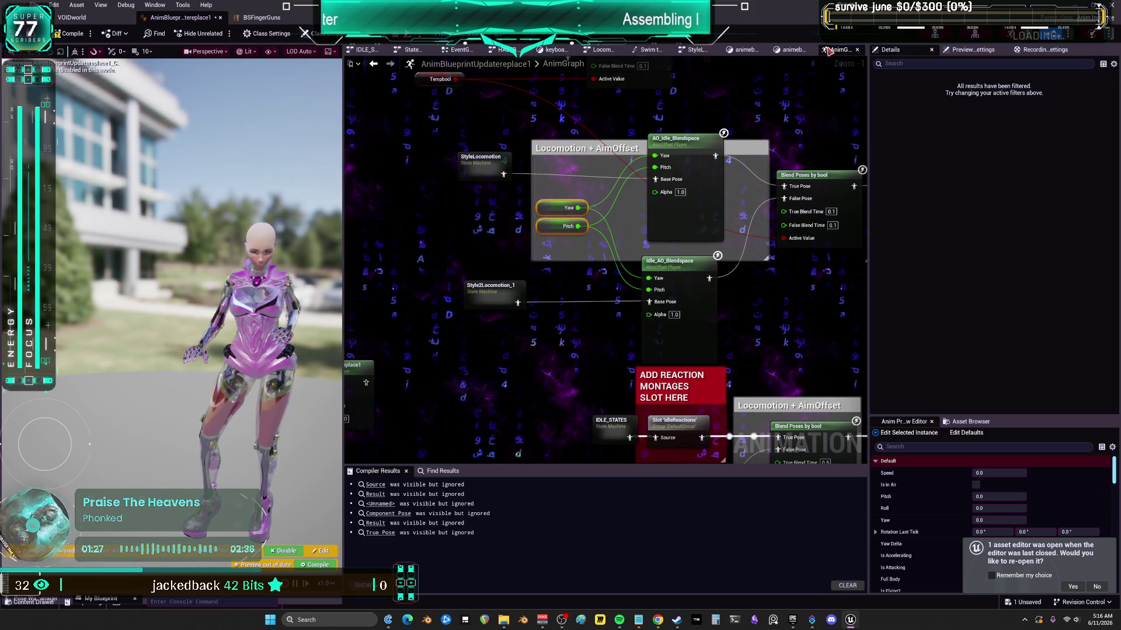
- Paste the Yaw and Pitch getters into the animebeam graph and wire them to BSFingerGuns
{"action": "left_click", "coordinate": [788, 53]}
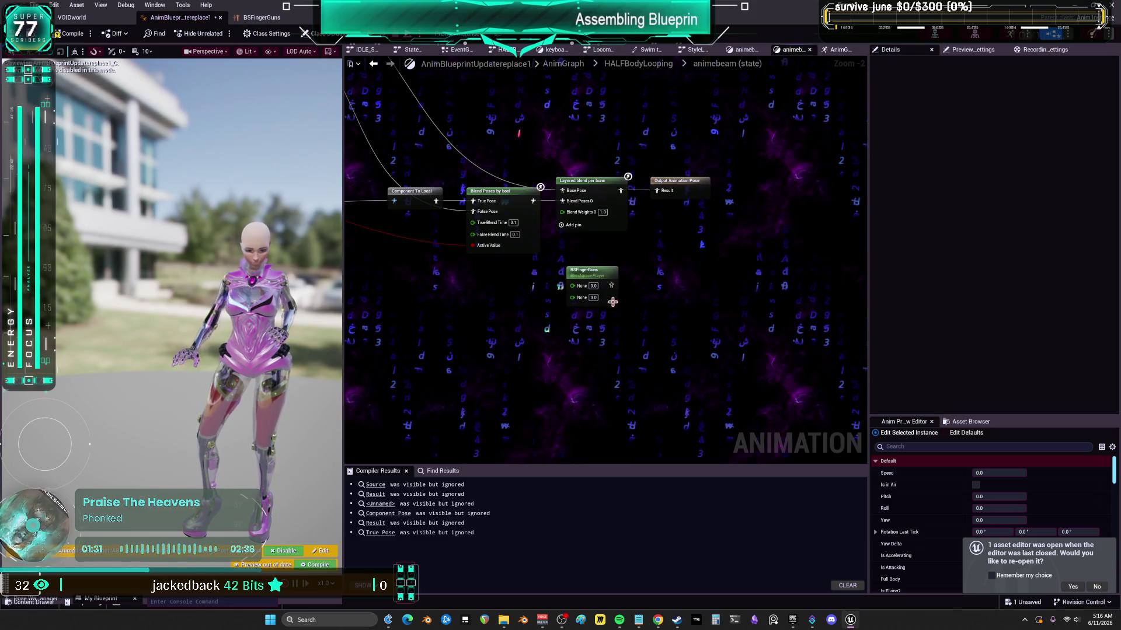
{"action": "scroll", "coordinate": [525, 261], "scroll_direction": "up", "scroll_amount": 1}
{"action": "key", "text": "ctrl+v"}
{"action": "scroll", "coordinate": [537, 263], "scroll_direction": "up", "scroll_amount": 1}
{"action": "left_click_drag", "start_coordinate": [566, 260], "coordinate": [636, 214]}
{"action": "mouse_move", "coordinate": [562, 280]}
{"action": "left_mouse_down"}
{"action": "mouse_move", "coordinate": [601, 279]}
{"action": "mouse_move", "coordinate": [637, 230]}
{"action": "mouse_move", "coordinate": [661, 233]}
{"action": "left_mouse_up"}
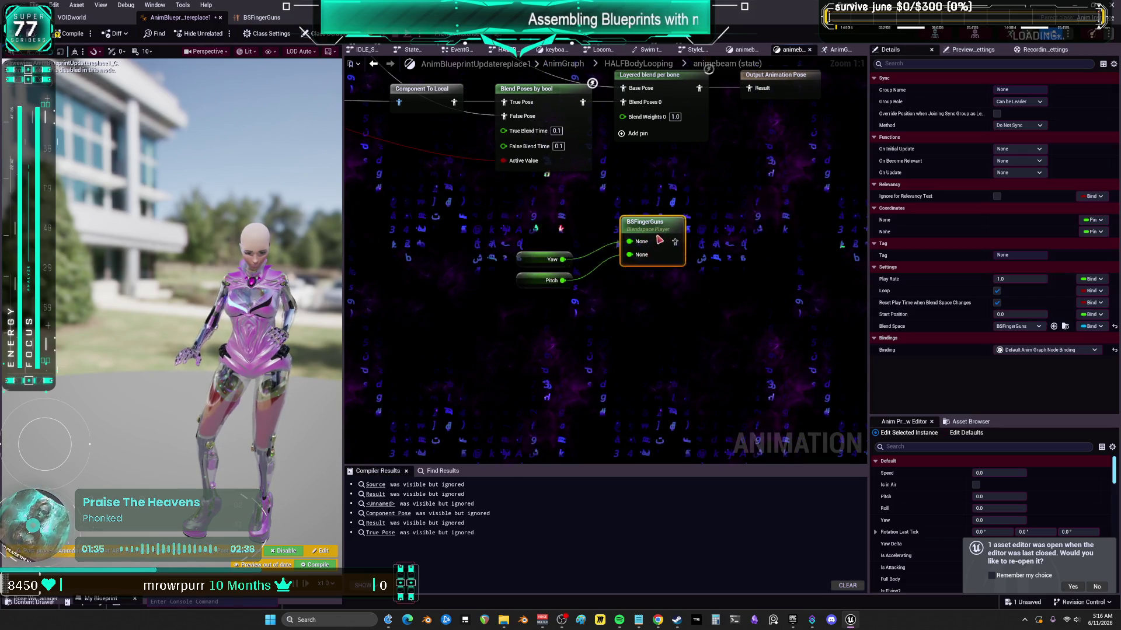
- Check the BSFingerGuns asset, then open AO_Idle_Blendspace from the main AnimGraph
{"action": "double_click", "coordinate": [662, 233]}
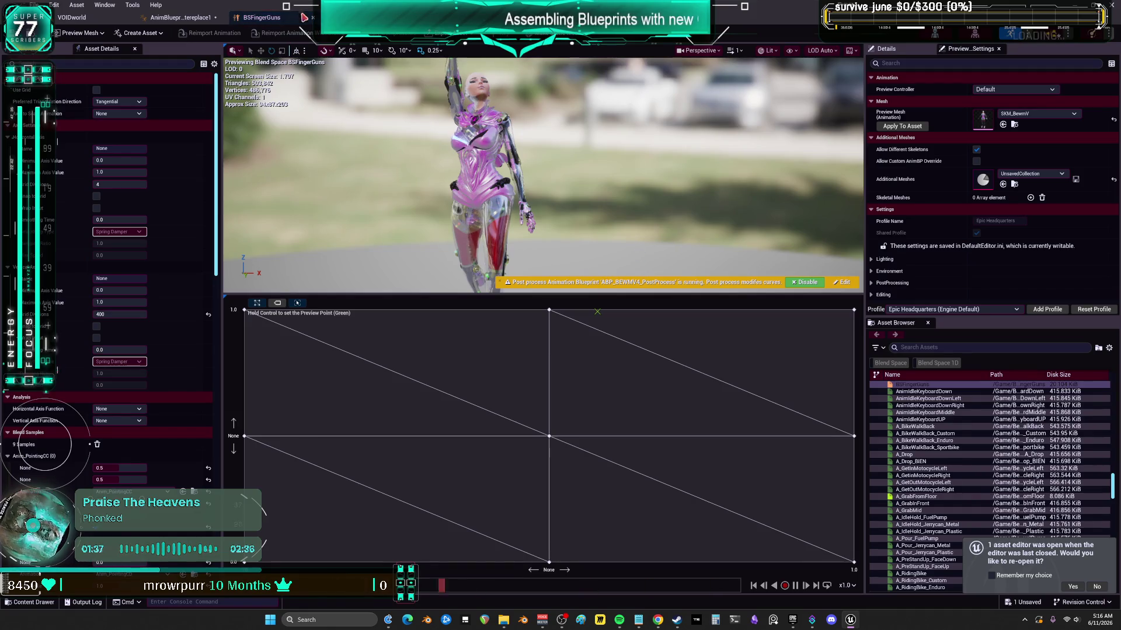
{"action": "left_click", "coordinate": [204, 18]}
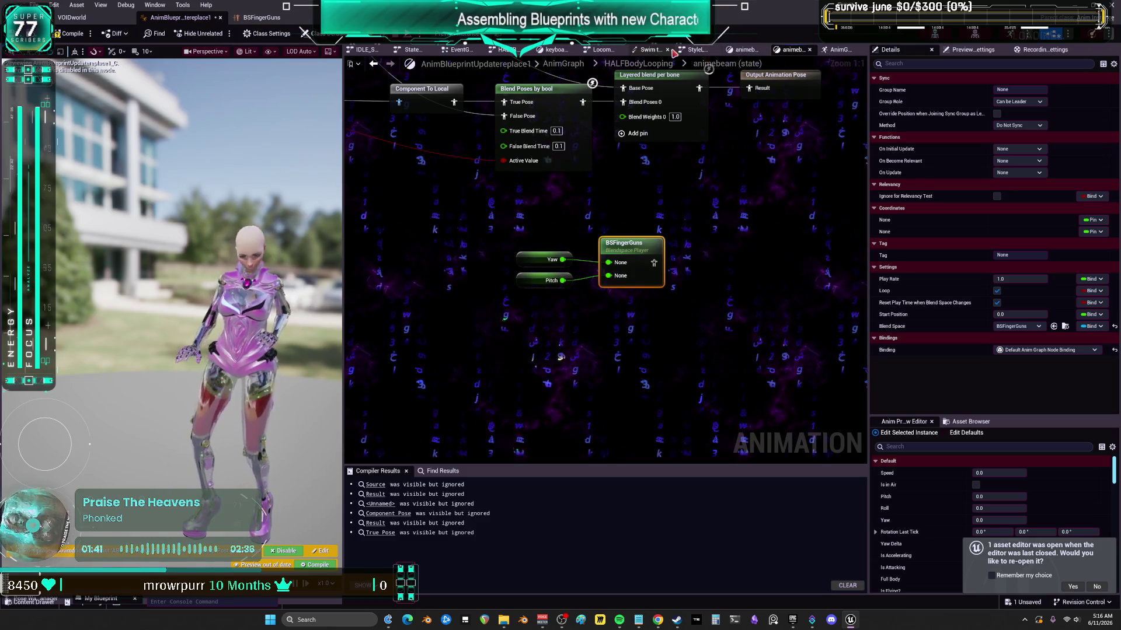
{"action": "left_click", "coordinate": [839, 49]}
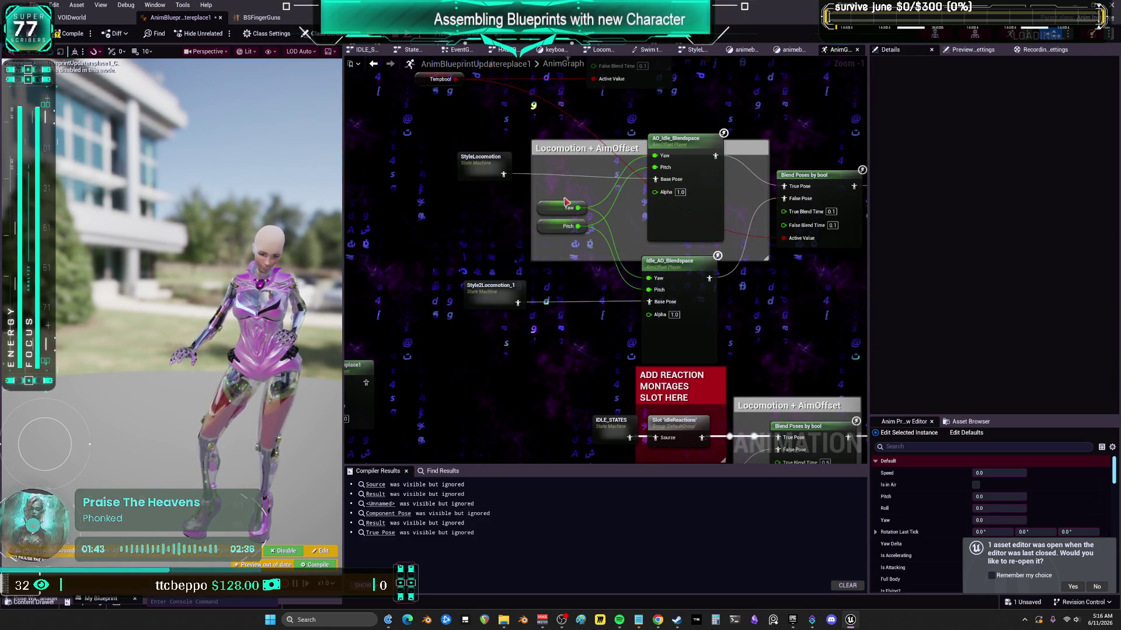
{"action": "double_click", "coordinate": [676, 139]}
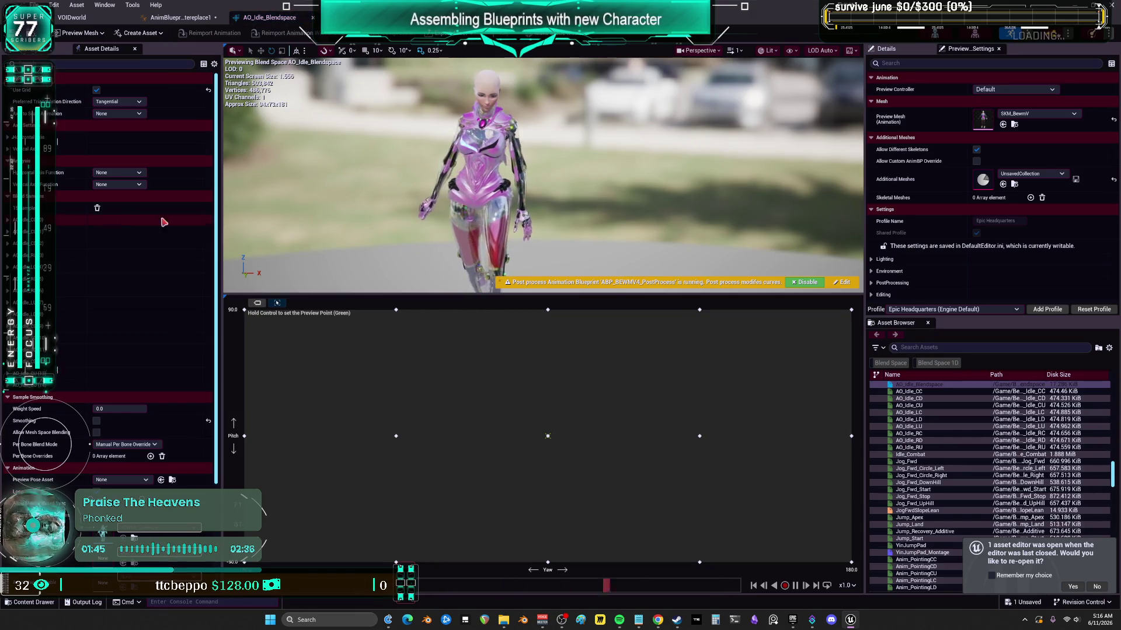
- Expand AO_Idle_Blendspace's axis settings to review Yaw -180 to 180 and Pitch -90 to 90
{"action": "left_click", "coordinate": [8, 149]}
{"action": "left_click", "coordinate": [10, 137]}
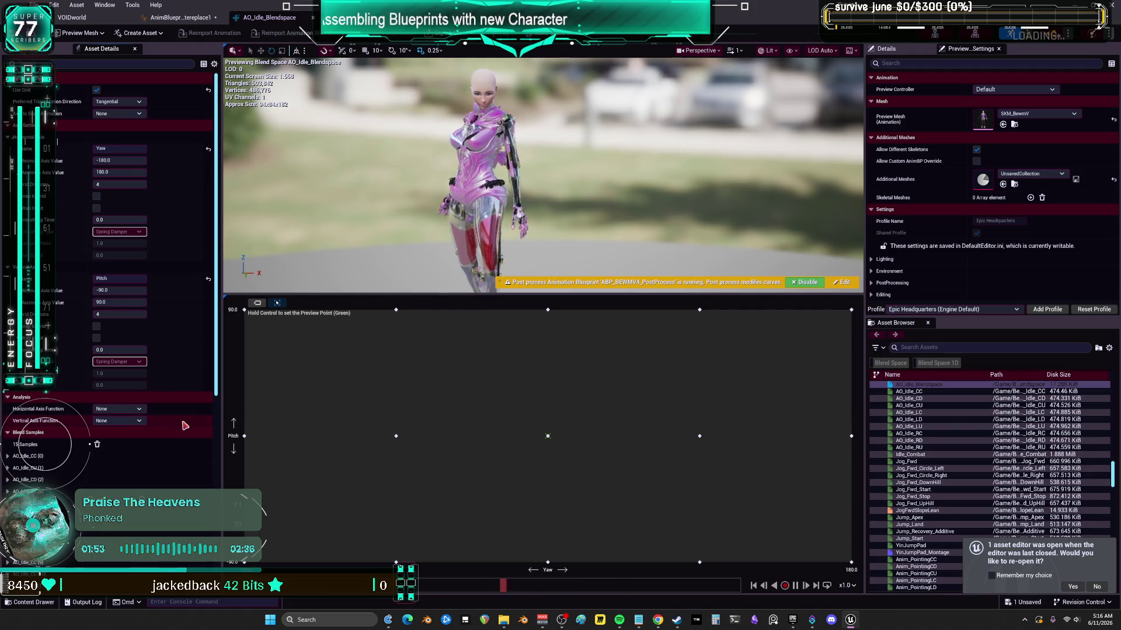
{"action": "scroll", "coordinate": [163, 449], "scroll_direction": "down", "scroll_amount": 2}
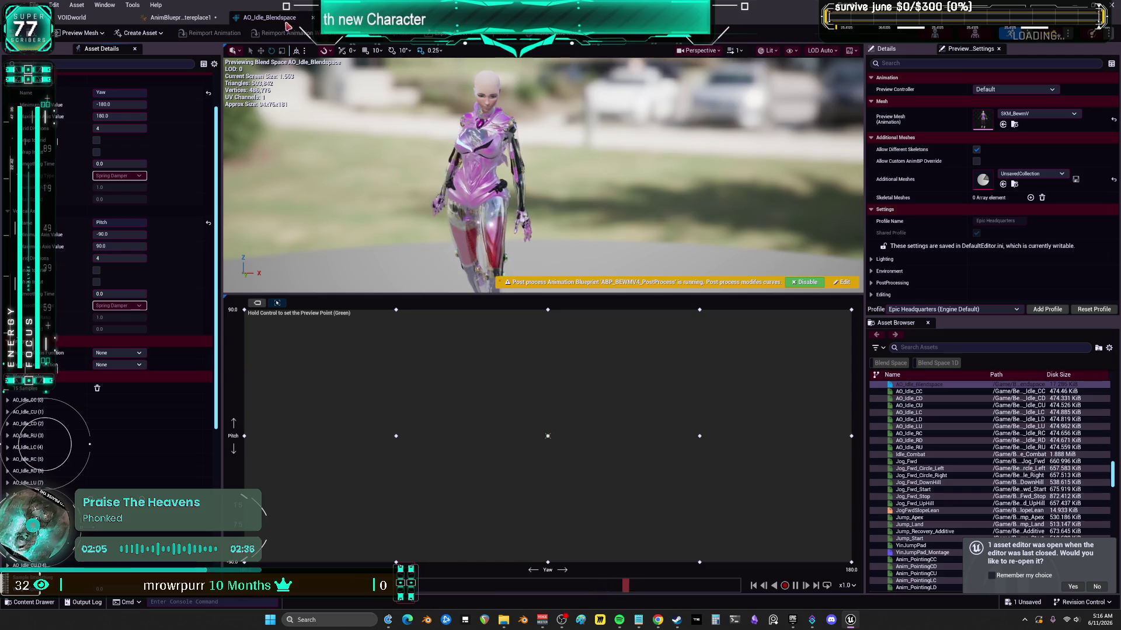
{"action": "left_click", "coordinate": [181, 17]}
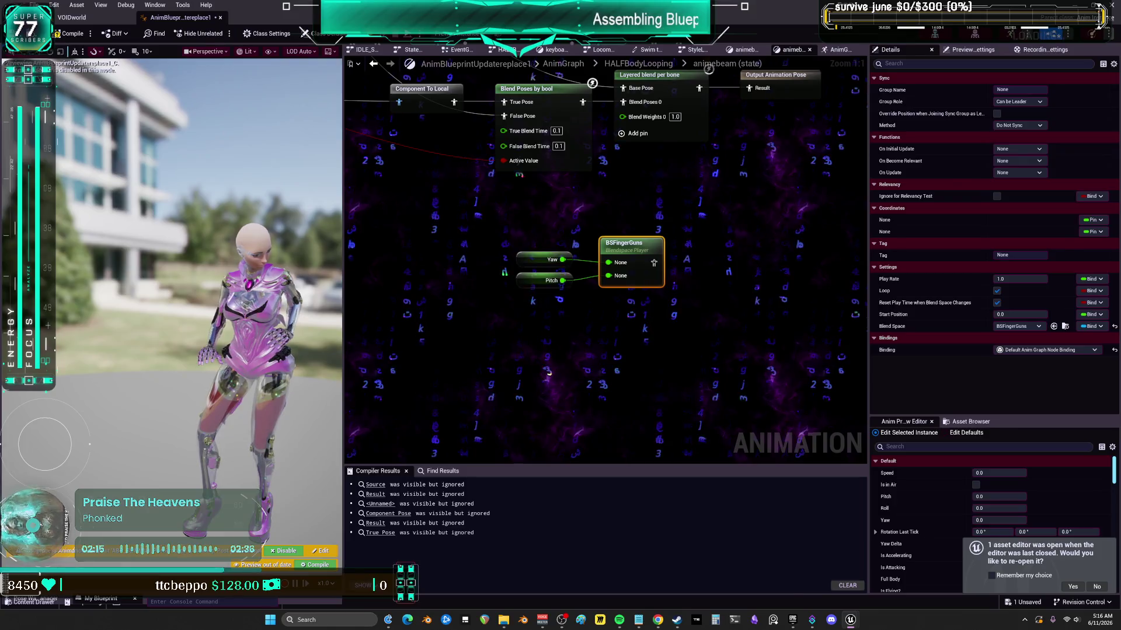
- Inspect the BSFingerGuns and Anim_Pointing CD assets in the Content Browser
{"action": "key", "text": "ctrl+b"}
{"action": "right_click", "coordinate": [214, 186]}
{"action": "left_click", "coordinate": [261, 218]}
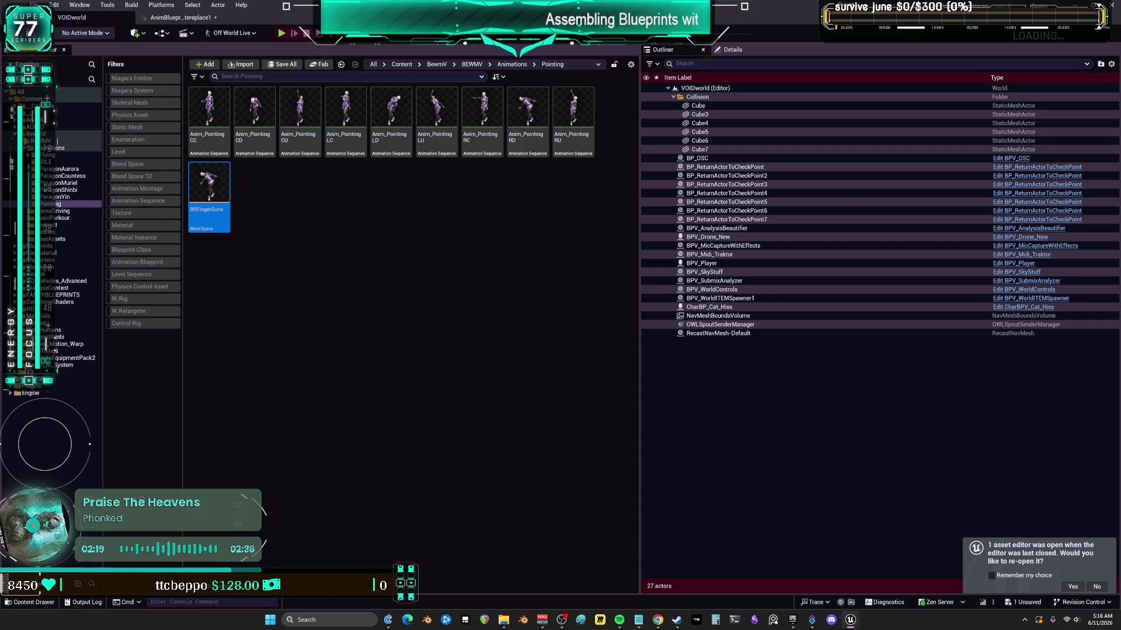
{"action": "right_click", "coordinate": [269, 123]}
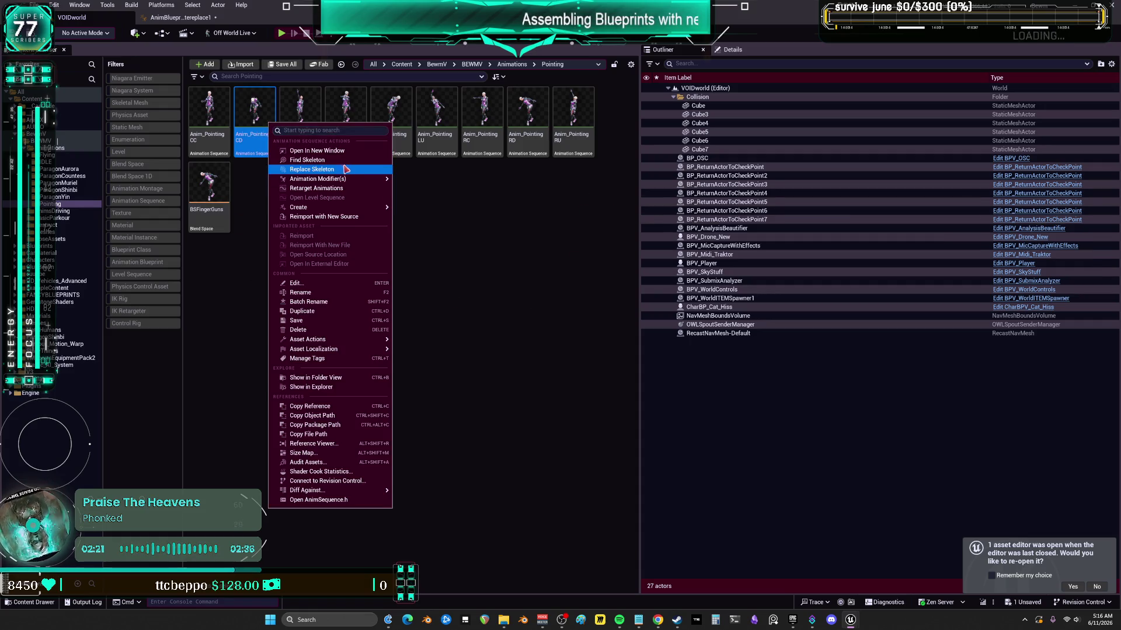
{"action": "left_click", "coordinate": [516, 258]}
{"action": "key", "text": "alt+Tab"}
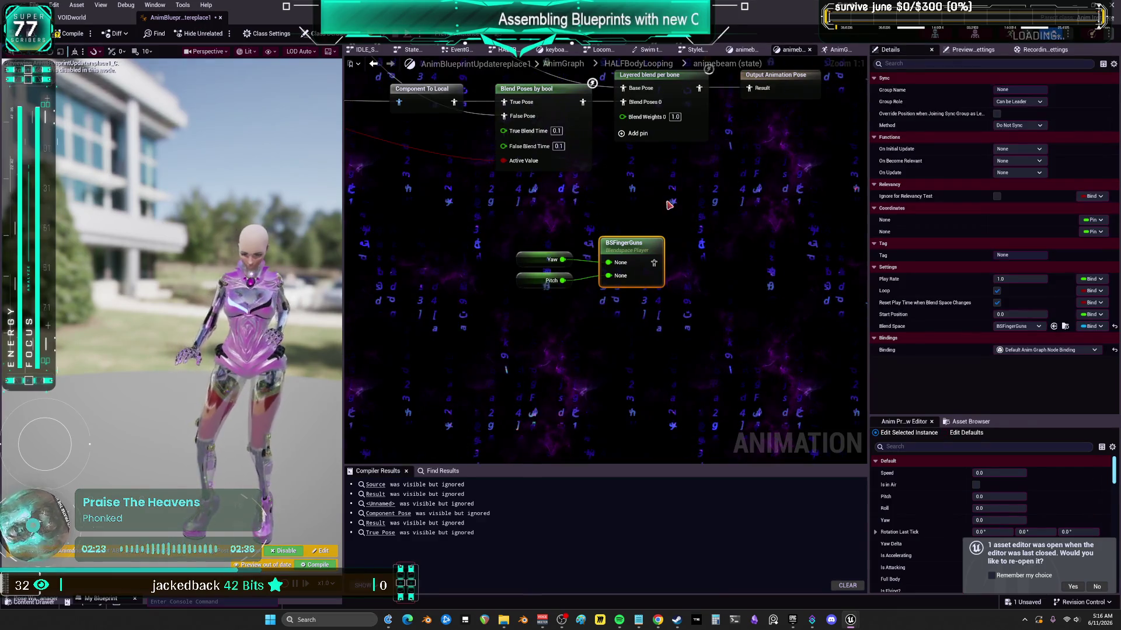
- Locate the AO_Idle_Blendspace asset from its AnimGraph node, then switch back to BSFingerGuns
{"action": "left_click", "coordinate": [838, 51]}
{"action": "right_click", "coordinate": [692, 146]}
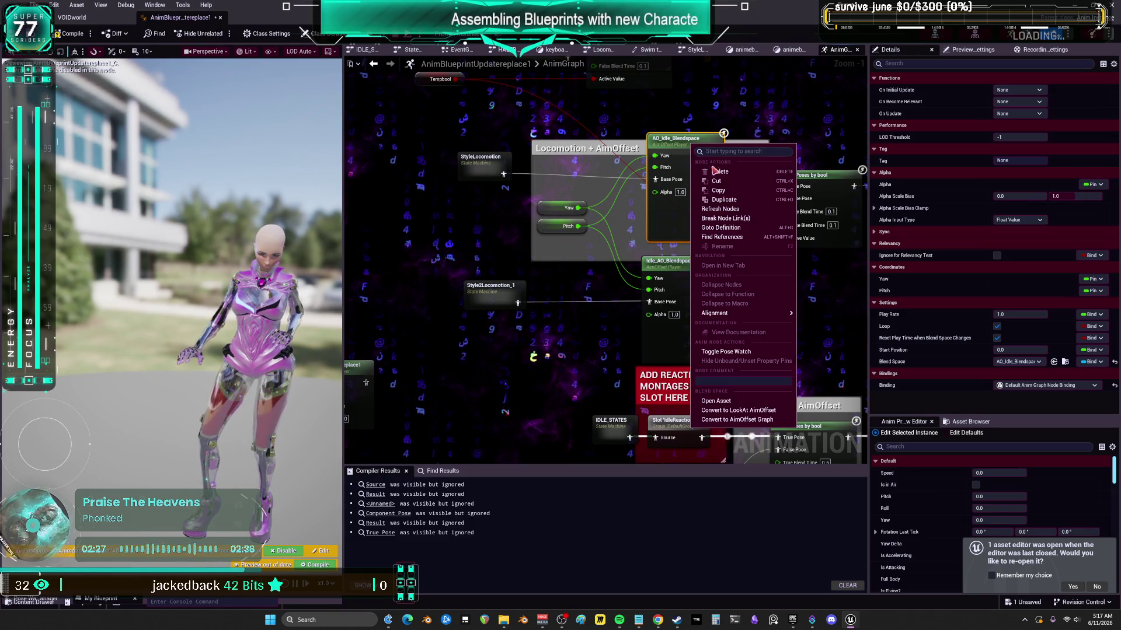
{"action": "left_click", "coordinate": [718, 191]}
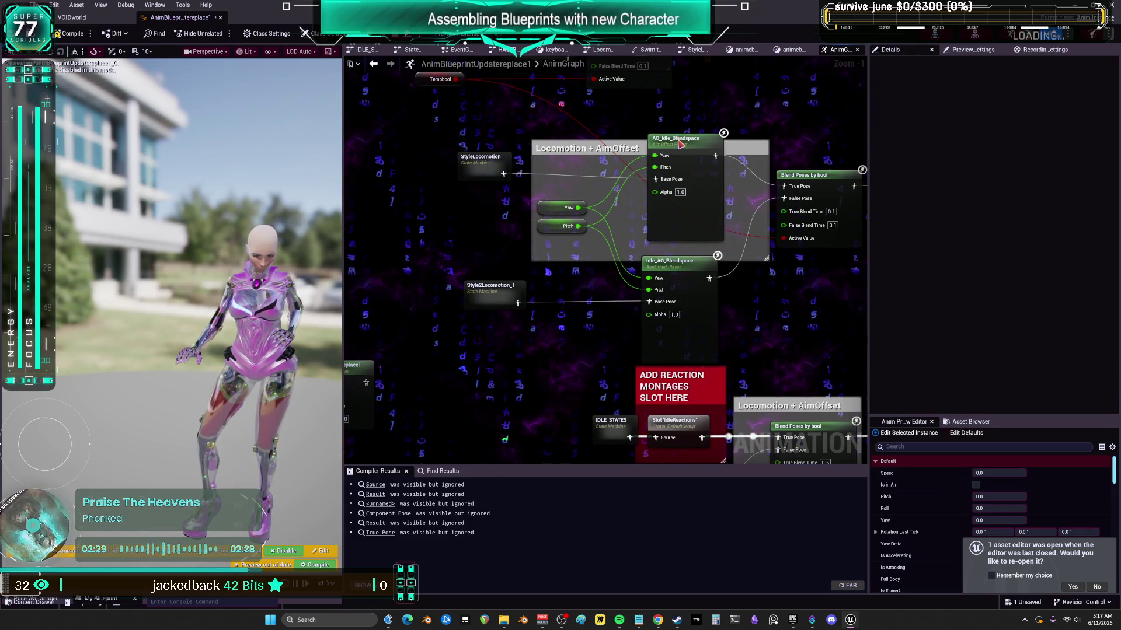
{"action": "left_click", "coordinate": [1066, 362]}
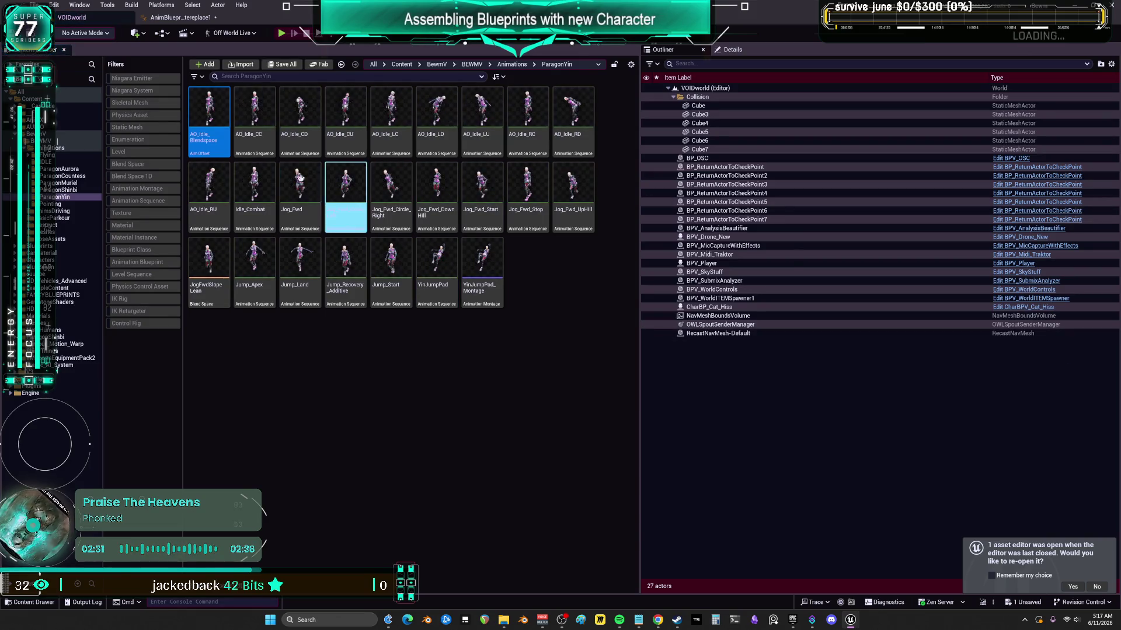
{"action": "right_click", "coordinate": [212, 109]}
{"action": "left_click", "coordinate": [300, 142]}
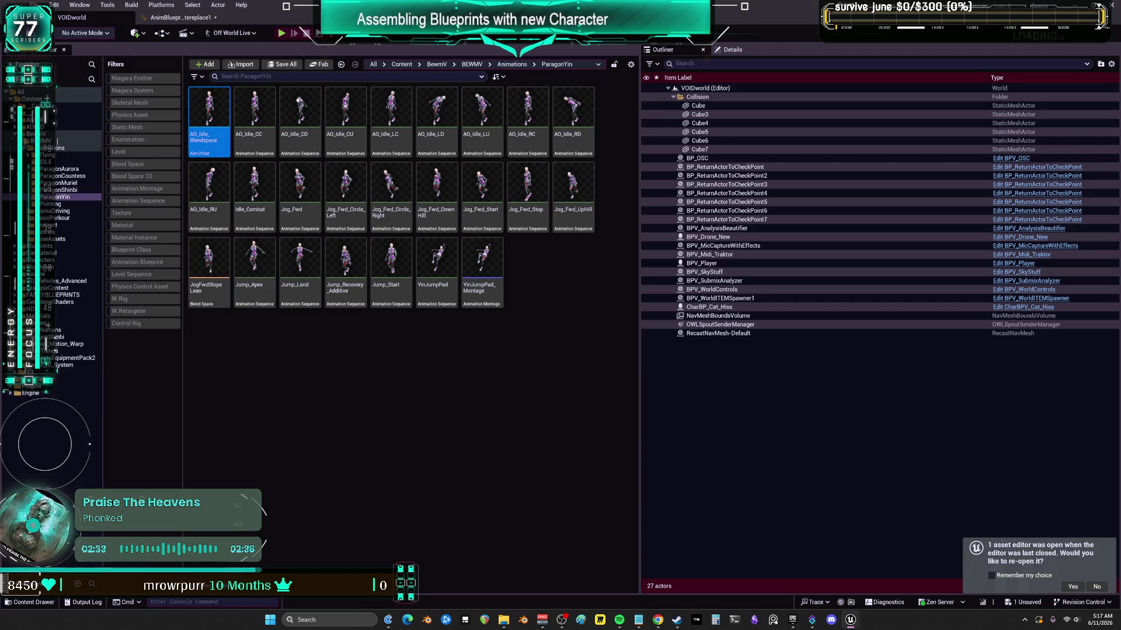
{"action": "key", "text": "alt+Tab"}
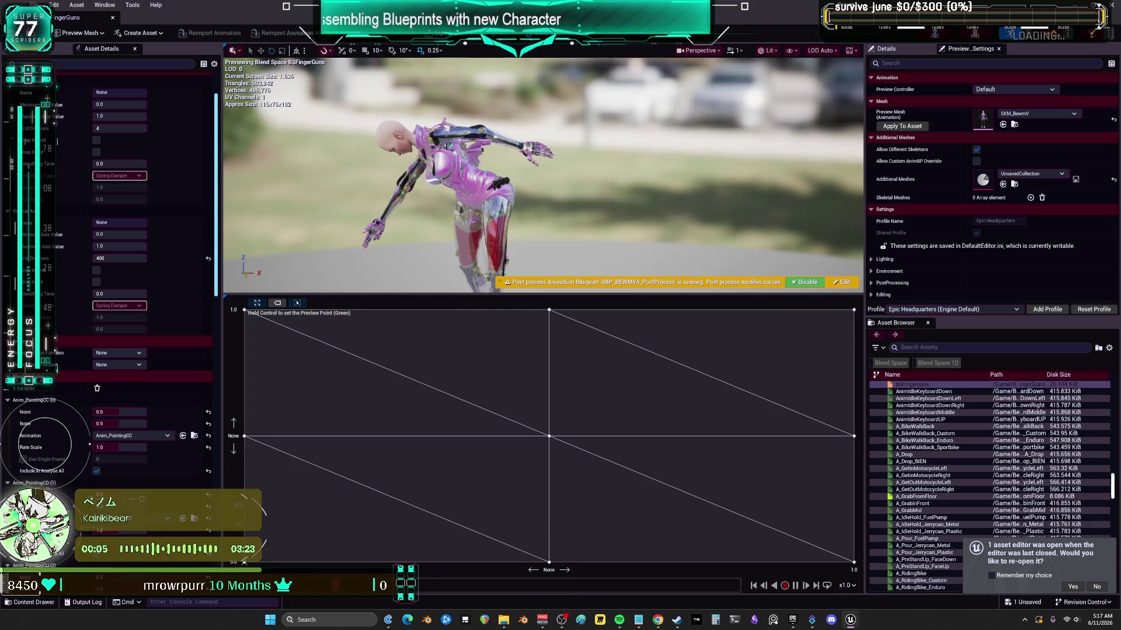
- Name the vertical axis Pitch and set the Yaw axis range to -180 to 180
{"action": "scroll", "coordinate": [57, 142], "scroll_direction": "up", "scroll_amount": 1}
{"action": "type", "text": "Yaw"}
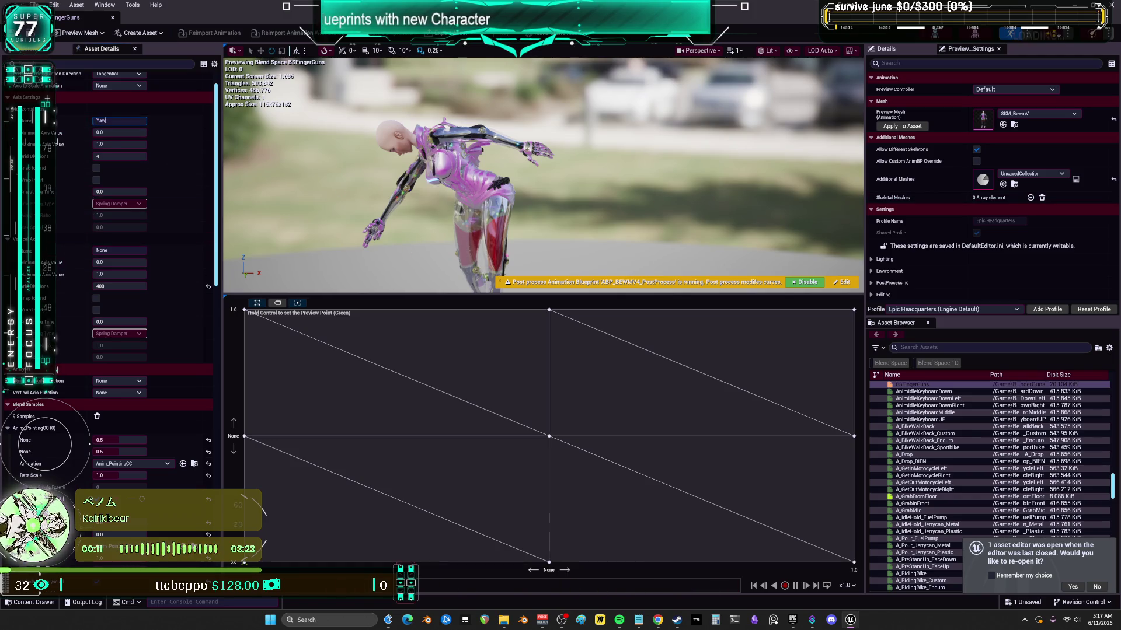
{"action": "type", "text": "Pitch"}
{"action": "left_click", "coordinate": [121, 132]}
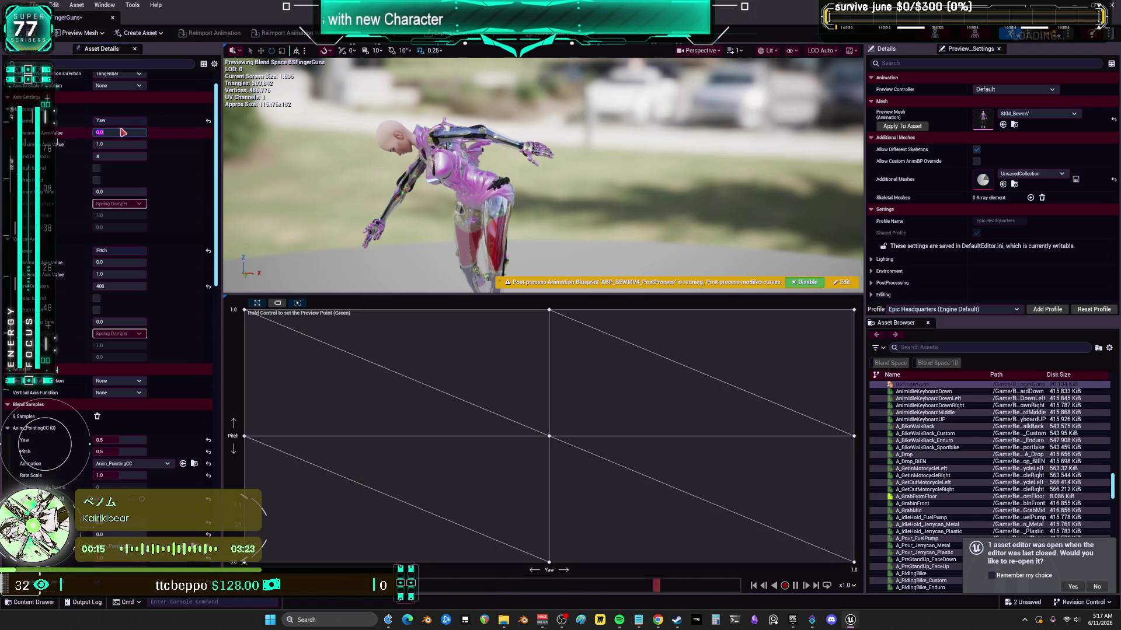
{"action": "type", "text": "-180"}
{"action": "key", "text": "Tab"}
{"action": "type", "text": "180"}
{"action": "key", "text": "Return"}
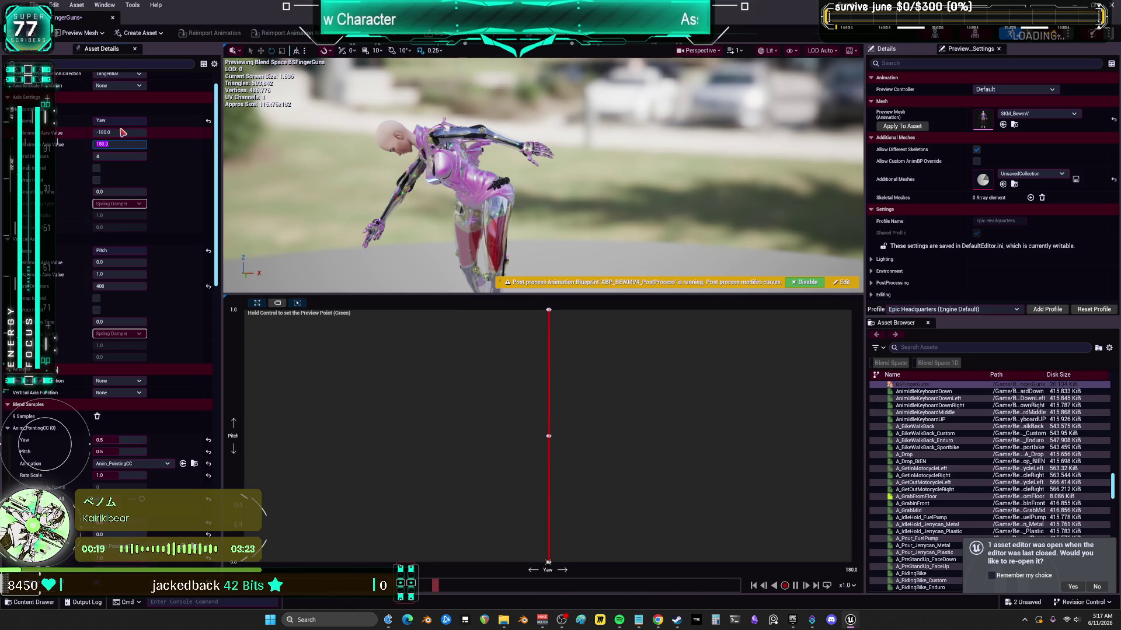
- Set the Pitch axis minimum to -90 and maximum to 90
{"action": "left_click", "coordinate": [115, 263]}
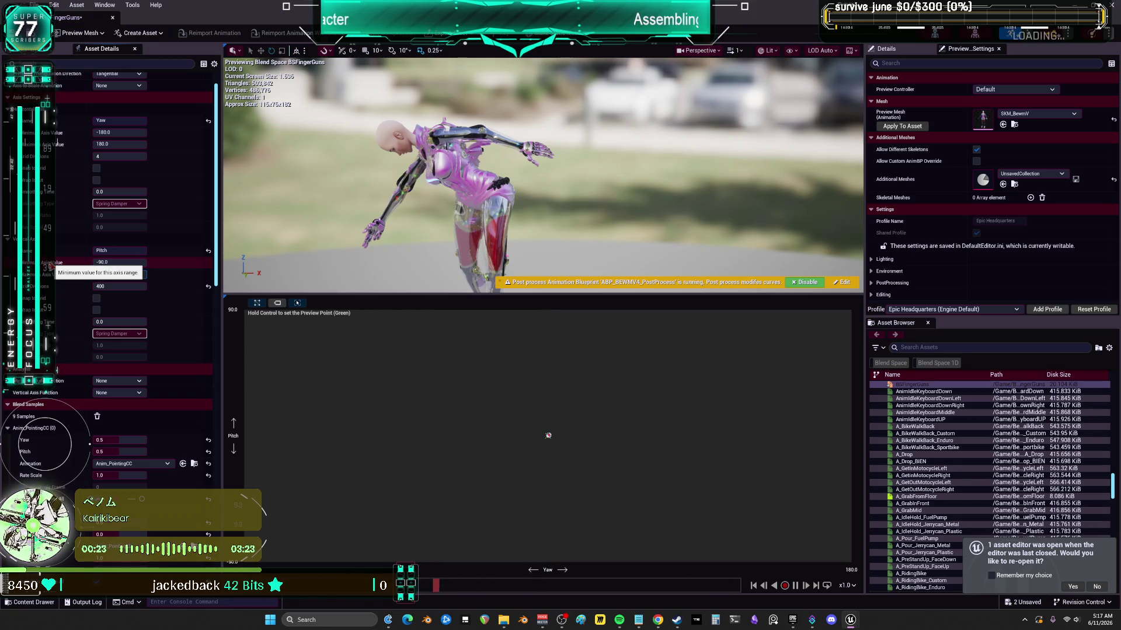
{"action": "key", "text": "Tab"}
{"action": "type", "text": "90"}
{"action": "key", "text": "Return"}
{"action": "scroll", "coordinate": [117, 263], "scroll_direction": "down", "scroll_amount": 3}
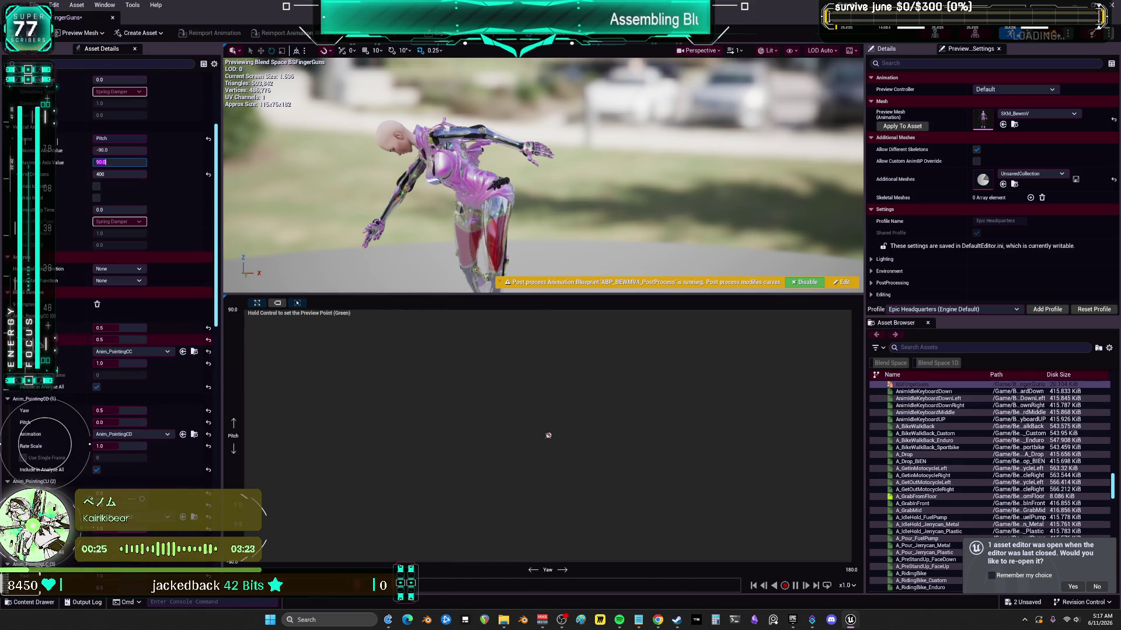
{"action": "scroll", "coordinate": [48, 344], "scroll_direction": "down", "scroll_amount": 5}
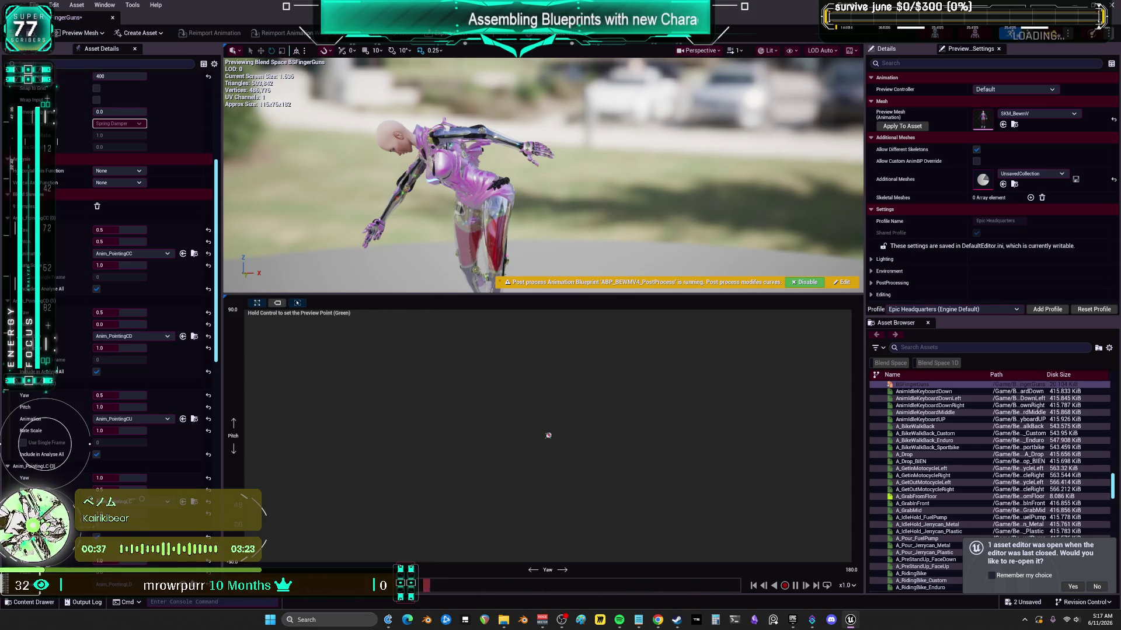
- Set Anim_PointingCC to Yaw 0, Pitch 0, undoing the accidental sample drags
{"action": "left_click", "coordinate": [140, 229]}
{"action": "key", "text": "Tab"}
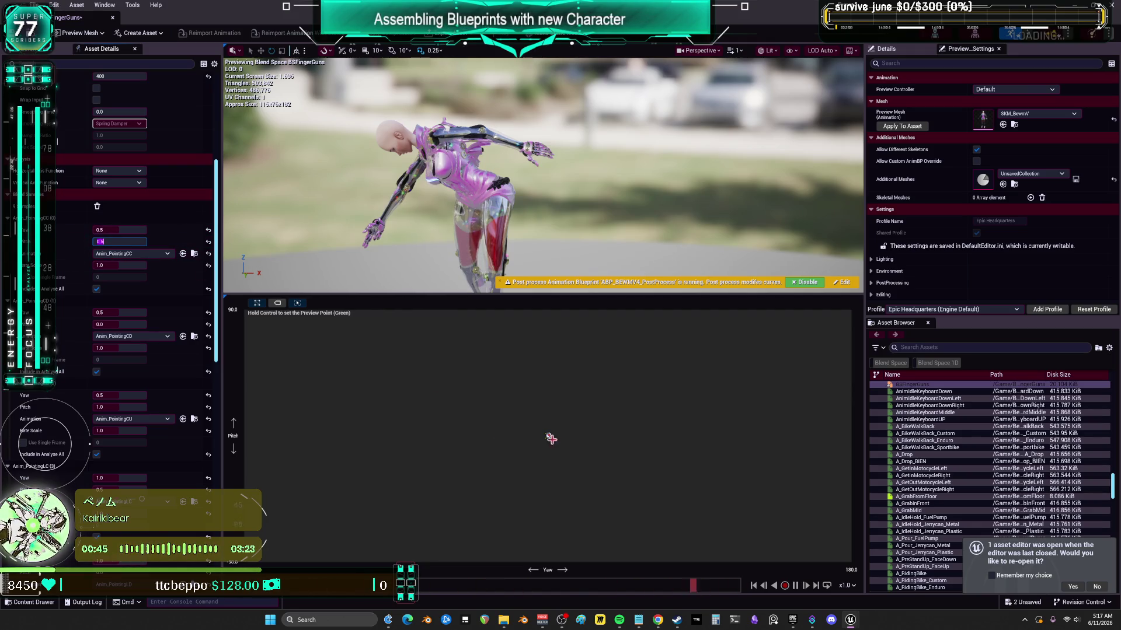
{"action": "left_click_drag", "start_coordinate": [548, 435], "coordinate": [554, 418]}
{"action": "key", "text": "ctrl+z"}
{"action": "key", "text": "ctrl+z"}
{"action": "key", "text": "ctrl+z"}
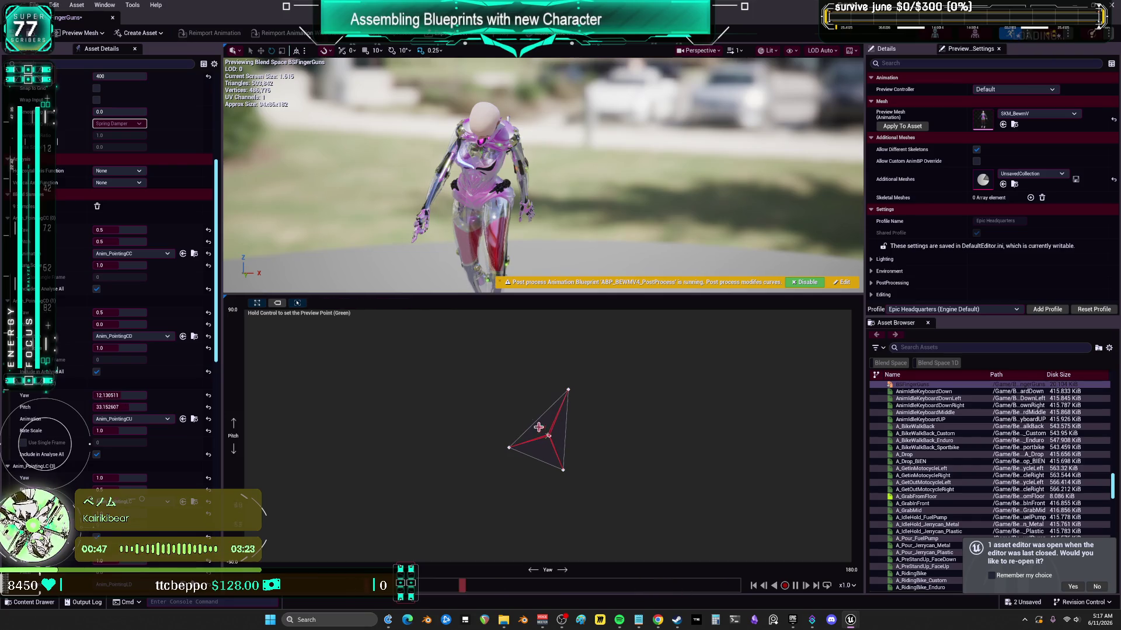
{"action": "key", "text": "ctrl+z"}
{"action": "key", "text": "ctrl+z"}
{"action": "key", "text": "ctrl+z"}
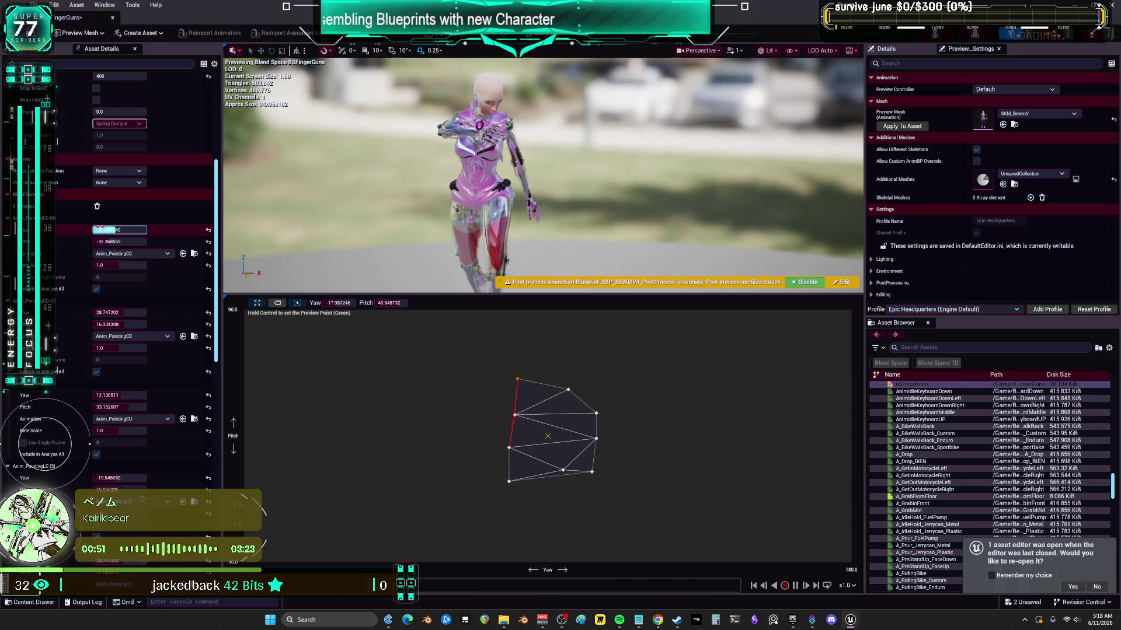
{"action": "key", "text": "ctrl+z"}
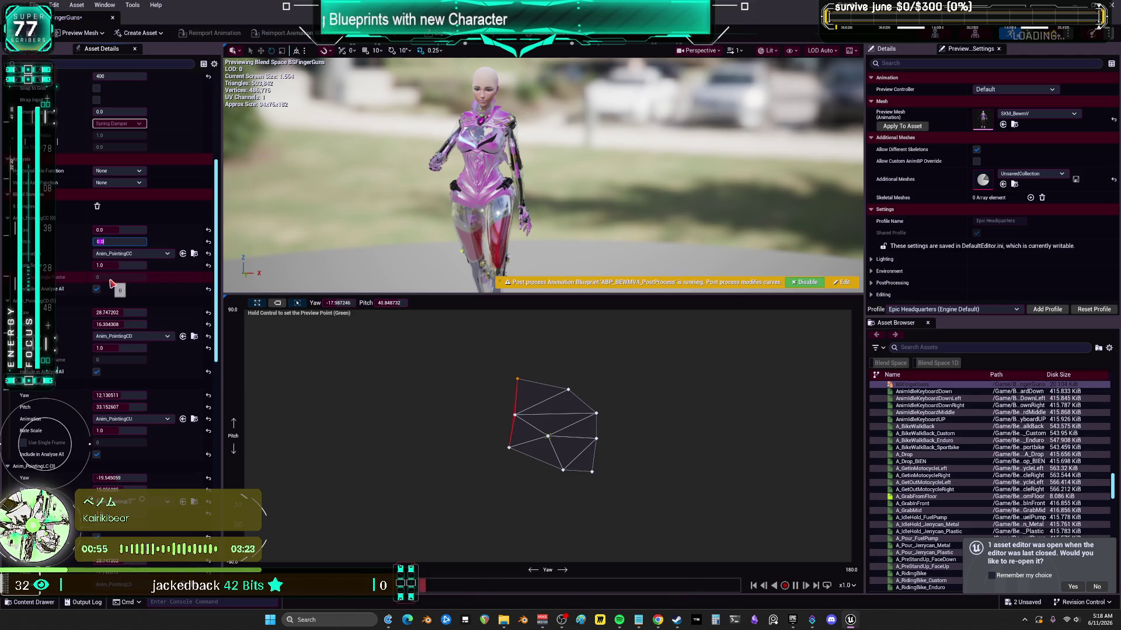
- Place Anim_PointingCU at Pitch 90 and Anim_PointingCD at Yaw 0, Pitch -90
{"action": "left_click", "coordinate": [134, 312]}
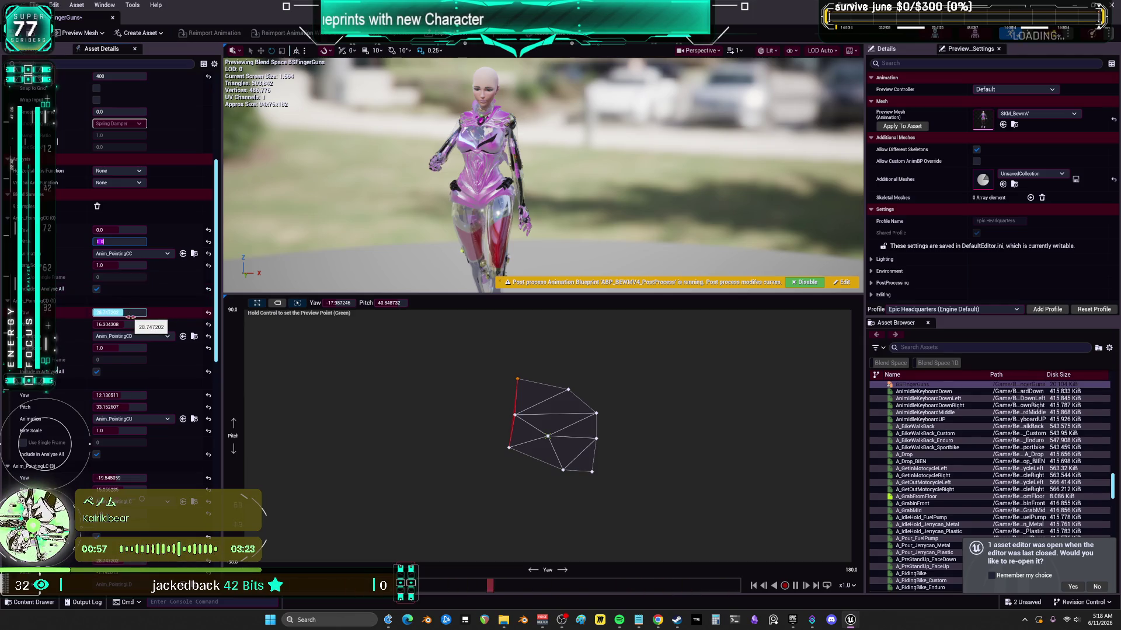
{"action": "left_click", "coordinate": [131, 395]}
{"action": "left_click", "coordinate": [131, 404]}
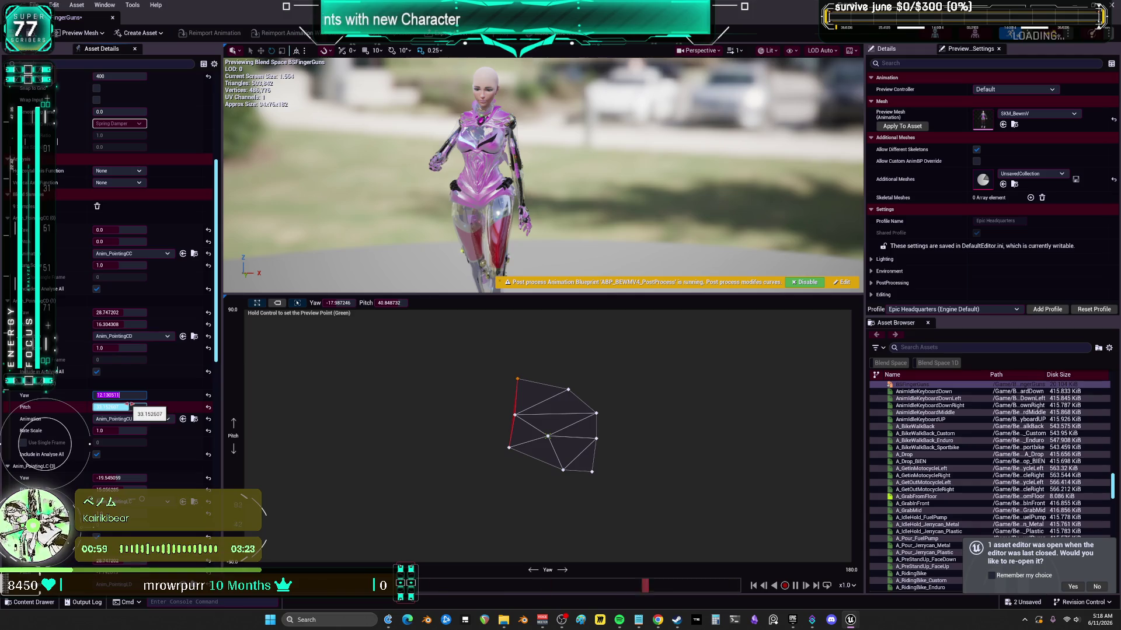
{"action": "type", "text": "090"}
{"action": "key", "text": "Return"}
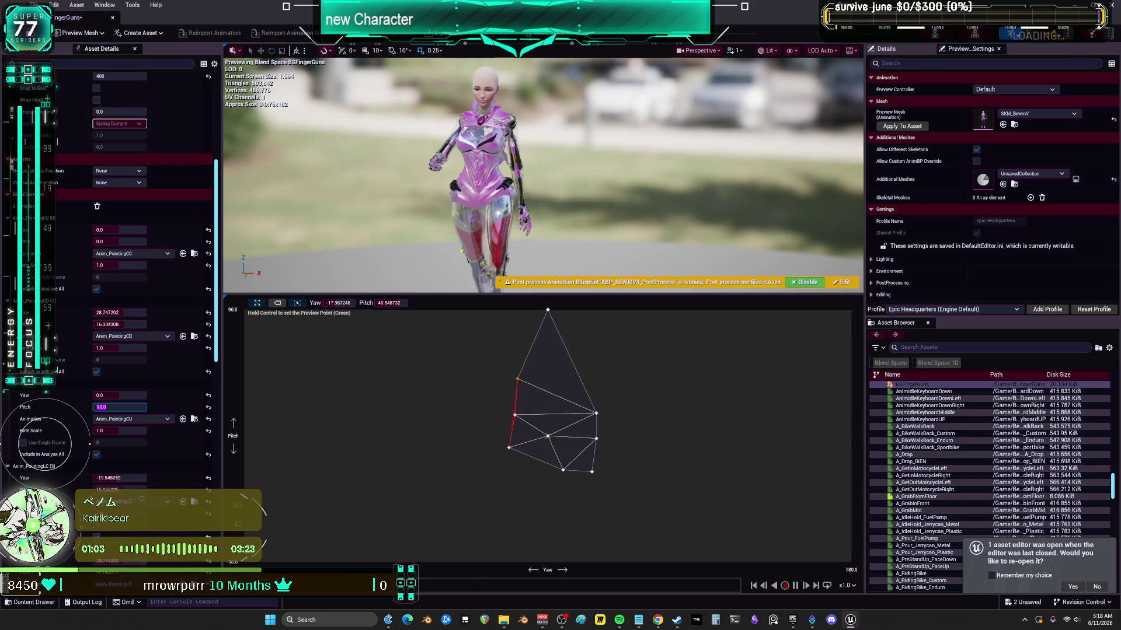
{"action": "left_click", "coordinate": [133, 314]}
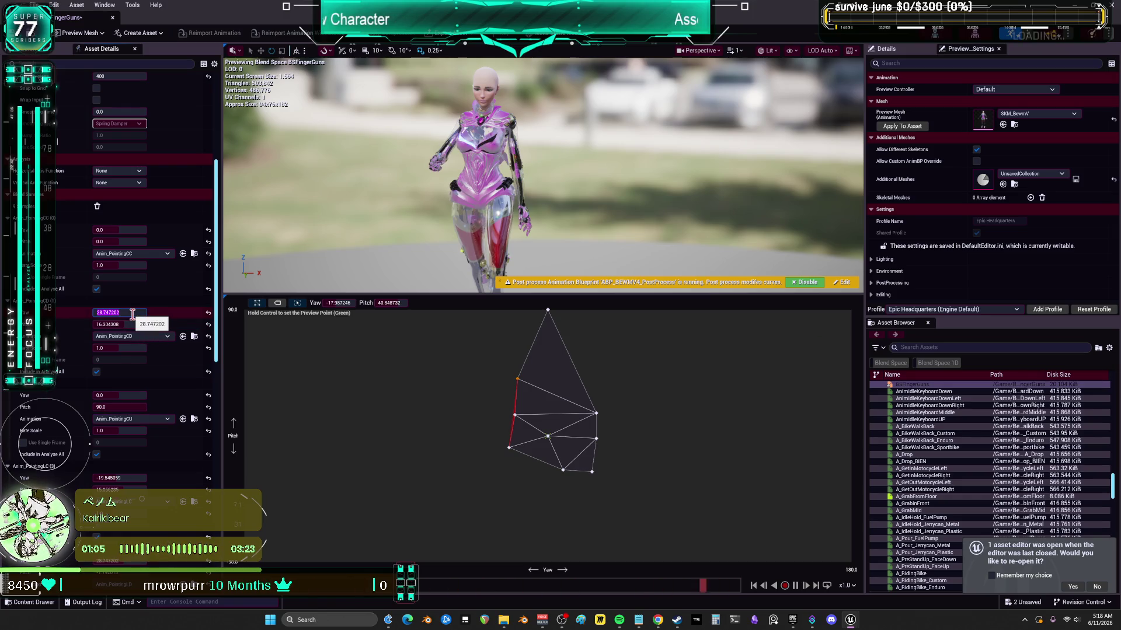
{"action": "type", "text": "0"}
{"action": "key", "text": "Tab"}
{"action": "type", "text": "-90"}
{"action": "key", "text": "Return"}
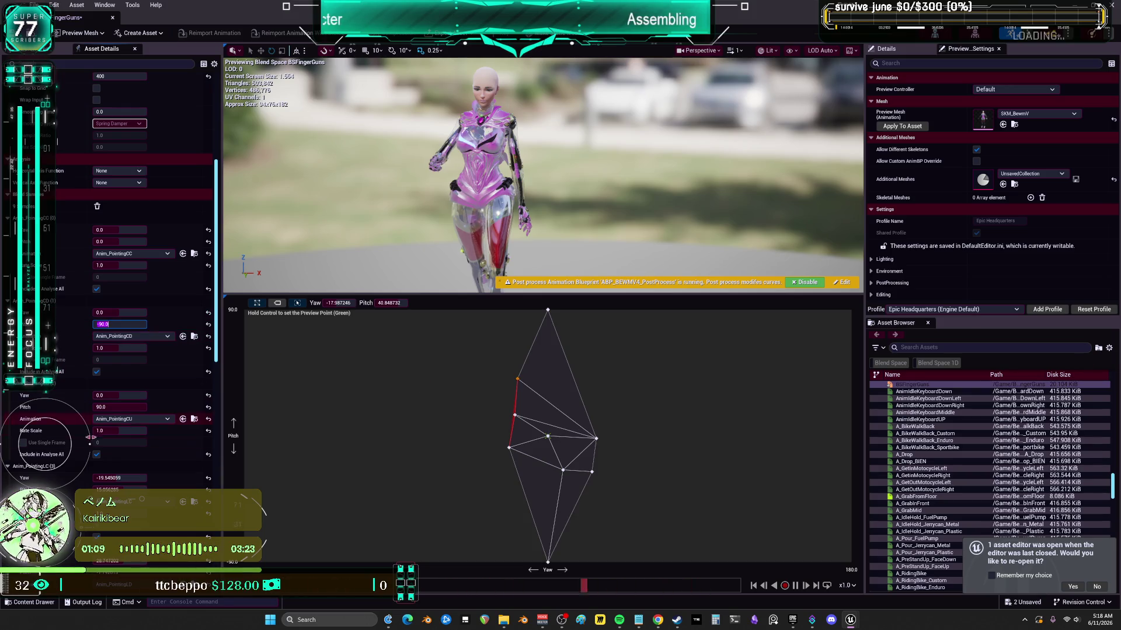
- Set Anim_PointingLC's Yaw to -90
{"action": "scroll", "coordinate": [75, 424], "scroll_direction": "down", "scroll_amount": 3}
{"action": "scroll", "coordinate": [76, 424], "scroll_direction": "down", "scroll_amount": 9}
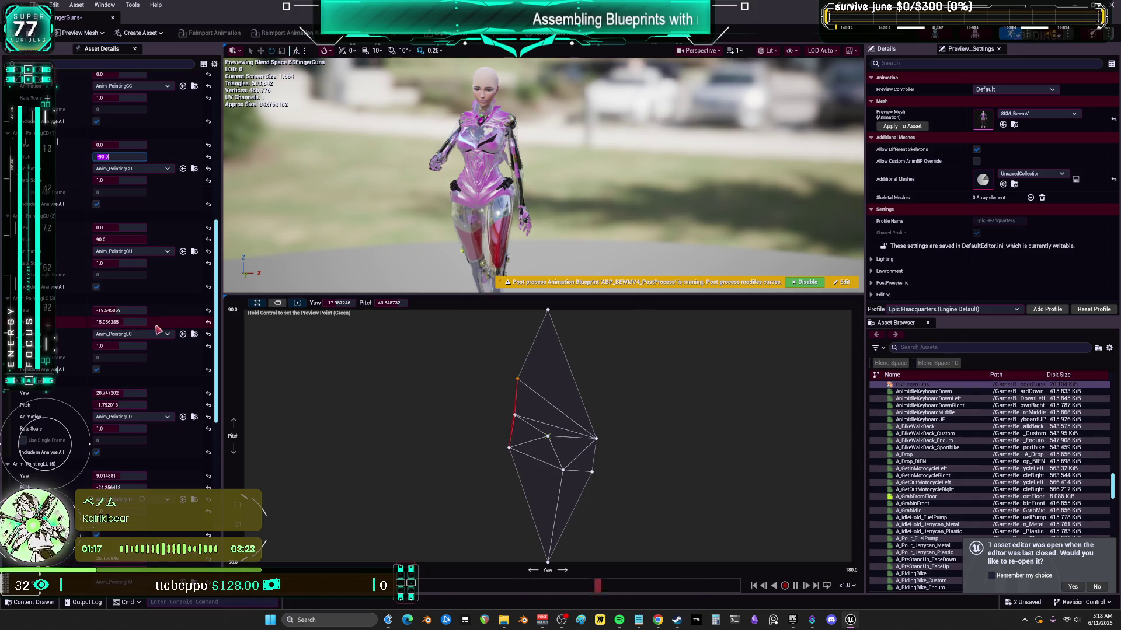
{"action": "left_click", "coordinate": [137, 310]}
{"action": "key", "text": "Tab"}
- Set Anim_PointingLC's Pitch to 0
{"action": "type", "text": "0"}
{"action": "key", "text": "Return"}
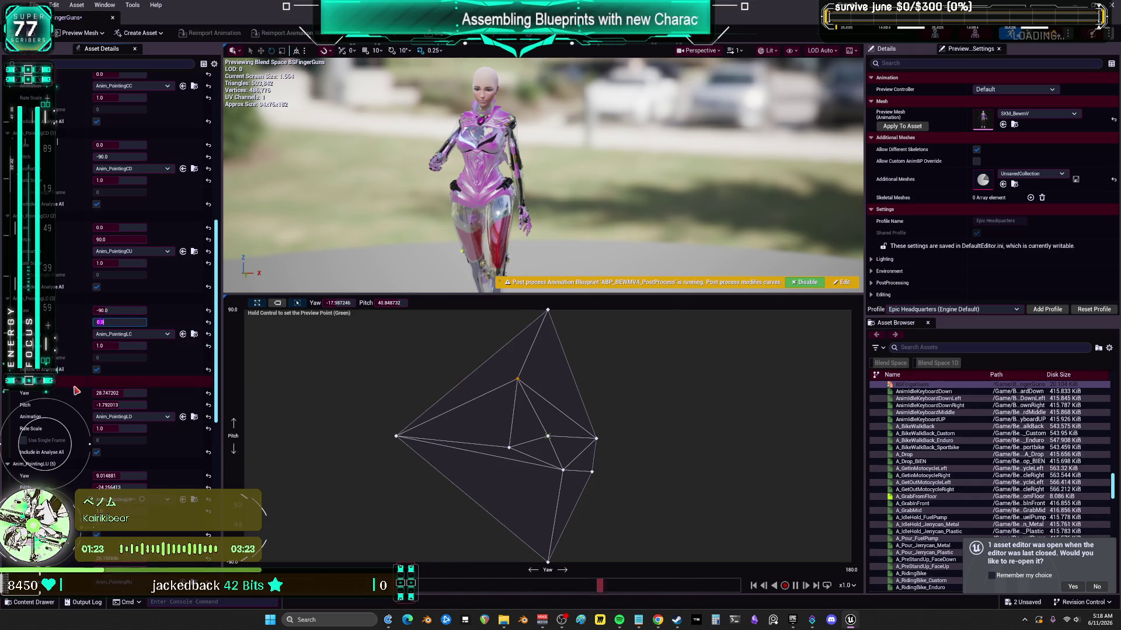
{"action": "scroll", "coordinate": [105, 408], "scroll_direction": "down", "scroll_amount": 5}
{"action": "left_click", "coordinate": [139, 440]}
- Move Anim_PointingRC to Yaw 90, Pitch 0 and set Anim_PointingRD's Yaw to 90
{"action": "left_click", "coordinate": [135, 487]}
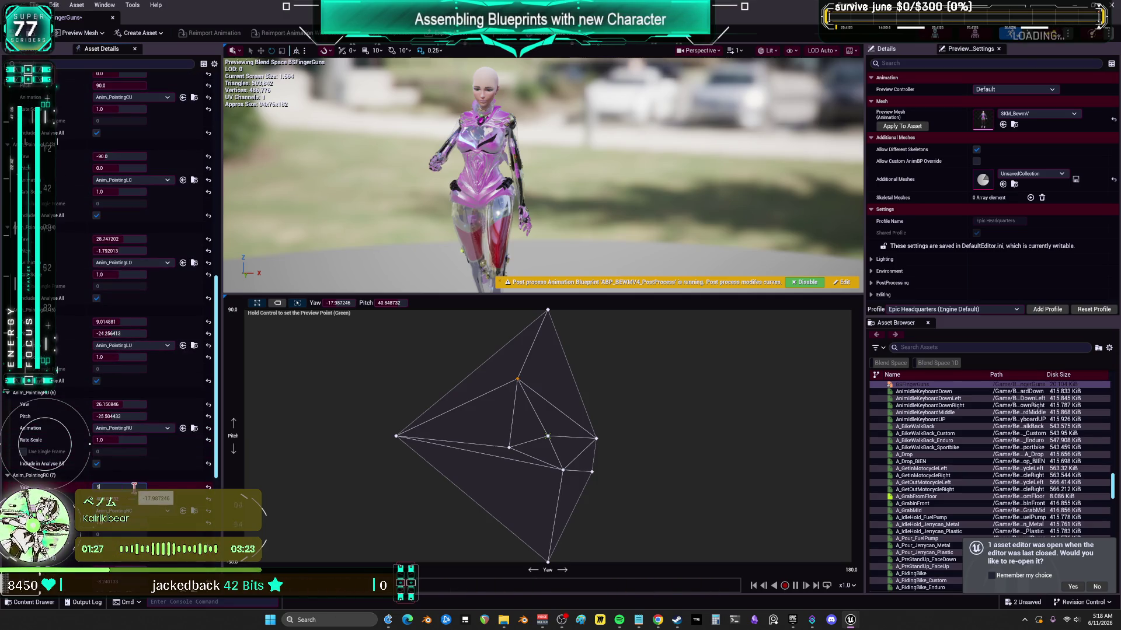
{"action": "type", "text": "0.0"}
{"action": "key", "text": "Return"}
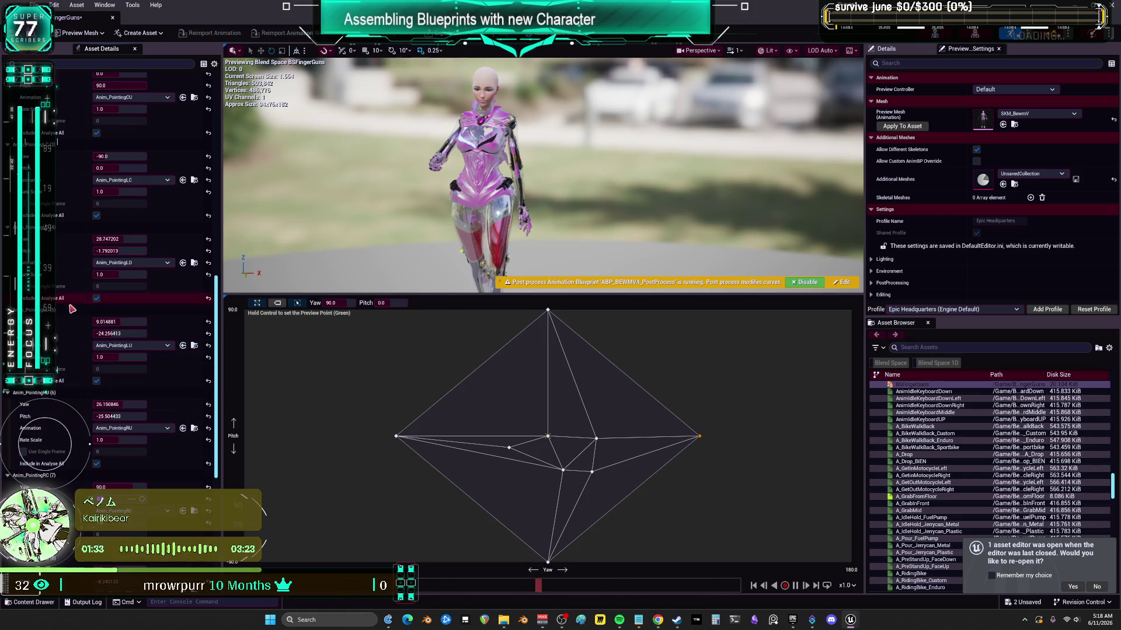
{"action": "key", "text": "Tab"}
{"action": "left_click", "coordinate": [135, 501]}
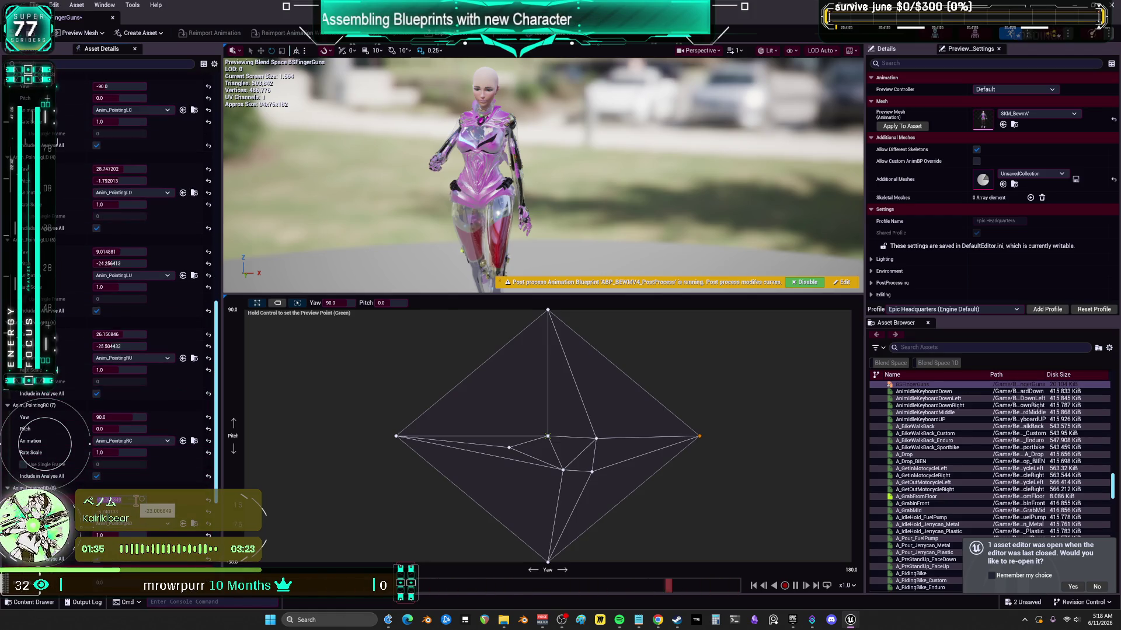
{"action": "type", "text": "90"}
{"action": "key", "text": "Return"}
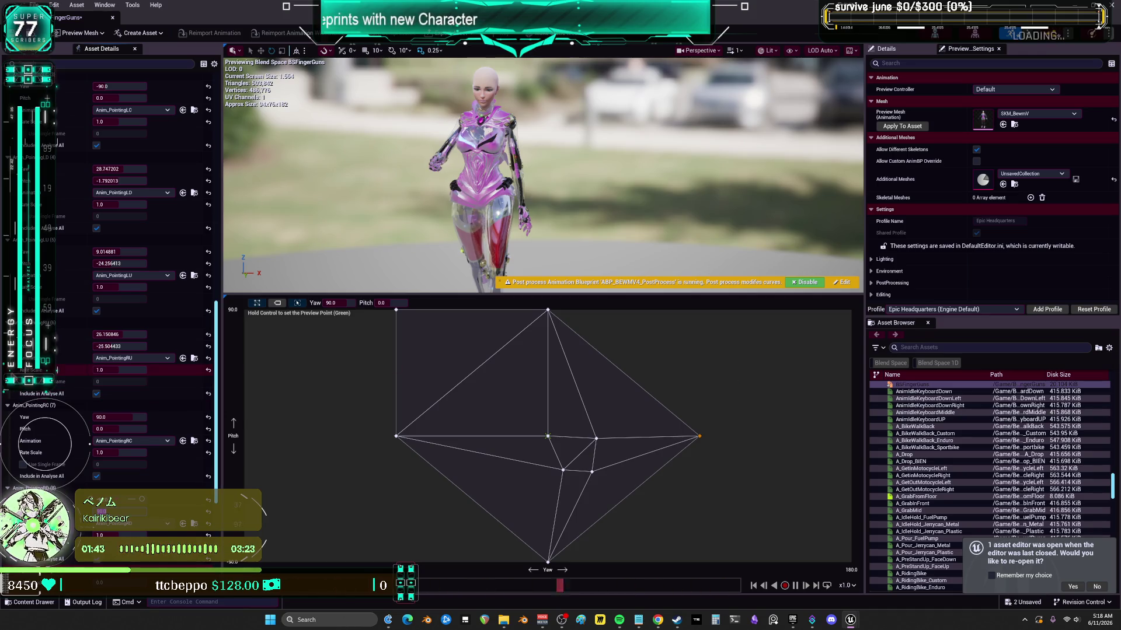
- Set Anim_PointingLU's Yaw to -90, undoing an accidental RC sample drag
{"action": "left_click", "coordinate": [110, 251]}
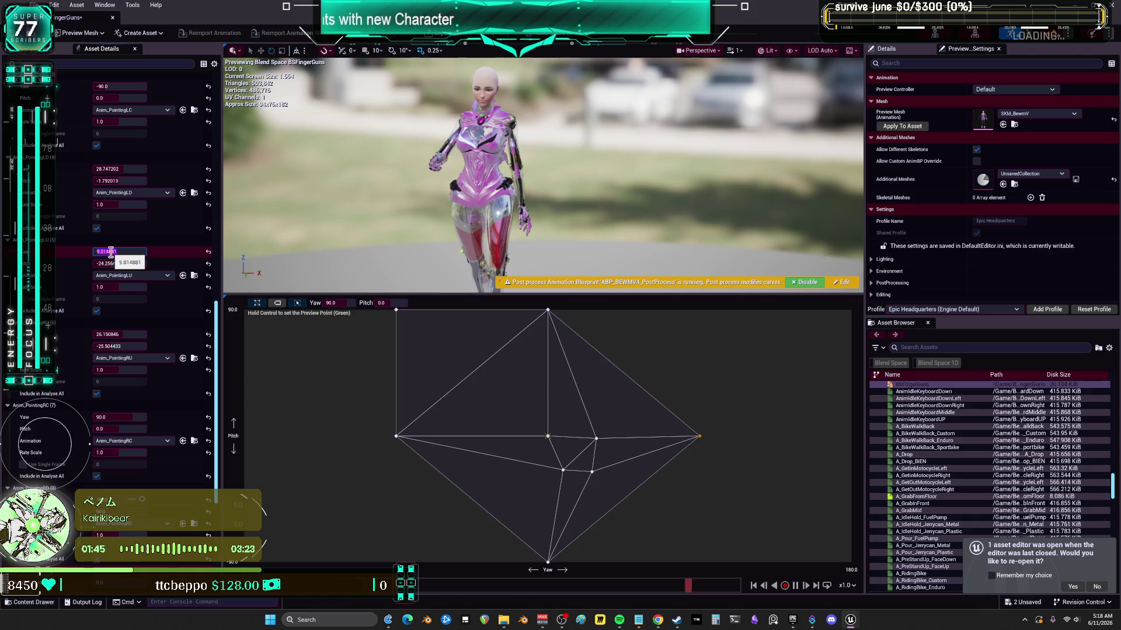
{"action": "type", "text": "-90"}
{"action": "key", "text": "Tab"}
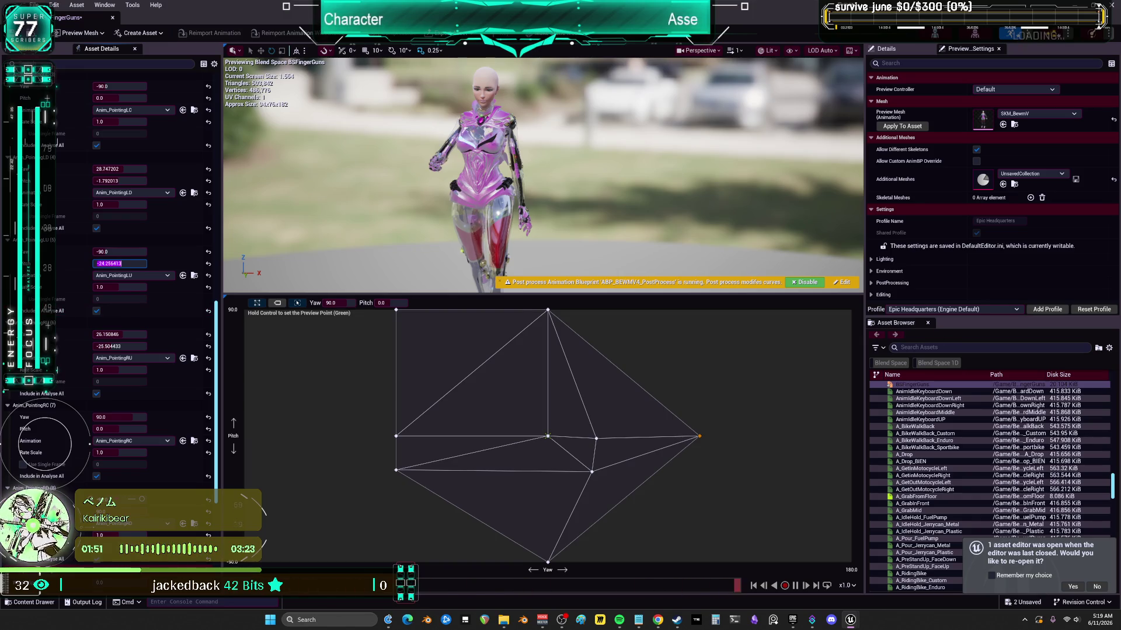
{"action": "mouse_move", "coordinate": [698, 438]}
{"action": "left_mouse_down"}
{"action": "mouse_move", "coordinate": [726, 426]}
{"action": "mouse_move", "coordinate": [775, 443]}
{"action": "mouse_move", "coordinate": [747, 428]}
{"action": "left_mouse_up"}
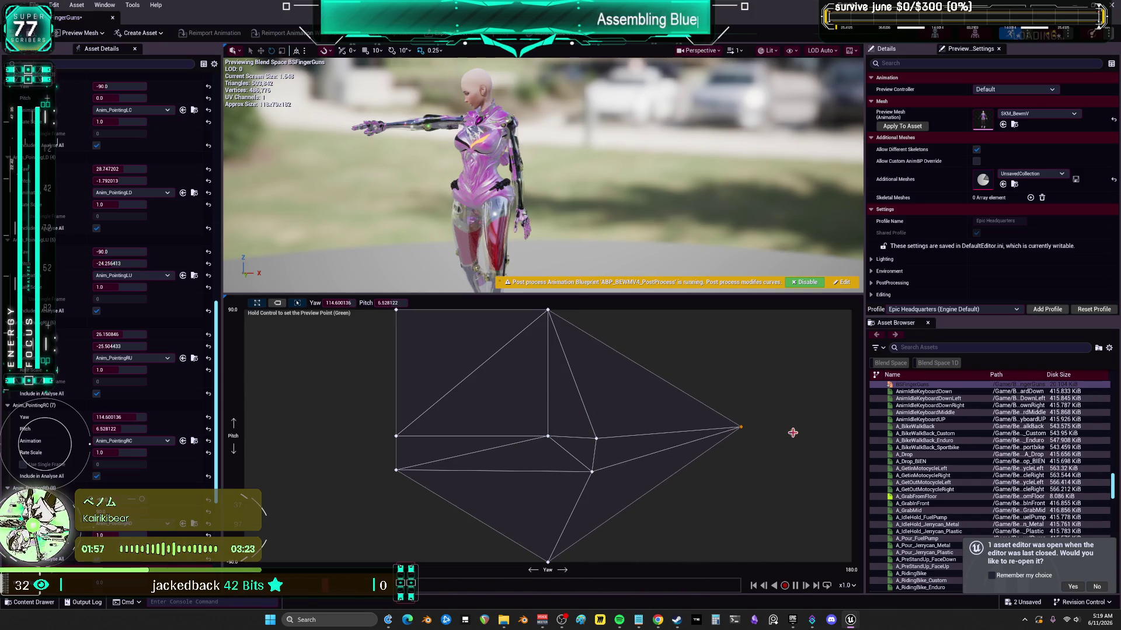
{"action": "key", "text": "ctrl+z"}
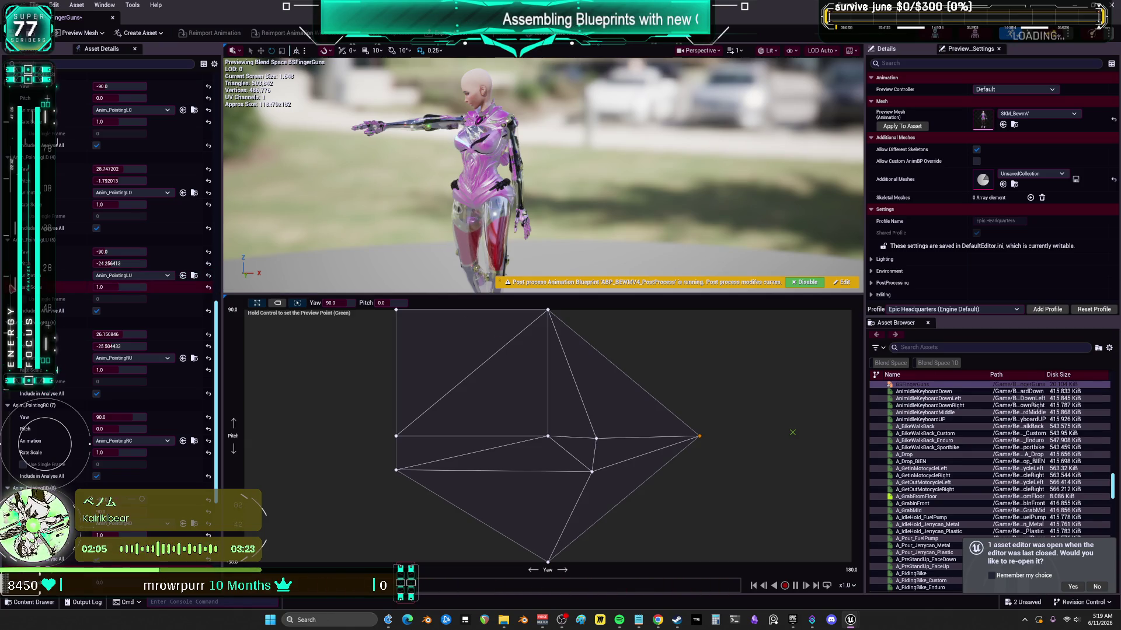
{"action": "scroll", "coordinate": [59, 285], "scroll_direction": "up", "scroll_amount": 3}
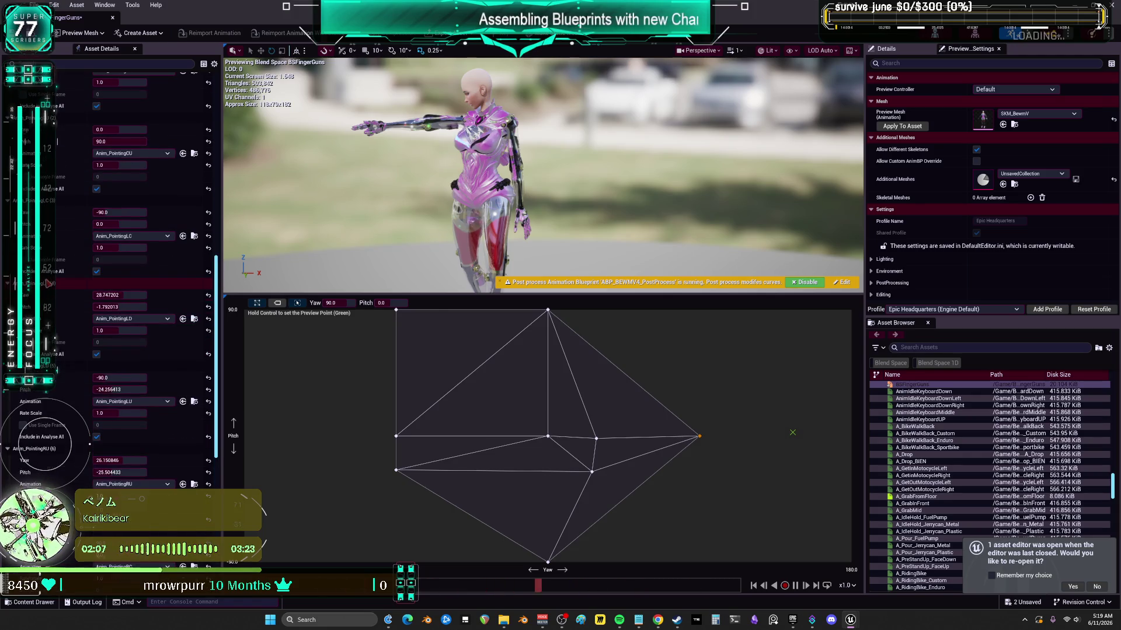
- Set Anim_PointingRD to Yaw 90, Pitch -90
{"action": "scroll", "coordinate": [44, 443], "scroll_direction": "up", "scroll_amount": 3}
{"action": "scroll", "coordinate": [43, 444], "scroll_direction": "down", "scroll_amount": 3}
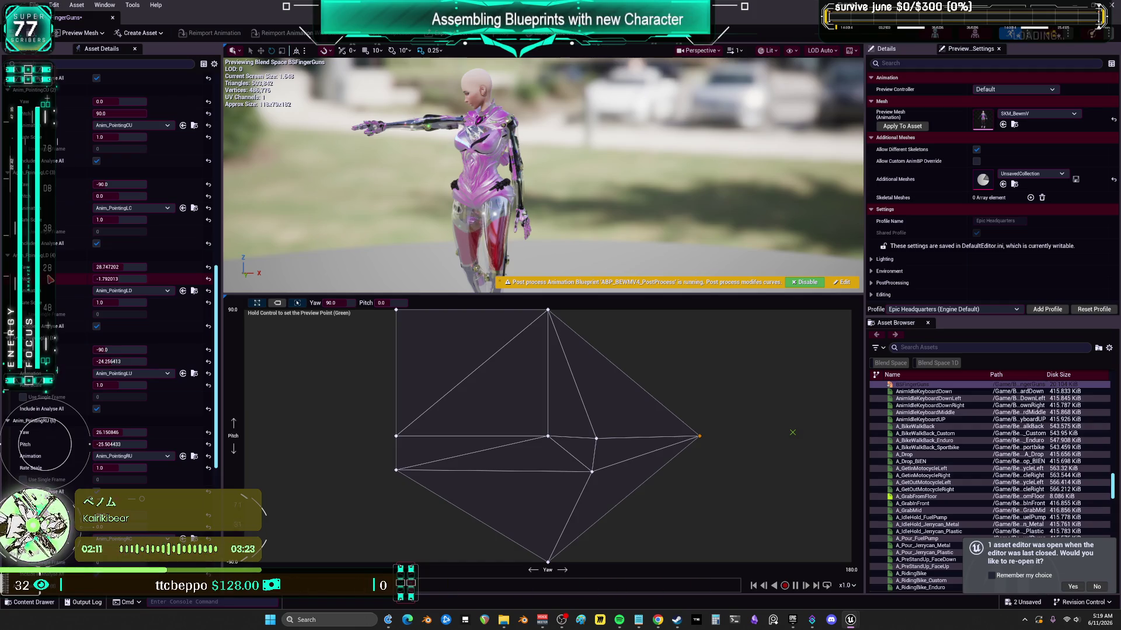
{"action": "scroll", "coordinate": [157, 438], "scroll_direction": "down", "scroll_amount": 4}
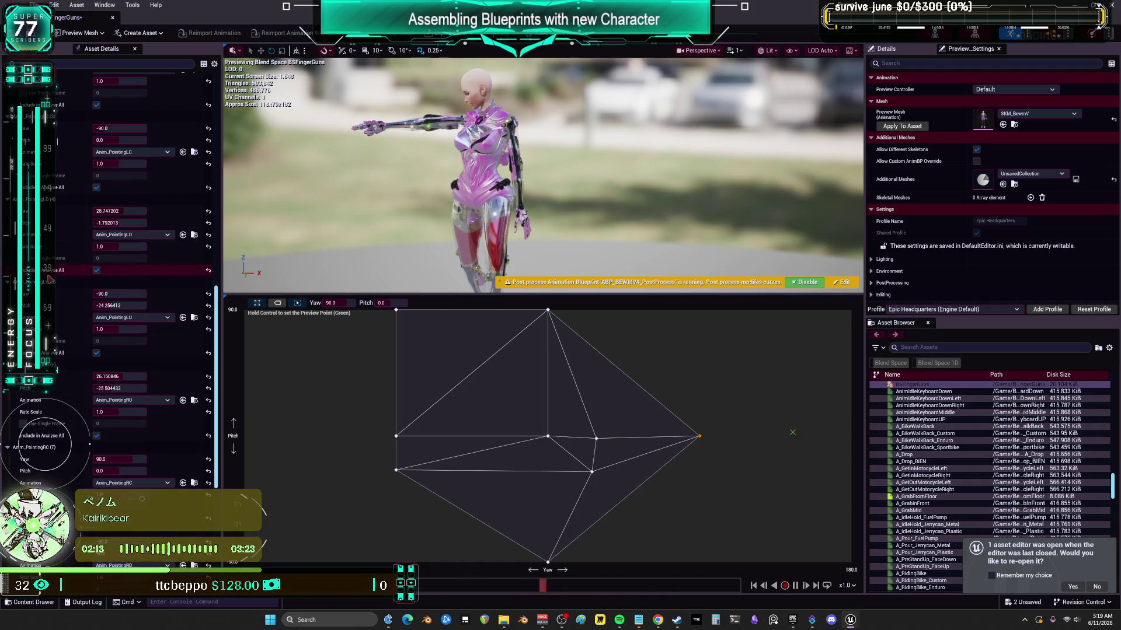
{"action": "left_click", "coordinate": [139, 469]}
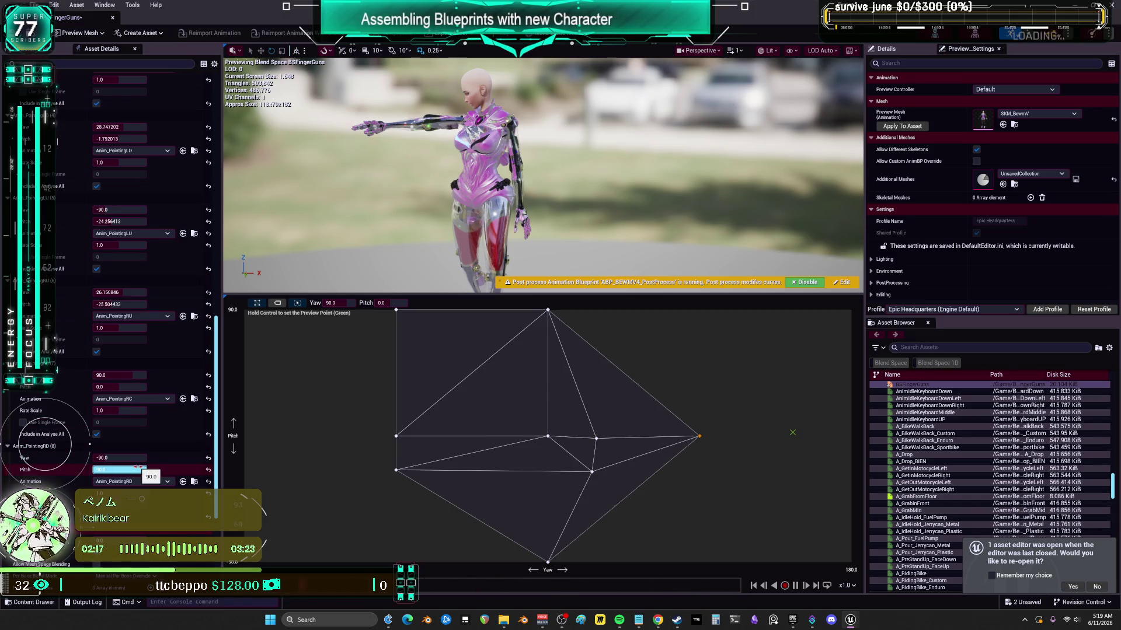
{"action": "left_click", "coordinate": [139, 457]}
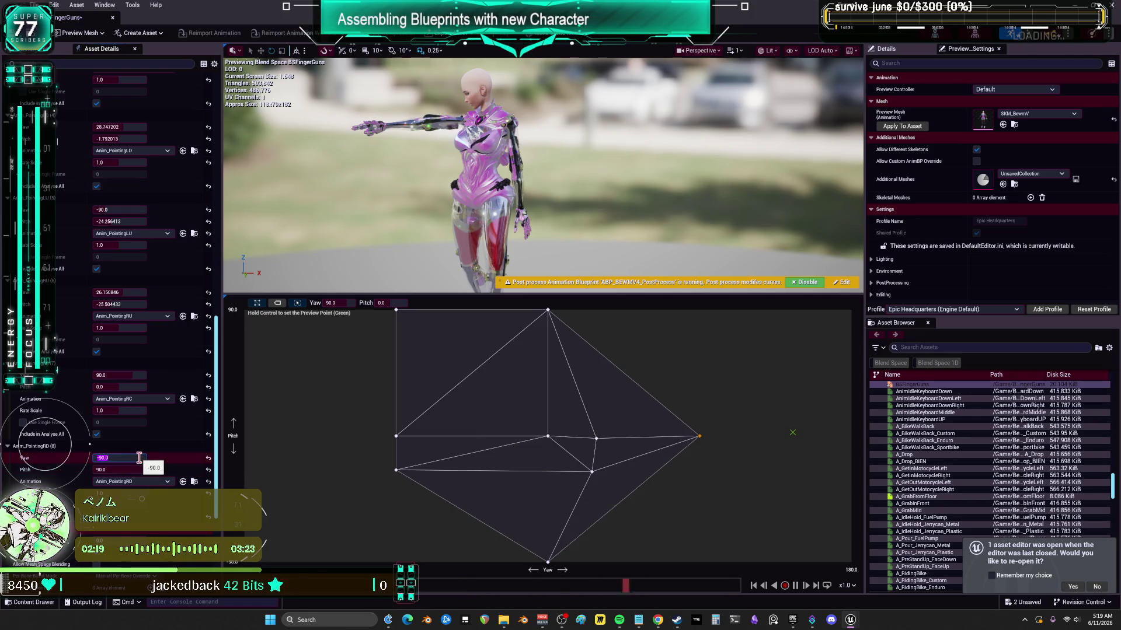
{"action": "type", "text": "80"}
{"action": "key", "text": "Tab"}
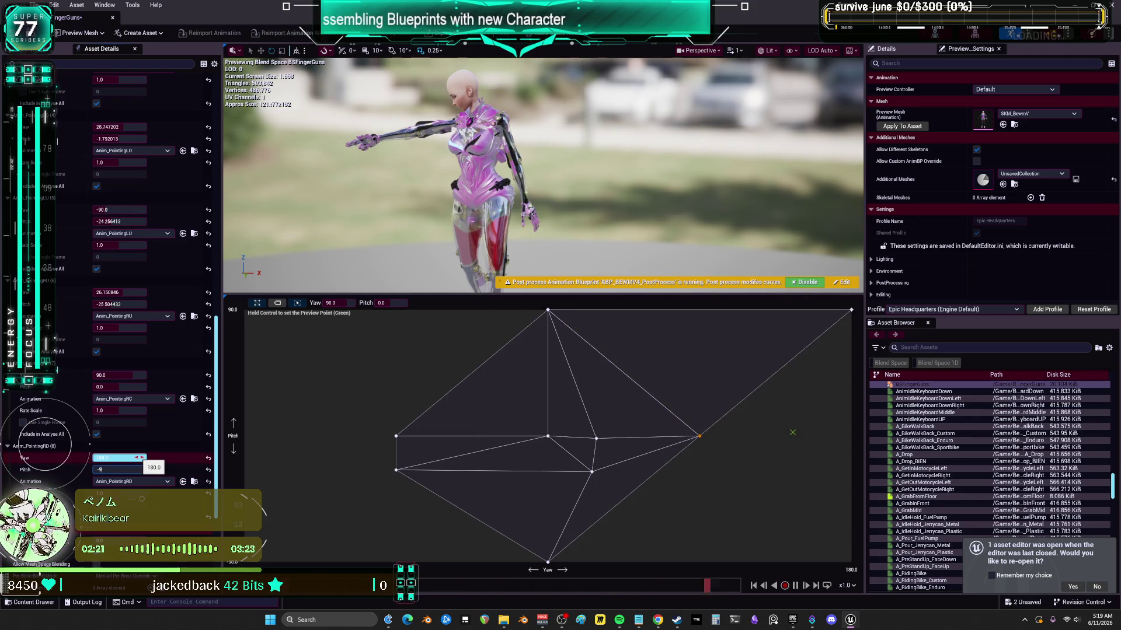
{"action": "type", "text": "0"}
{"action": "key", "text": "Return"}
{"action": "left_click", "coordinate": [139, 458]}
{"action": "type", "text": "90"}
{"action": "key", "text": "Return"}
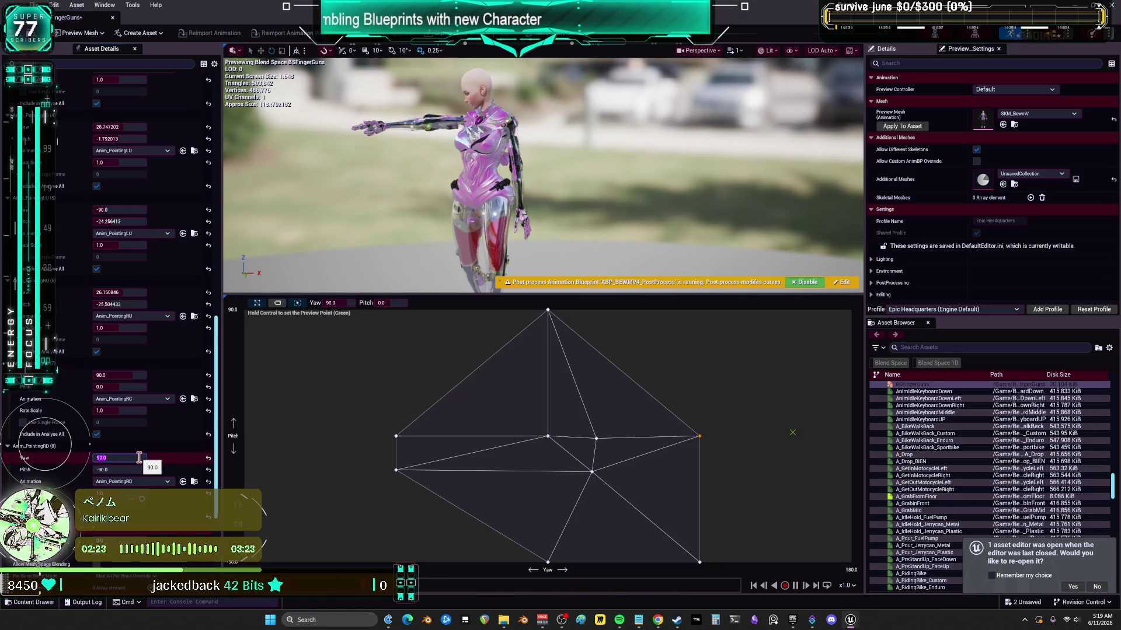
- Place the LD sample at Yaw -90, Pitch -90
{"action": "scroll", "coordinate": [61, 386], "scroll_direction": "down", "scroll_amount": 1}
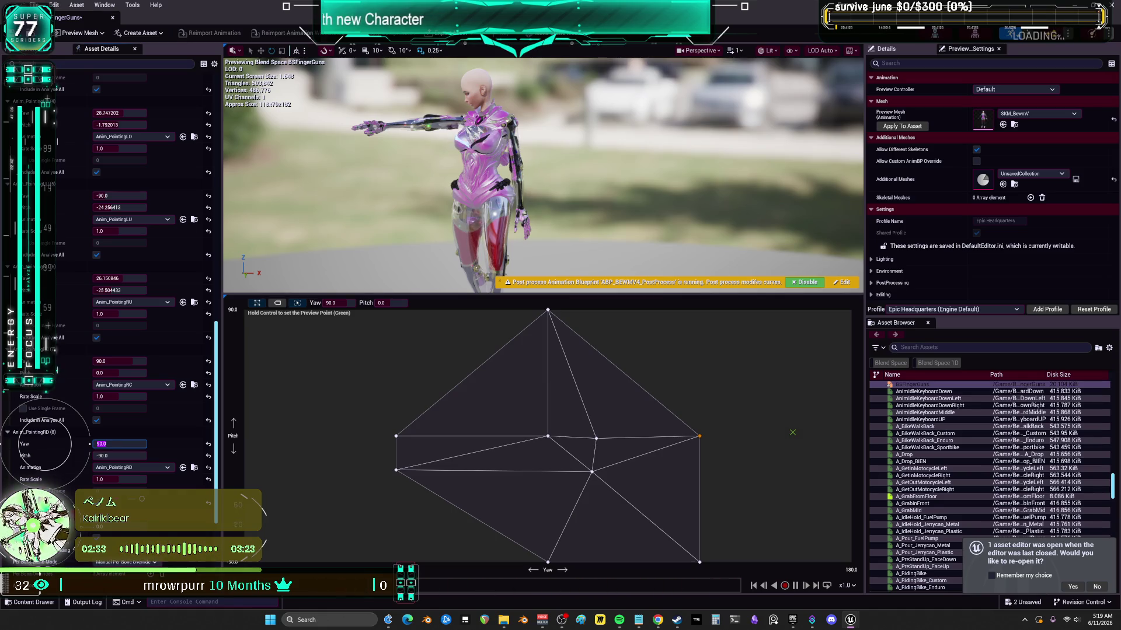
{"action": "scroll", "coordinate": [47, 281], "scroll_direction": "up", "scroll_amount": 10}
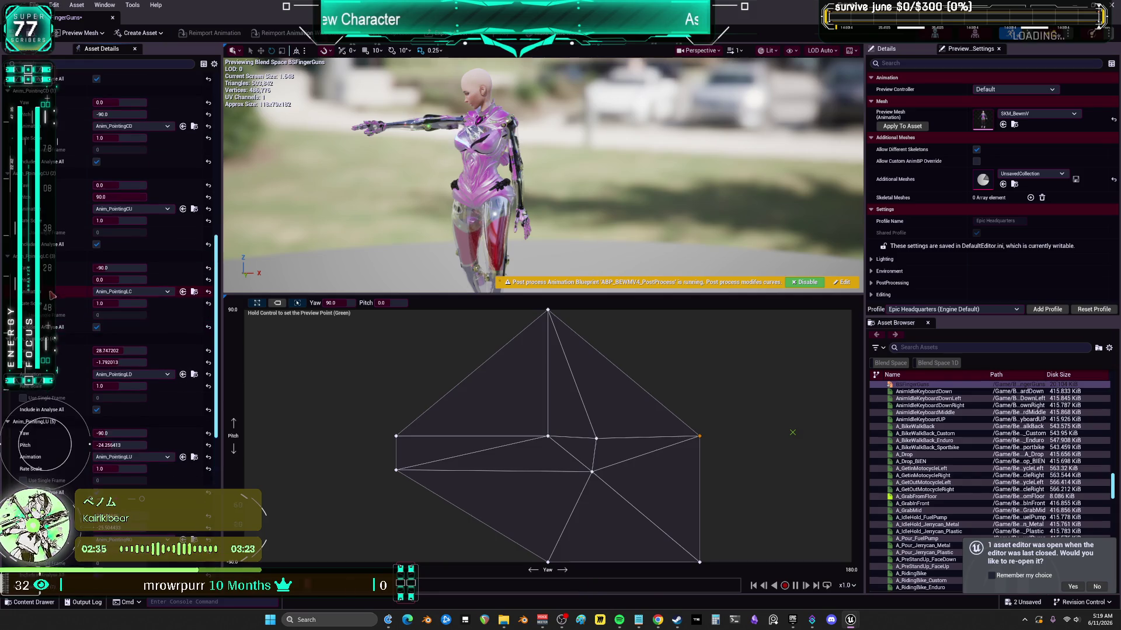
{"action": "scroll", "coordinate": [47, 281], "scroll_direction": "down", "scroll_amount": 2}
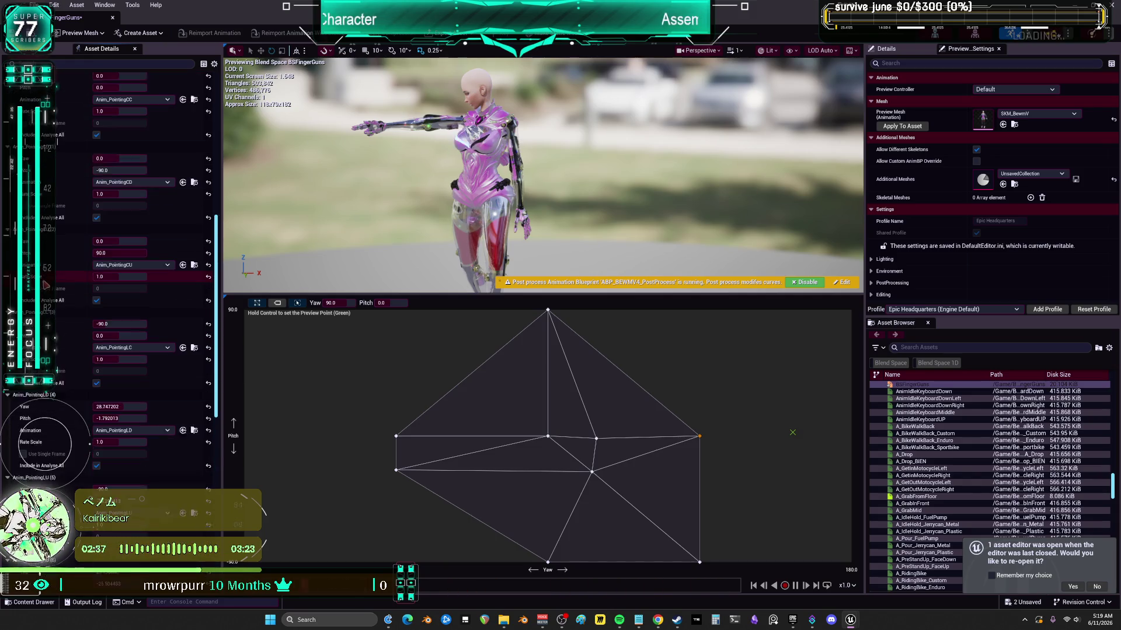
{"action": "scroll", "coordinate": [58, 271], "scroll_direction": "down", "scroll_amount": 2}
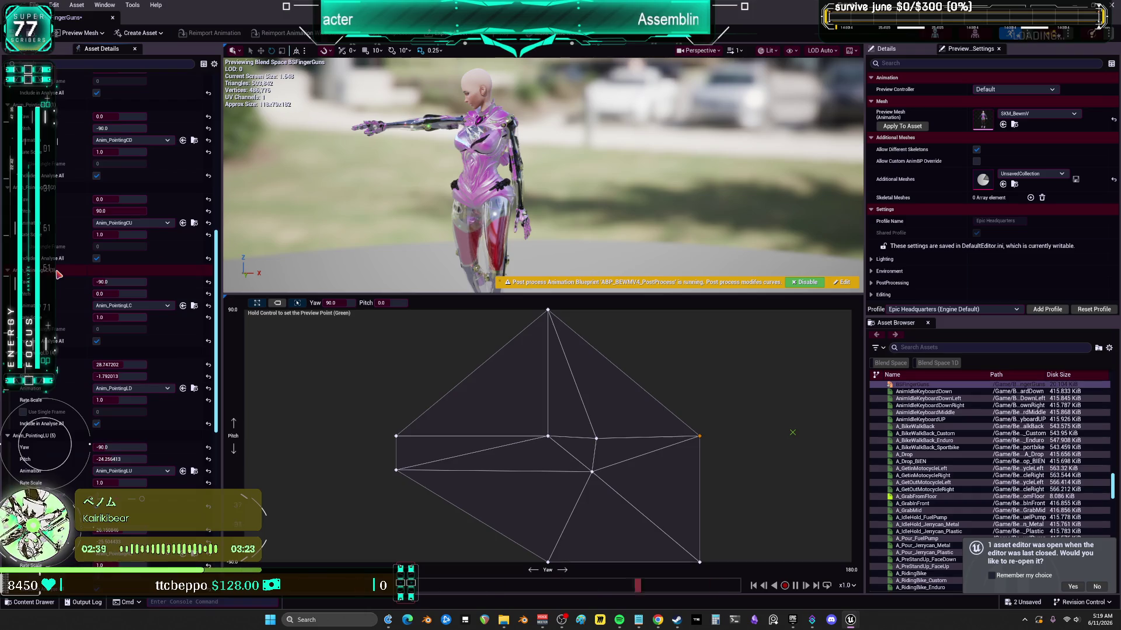
{"action": "left_click", "coordinate": [120, 334]}
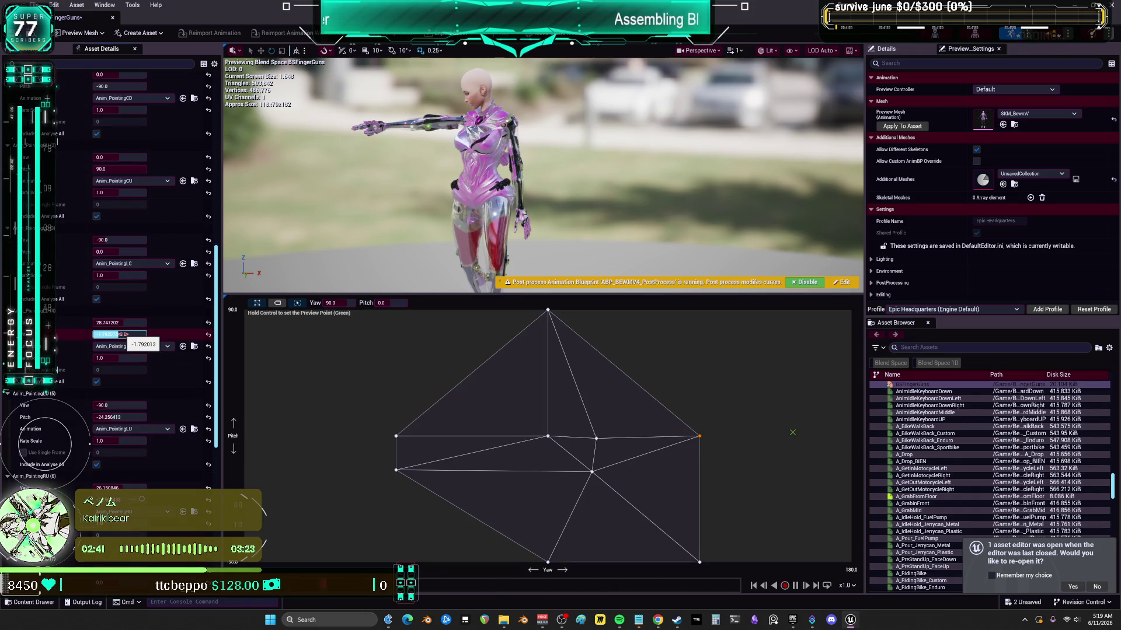
{"action": "key", "text": "Return"}
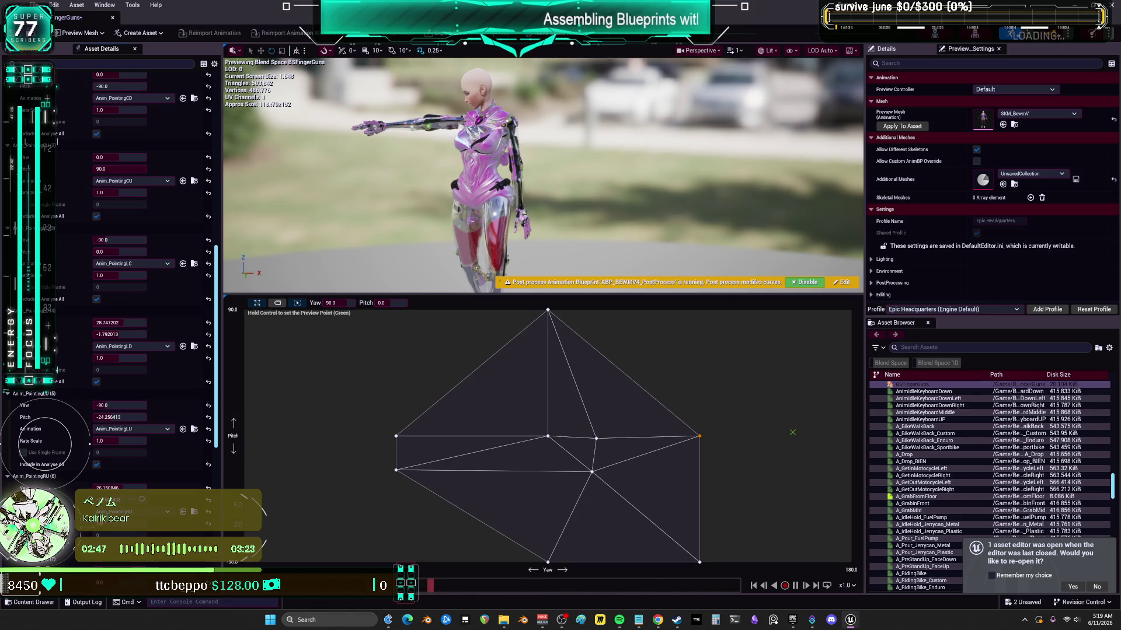
{"action": "left_click", "coordinate": [131, 322]}
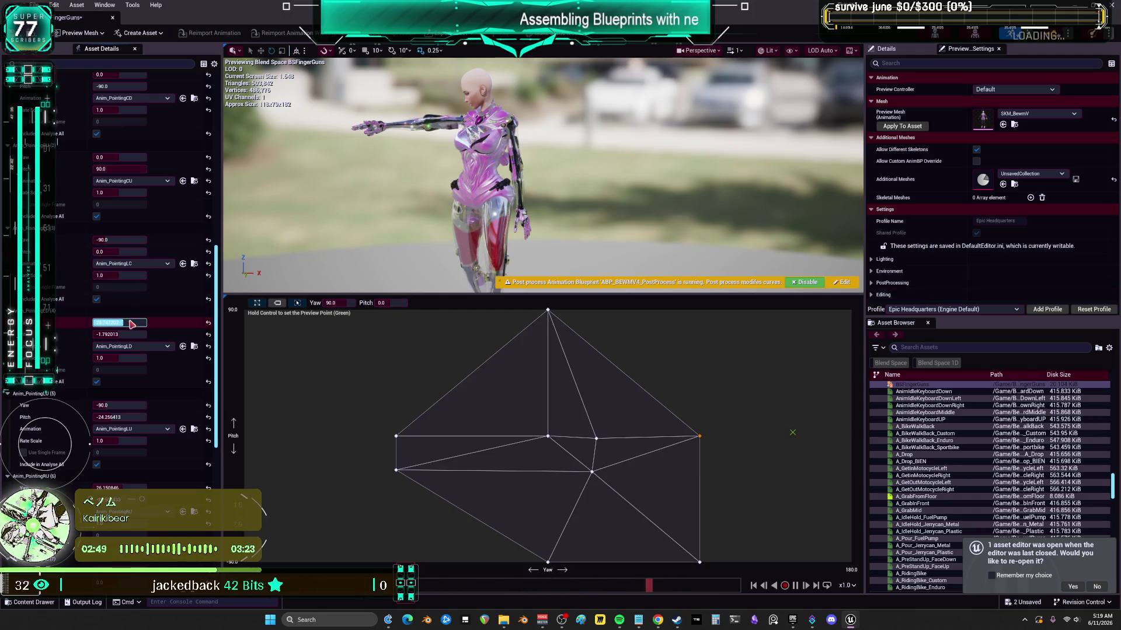
{"action": "type", "text": "-90"}
{"action": "key", "text": "Tab"}
{"action": "type", "text": "-90"}
{"action": "key", "text": "Return"}
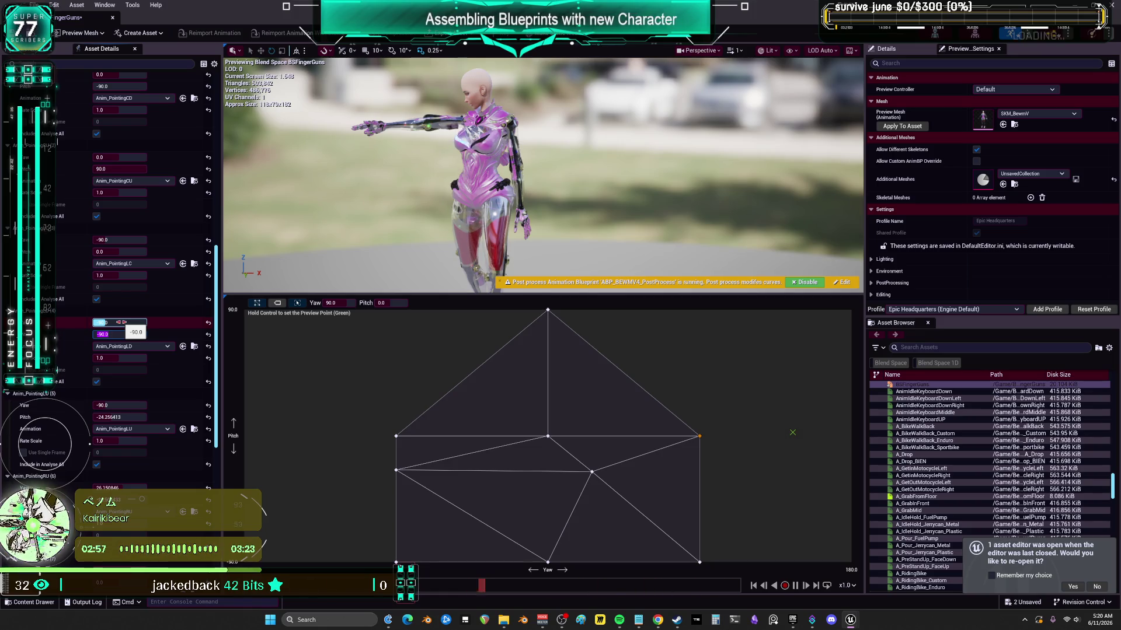
- Put LU at Yaw -90, Pitch 90 and RU at Yaw 90, Pitch 90
{"action": "left_click", "coordinate": [119, 405]}
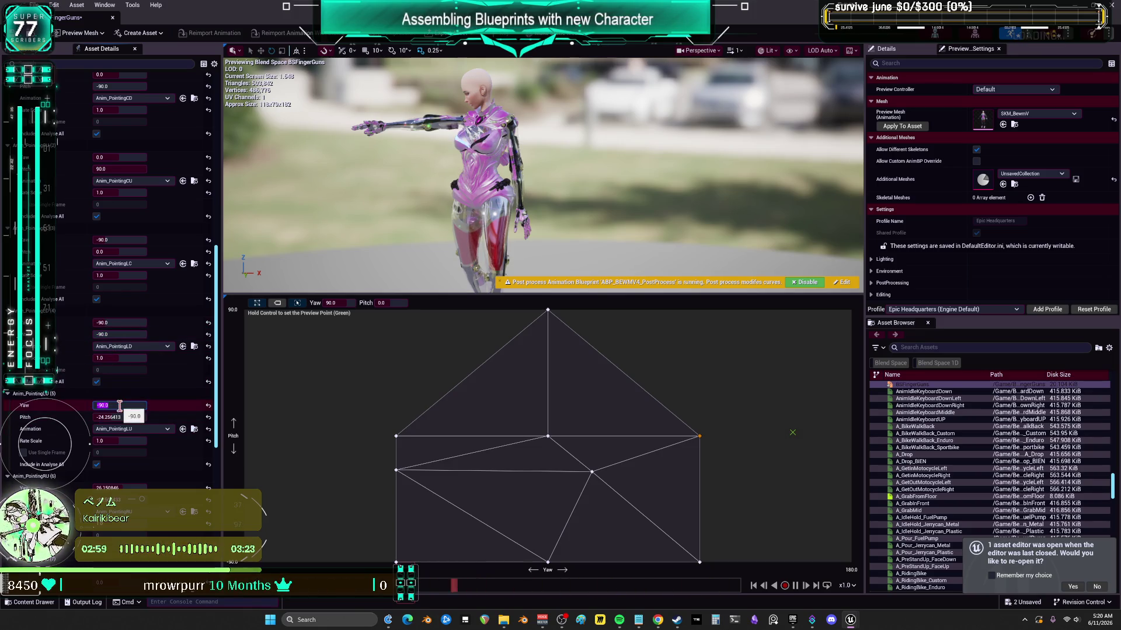
{"action": "type", "text": "90"}
{"action": "key", "text": "Tab"}
{"action": "type", "text": "90"}
{"action": "key", "text": "Return"}
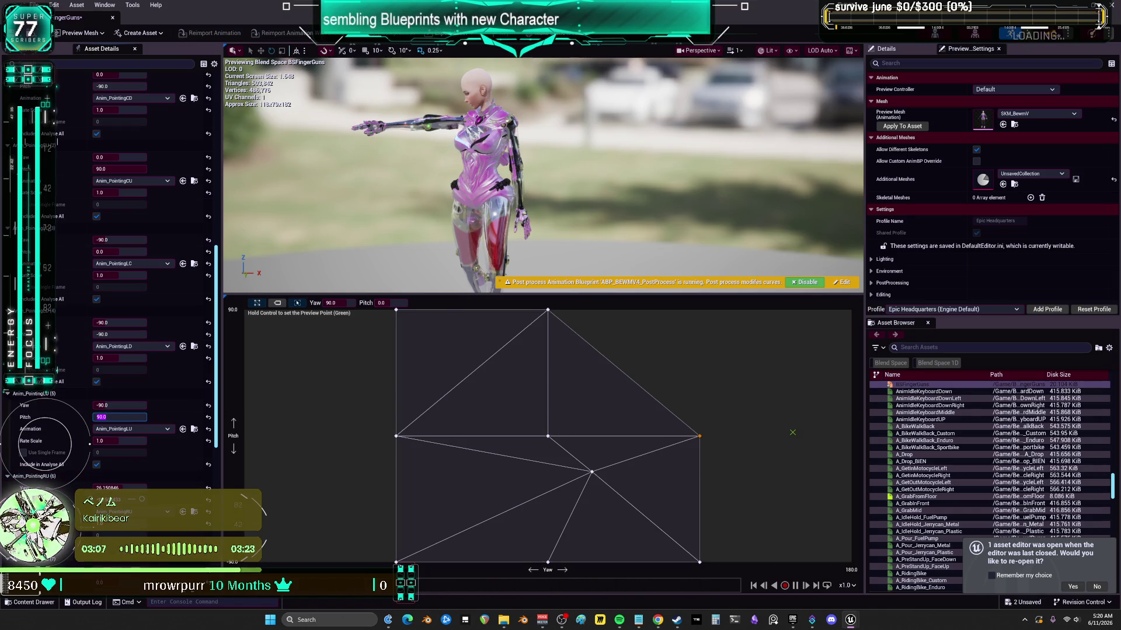
{"action": "type", "text": "90"}
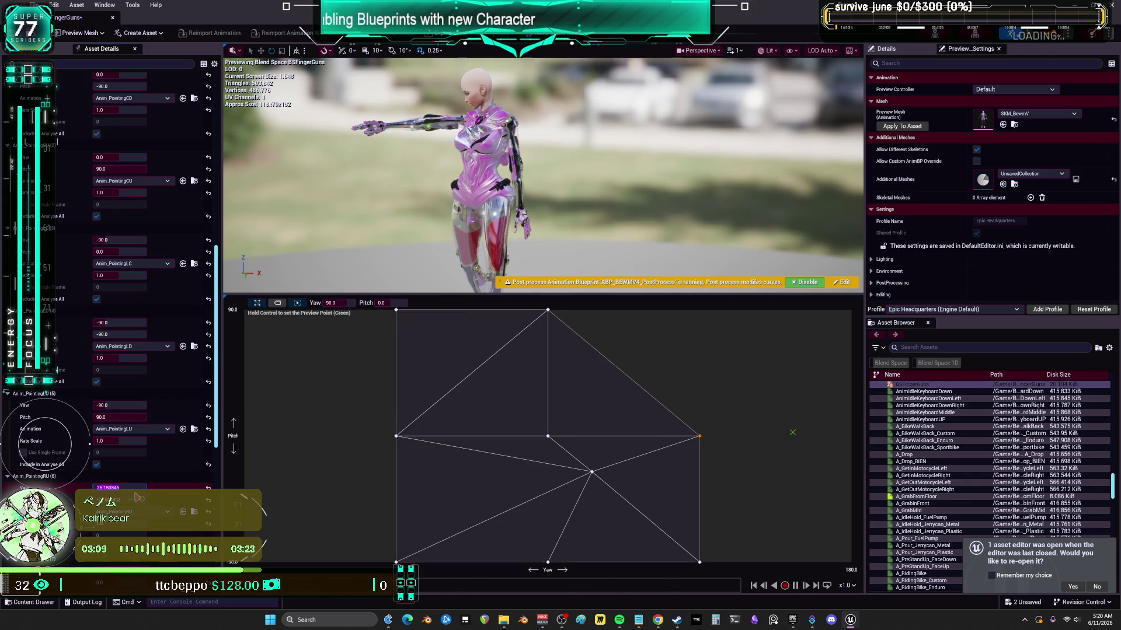
{"action": "key", "text": "Tab"}
{"action": "type", "text": "90"}
{"action": "key", "text": "Return"}
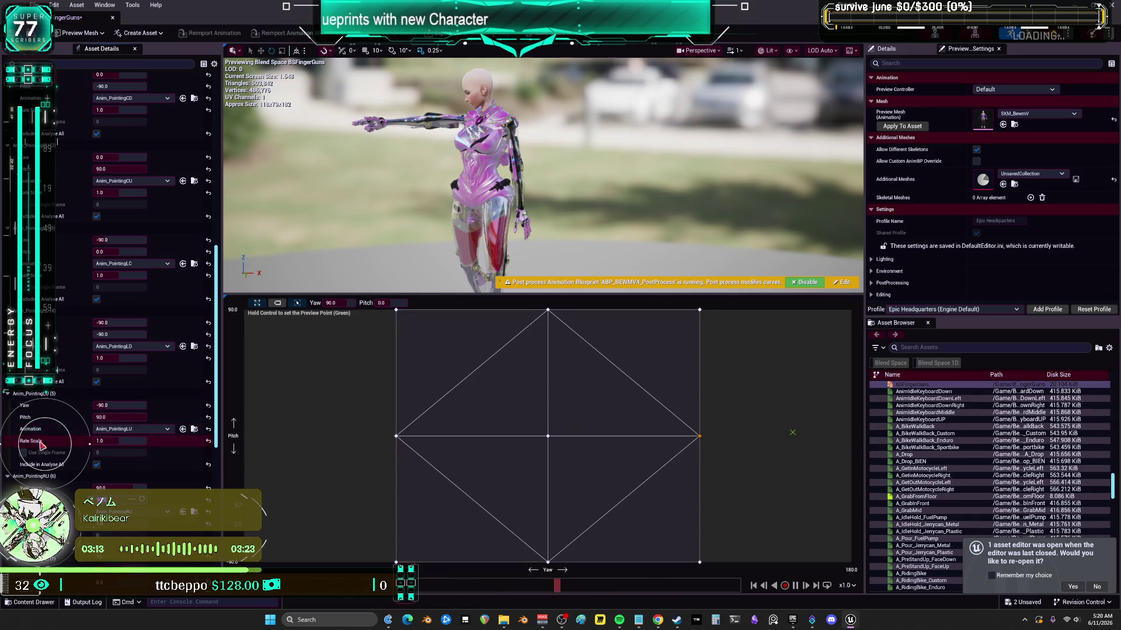
{"action": "scroll", "coordinate": [52, 424], "scroll_direction": "down", "scroll_amount": 6}
{"action": "scroll", "coordinate": [51, 424], "scroll_direction": "down", "scroll_amount": 4}
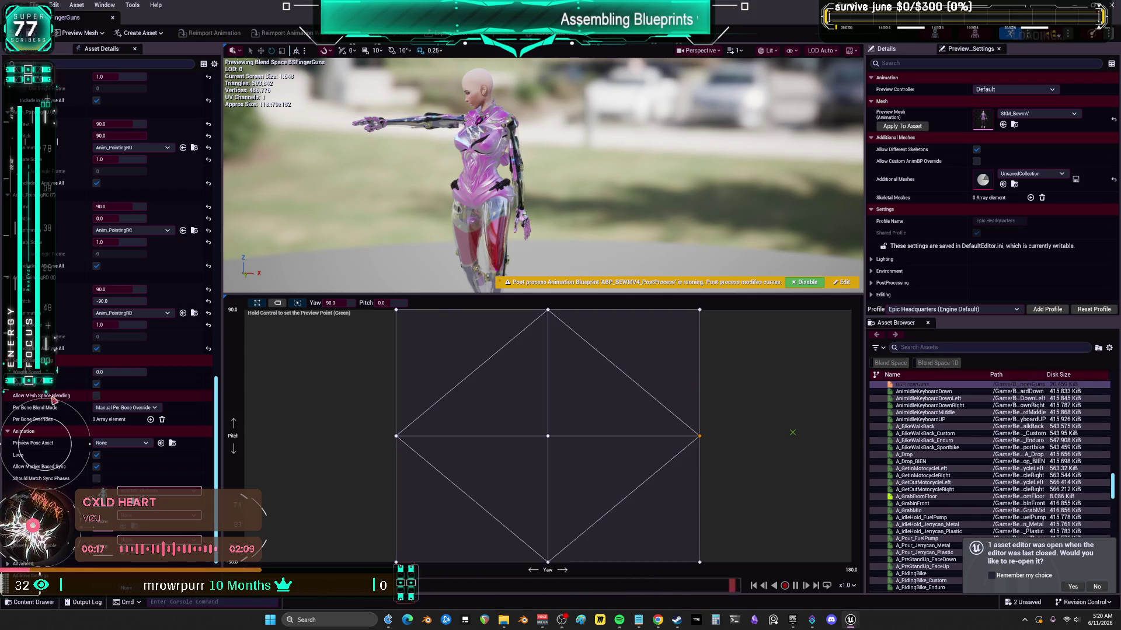
{"action": "scroll", "coordinate": [76, 238], "scroll_direction": "up", "scroll_amount": 15}
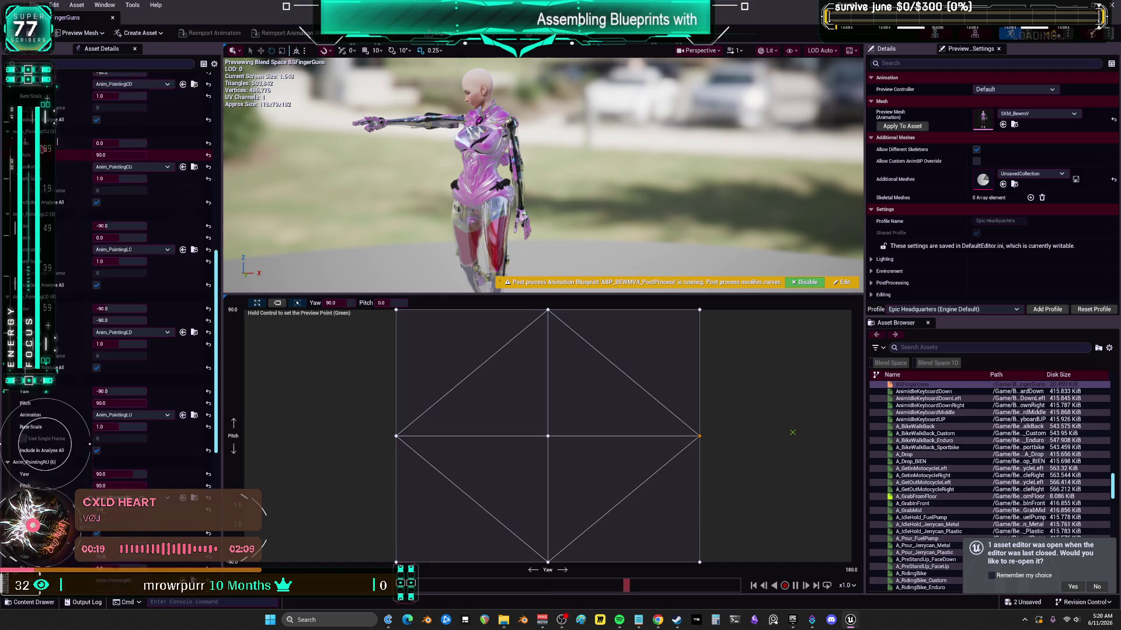
{"action": "scroll", "coordinate": [116, 263], "scroll_direction": "up", "scroll_amount": 3}
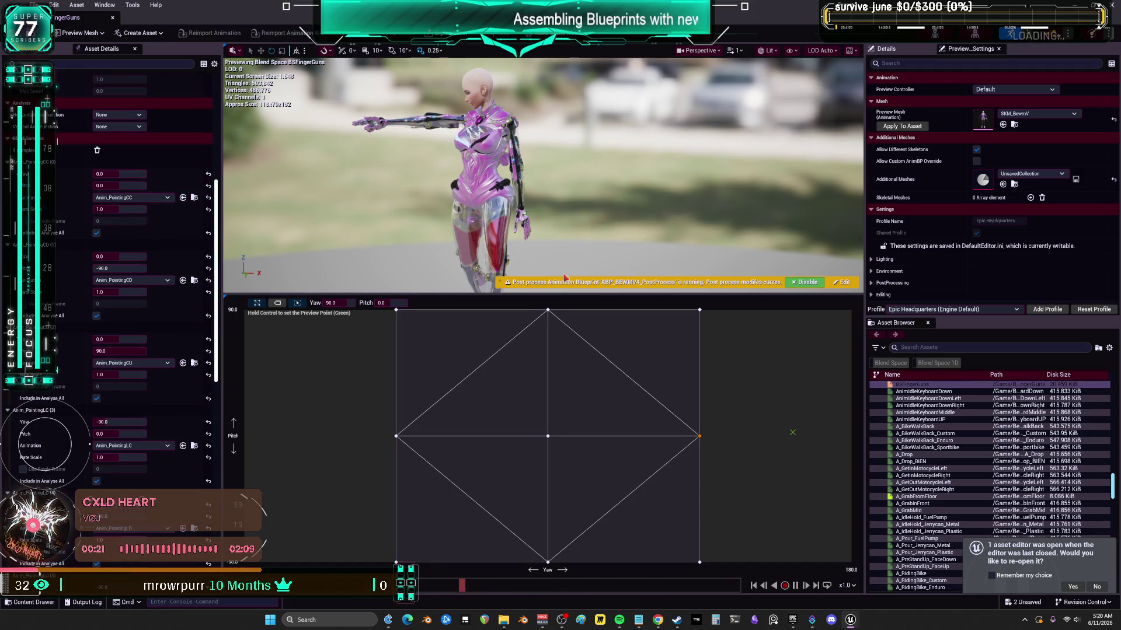
{"action": "left_click", "coordinate": [947, 348]}
{"action": "type", "text": "po"}
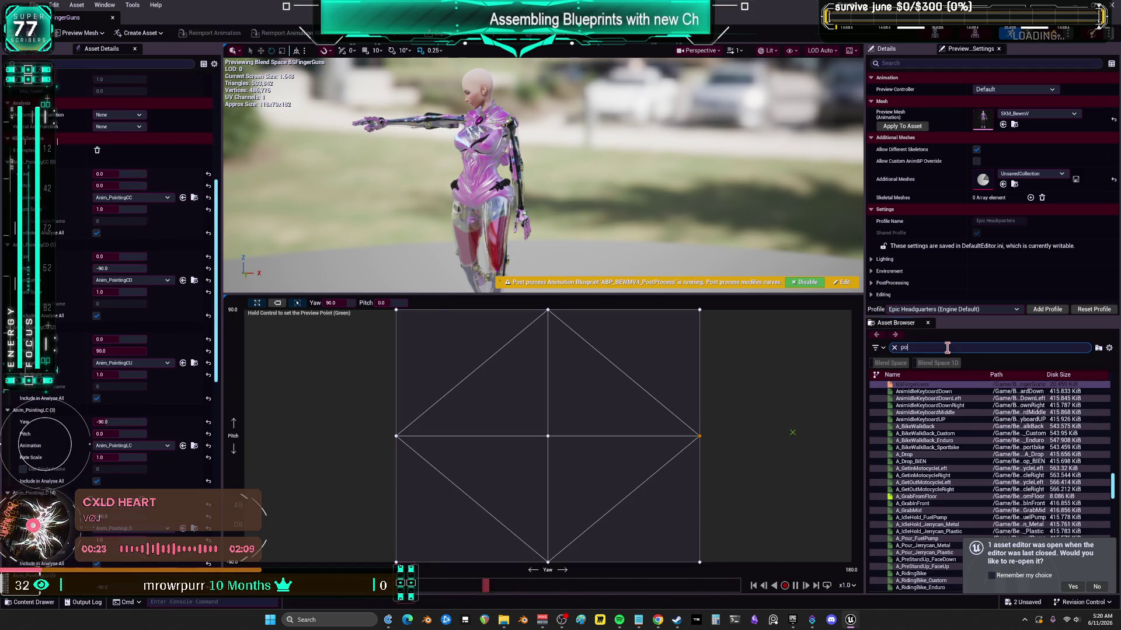
- Add two Anim_PointingCC samples at the grid edges: Yaw 180, Pitch 0 and Yaw -180
{"action": "type", "text": "intingcc"}
{"action": "left_click_drag", "start_coordinate": [916, 385], "coordinate": [847, 435]}
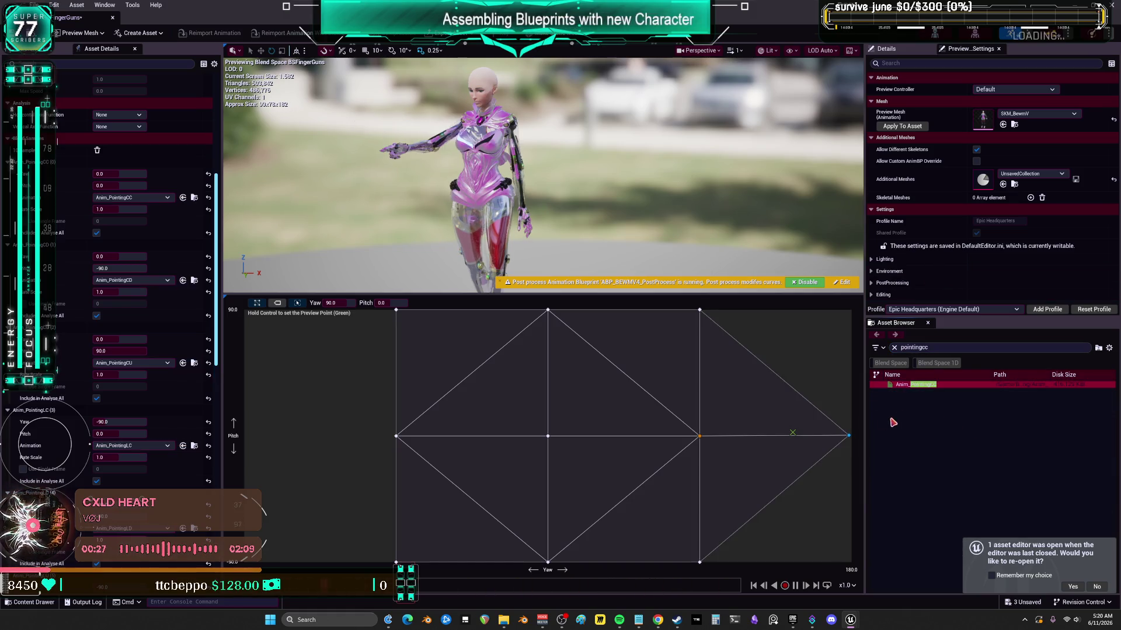
{"action": "mouse_move", "coordinate": [921, 385]}
{"action": "left_mouse_down"}
{"action": "mouse_move", "coordinate": [533, 445]}
{"action": "mouse_move", "coordinate": [262, 452]}
{"action": "mouse_move", "coordinate": [247, 440]}
{"action": "left_mouse_up"}
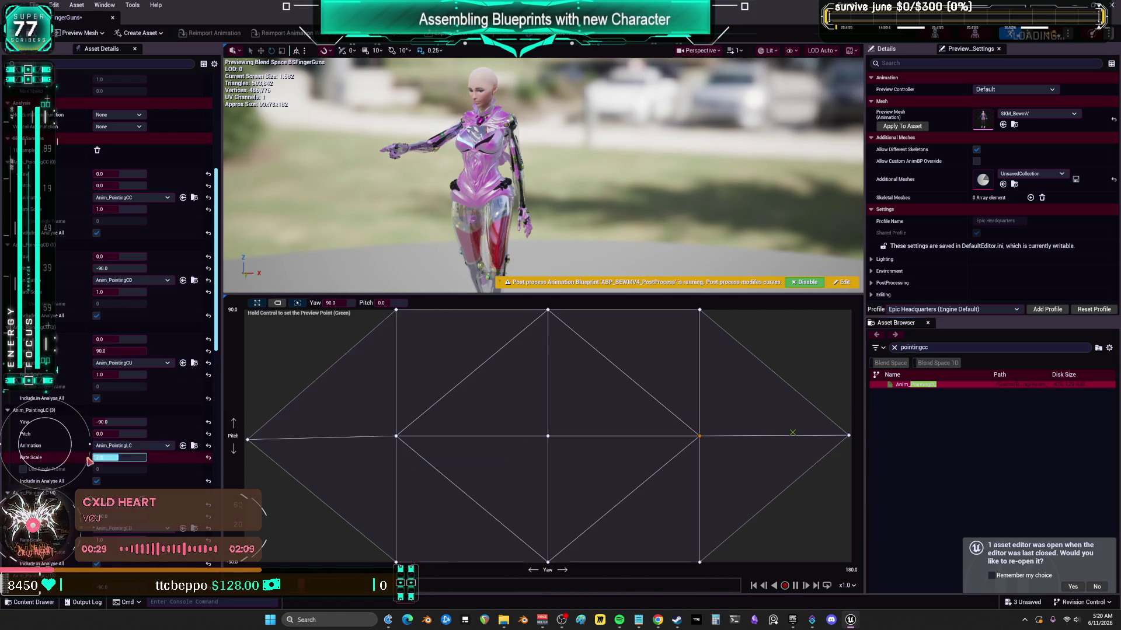
{"action": "scroll", "coordinate": [201, 532], "scroll_direction": "down", "scroll_amount": 10}
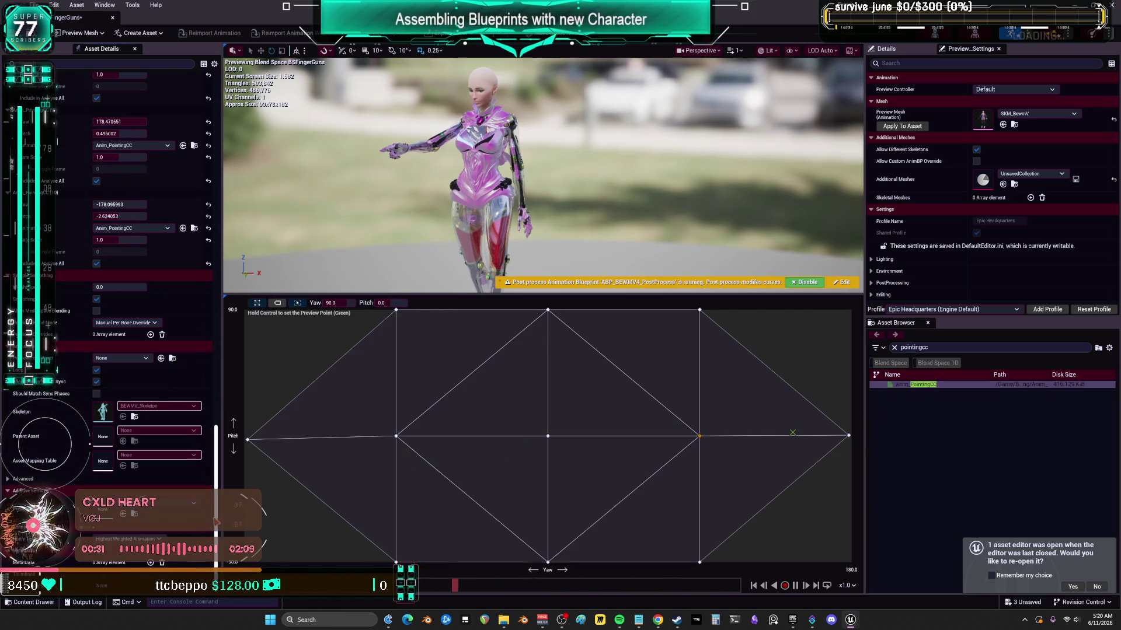
{"action": "scroll", "coordinate": [216, 521], "scroll_direction": "up", "scroll_amount": 3}
{"action": "left_click", "coordinate": [126, 178]}
{"action": "type", "text": "180"}
{"action": "key", "text": "Tab"}
{"action": "type", "text": "0"}
{"action": "key", "text": "Return"}
{"action": "left_click", "coordinate": [122, 261]}
{"action": "type", "text": "-1"}
{"action": "key", "text": "Tab"}
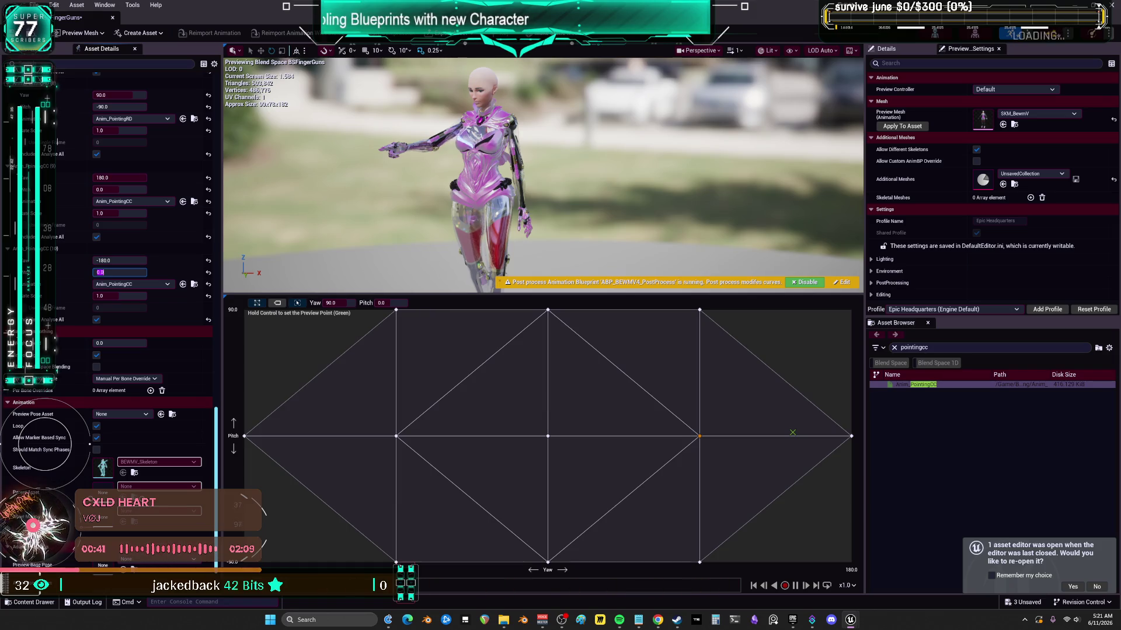
- Add Anim_PointingCD samples at Yaw ±180 with Pitch -90
{"action": "left_click", "coordinate": [933, 347]}
{"action": "key", "text": "BackSpace"}
{"action": "type", "text": "d"}
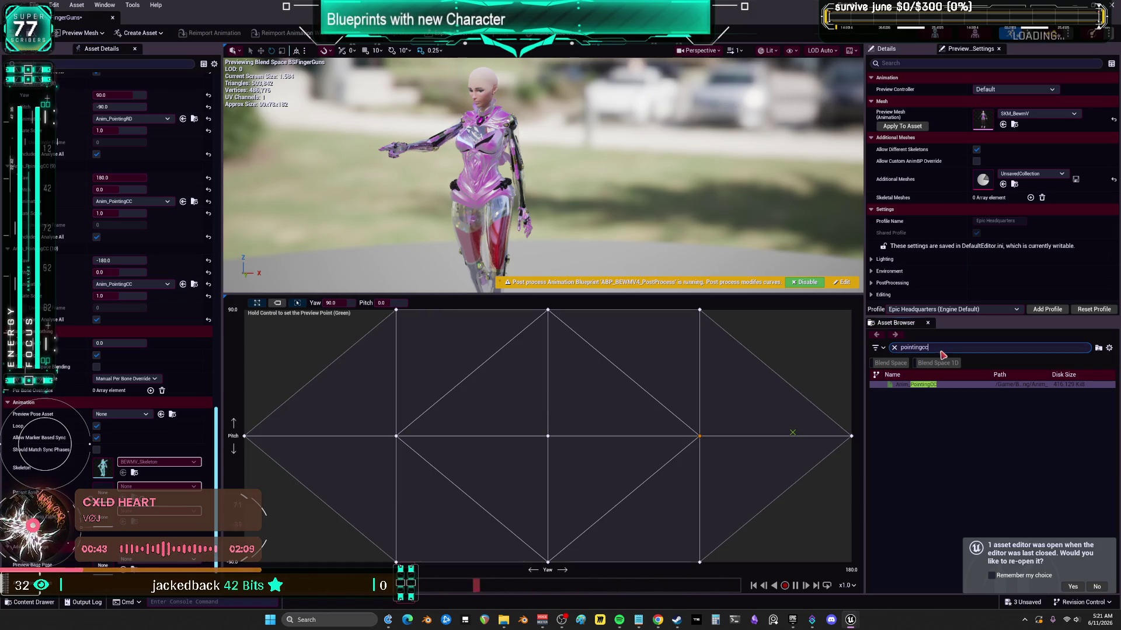
{"action": "left_click_drag", "start_coordinate": [933, 384], "coordinate": [847, 556]}
{"action": "mouse_move", "coordinate": [925, 396]}
{"action": "left_mouse_down"}
{"action": "mouse_move", "coordinate": [830, 430]}
{"action": "mouse_move", "coordinate": [254, 557]}
{"action": "left_mouse_up"}
{"action": "left_click", "coordinate": [134, 302]}
{"action": "type", "text": "0"}
{"action": "key", "text": "Tab"}
{"action": "type", "text": "-"}
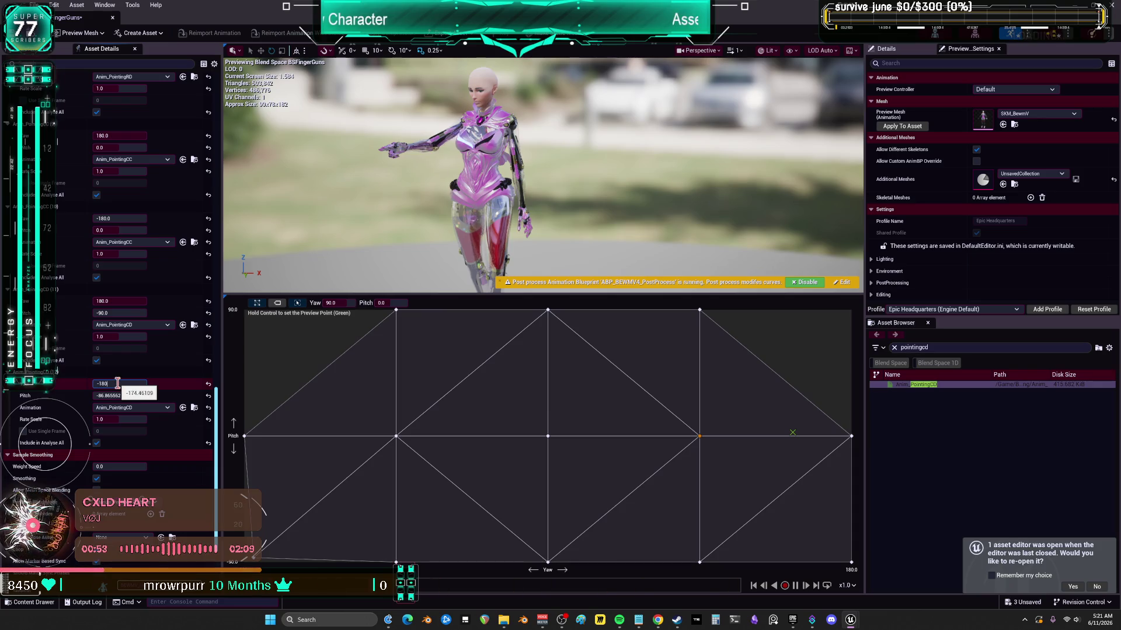
{"action": "key", "text": "Tab"}
{"action": "type", "text": "-90.0"}
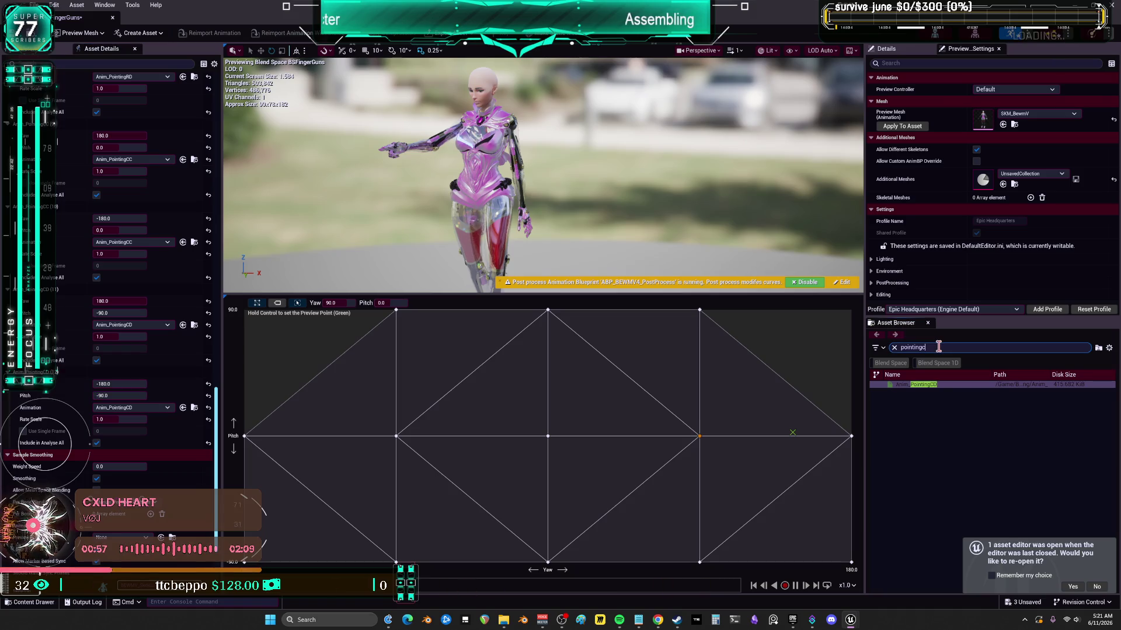
{"action": "type", "text": "u"}
- Add Anim_PointingCU samples at Yaw ±180 with Pitch 90
{"action": "left_click_drag", "start_coordinate": [936, 383], "coordinate": [842, 319]}
{"action": "mouse_move", "coordinate": [904, 385]}
{"action": "left_mouse_down"}
{"action": "mouse_move", "coordinate": [274, 336]}
{"action": "mouse_move", "coordinate": [260, 318]}
{"action": "left_mouse_up"}
{"action": "scroll", "coordinate": [48, 437], "scroll_direction": "down", "scroll_amount": 2}
{"action": "left_click", "coordinate": [135, 327]}
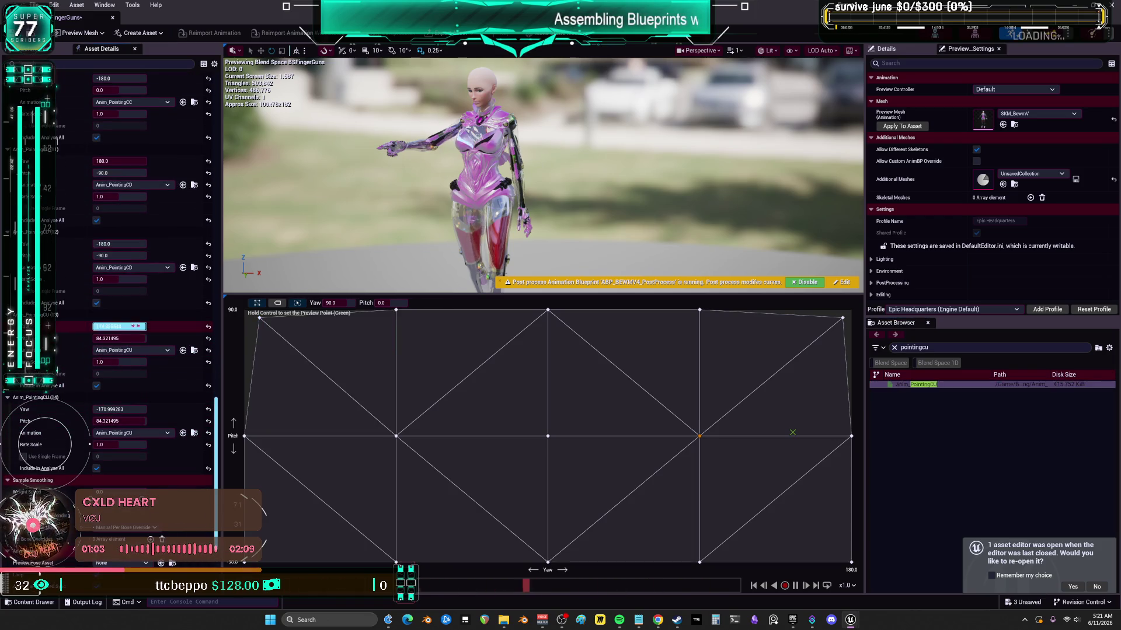
{"action": "key", "text": "Tab"}
{"action": "type", "text": "90"}
{"action": "key", "text": "Return"}
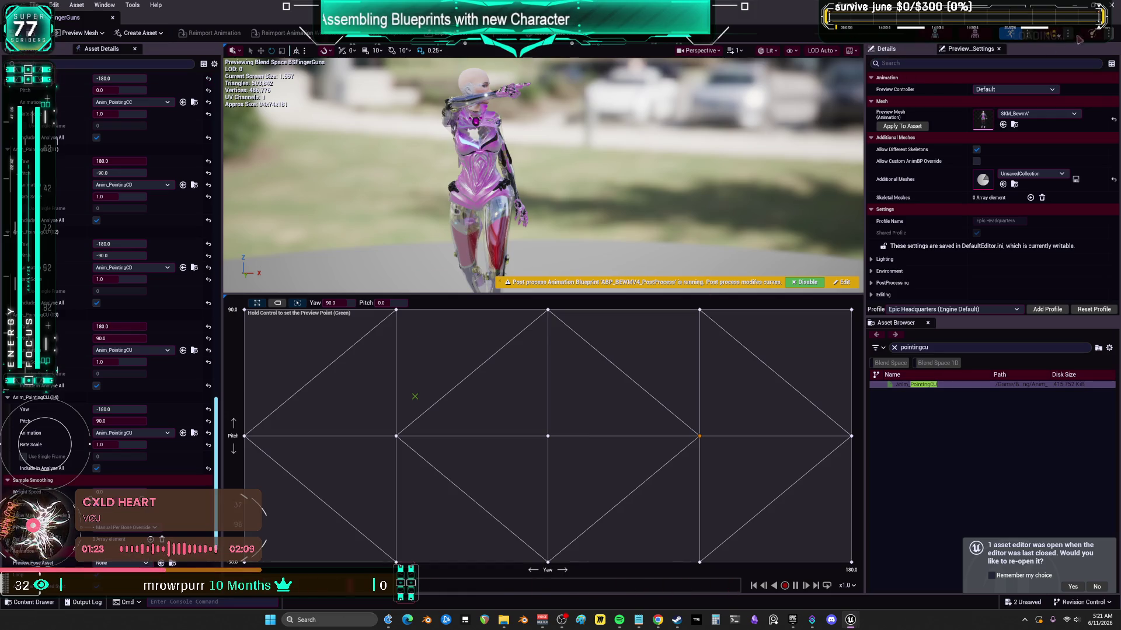
{"action": "key", "text": "alt+Tab"}
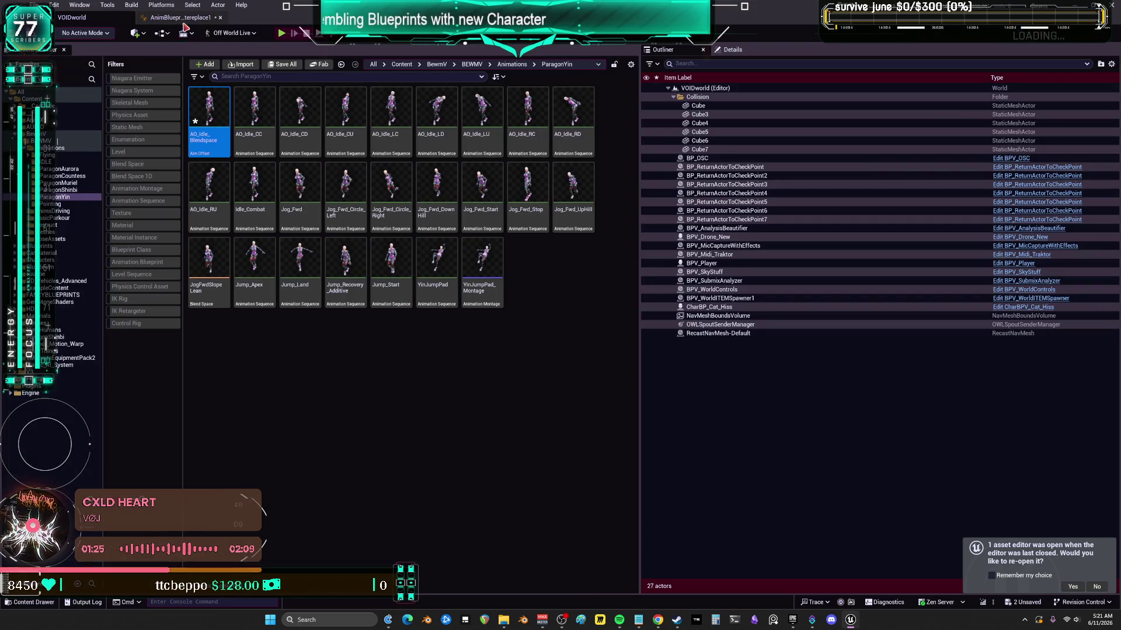
- Open the AnimBlueprint's animebeam state graph showing Yaw, Pitch and Output Animation Pose
{"action": "left_click", "coordinate": [182, 19]}
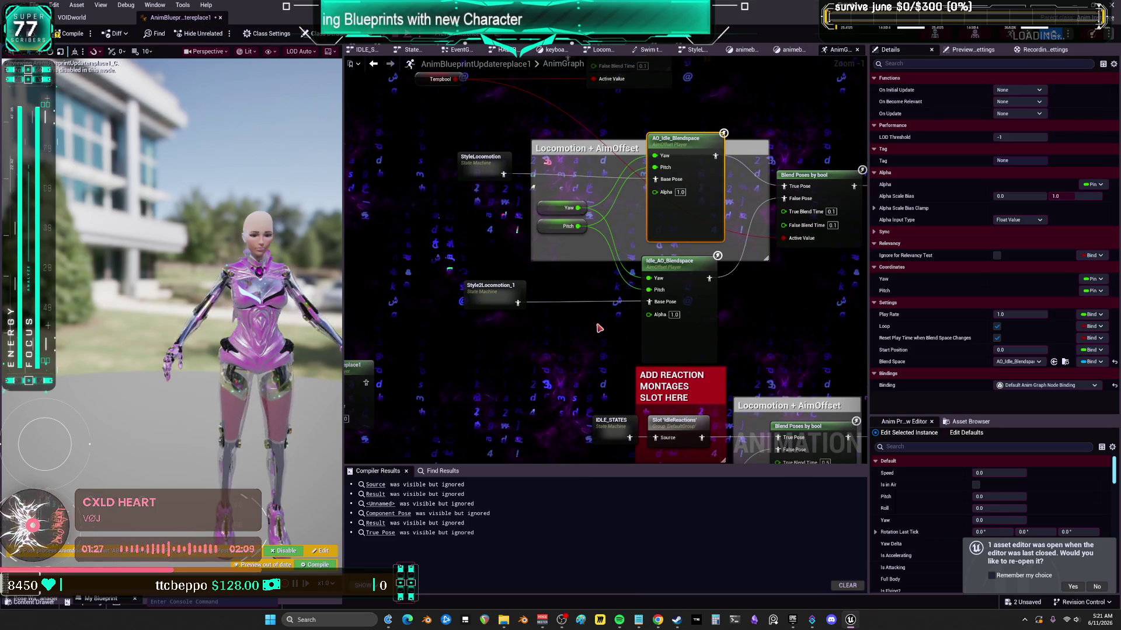
{"action": "left_click", "coordinate": [793, 49]}
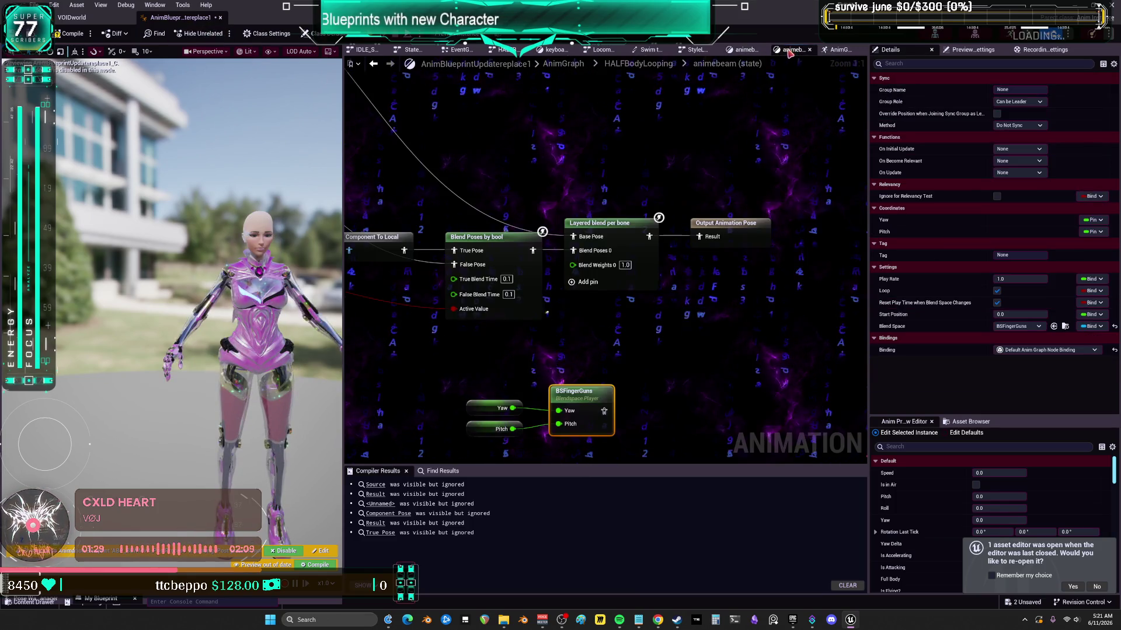
{"action": "left_click_drag", "start_coordinate": [604, 240], "coordinate": [528, 327]}
{"action": "scroll", "coordinate": [646, 222], "scroll_direction": "down", "scroll_amount": 4}
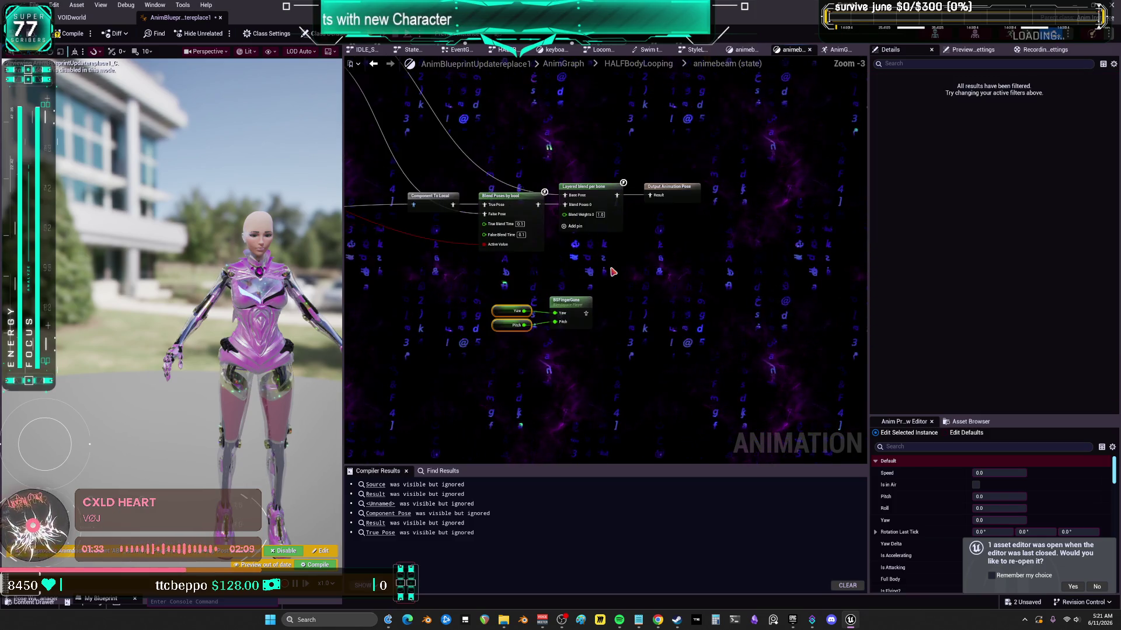
{"action": "left_click", "coordinate": [670, 219]}
{"action": "scroll", "coordinate": [602, 285], "scroll_direction": "up", "scroll_amount": 4}
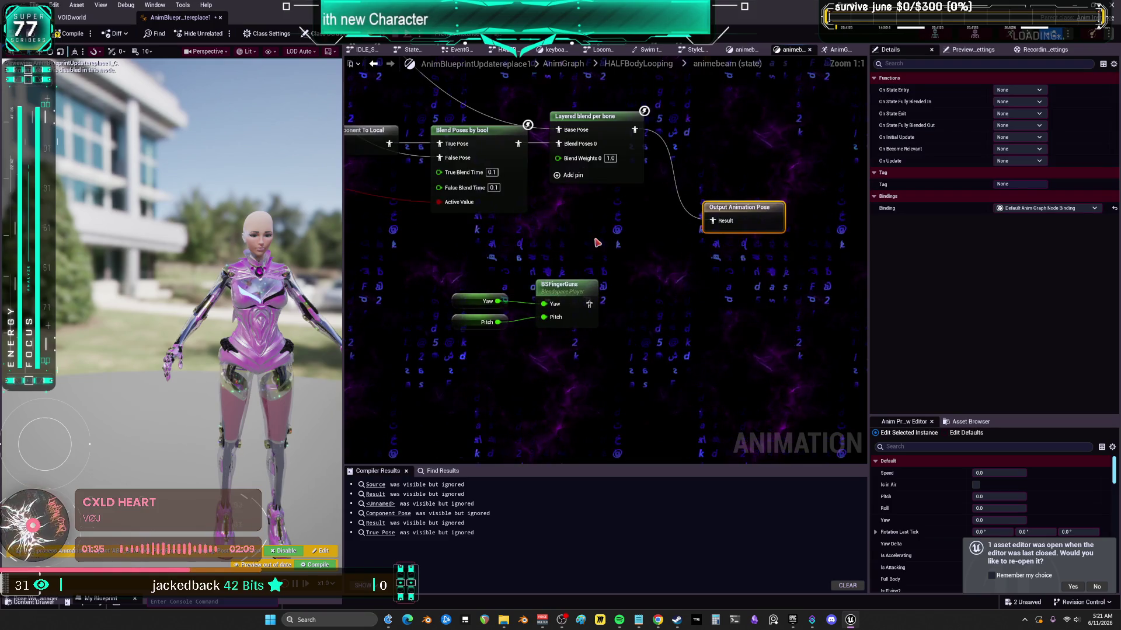
{"action": "scroll", "coordinate": [596, 242], "scroll_direction": "down", "scroll_amount": 4}
{"action": "scroll", "coordinate": [616, 236], "scroll_direction": "up", "scroll_amount": 2}
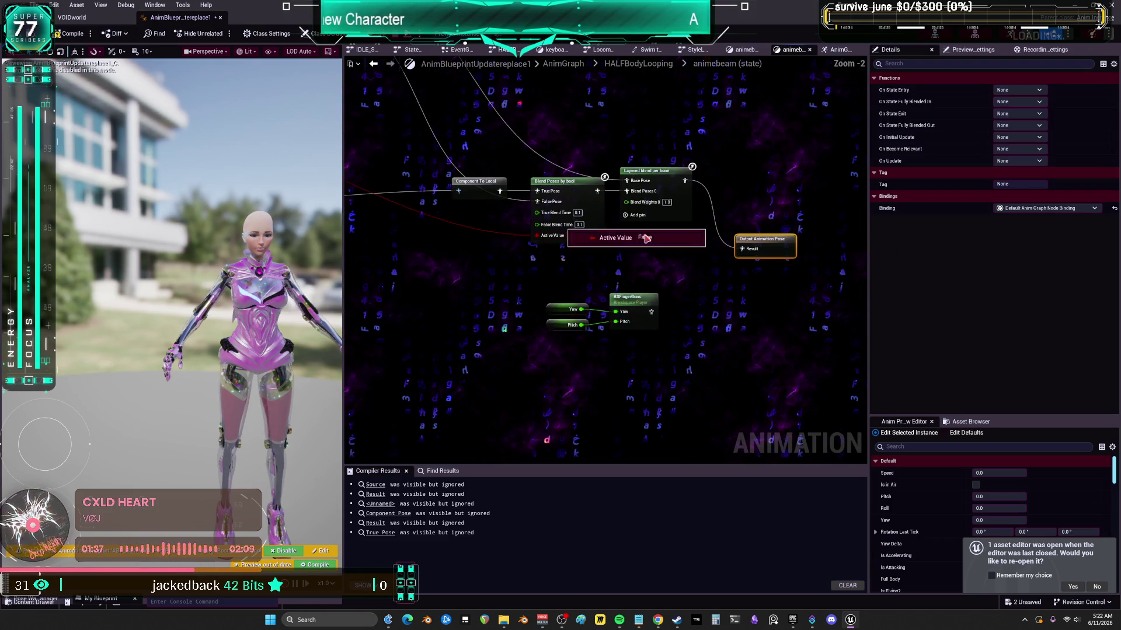
- Delete the extra Layered blend per bone node and place Output Animation Pose beside BSFingerGuns
{"action": "left_click", "coordinate": [640, 170]}
{"action": "key", "text": "ctrl+c"}
{"action": "key", "text": "ctrl+v"}
{"action": "scroll", "coordinate": [589, 195], "scroll_direction": "up", "scroll_amount": 2}
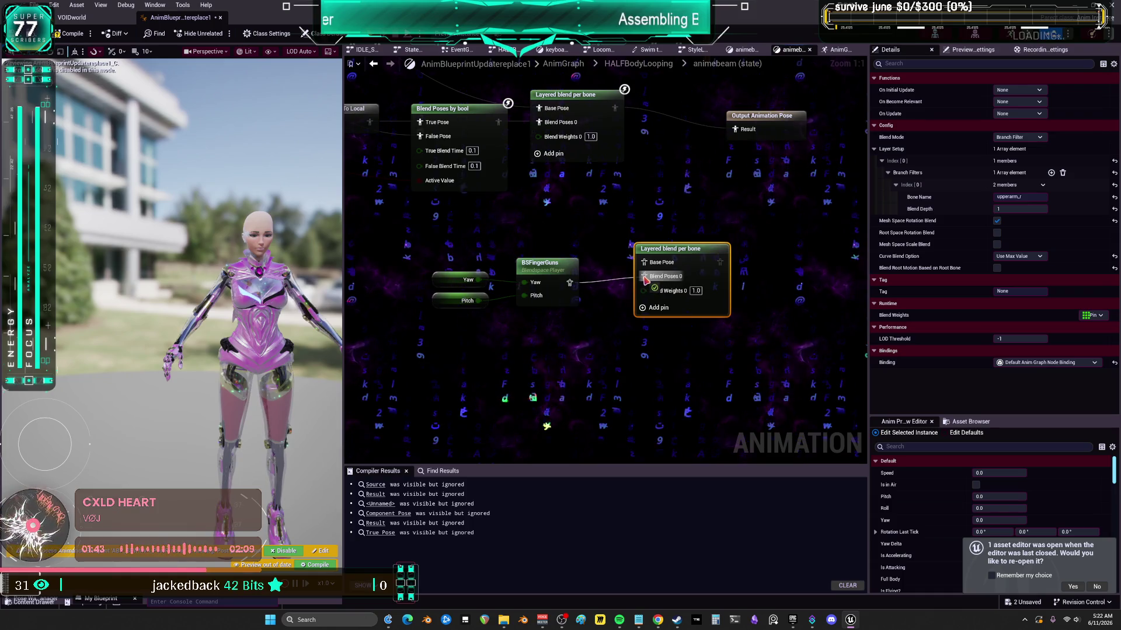
{"action": "mouse_move", "coordinate": [425, 314]}
{"action": "left_mouse_down"}
{"action": "mouse_move", "coordinate": [536, 270]}
{"action": "mouse_move", "coordinate": [533, 346]}
{"action": "left_mouse_up"}
{"action": "left_click", "coordinate": [628, 345]}
{"action": "key", "text": "Delete"}
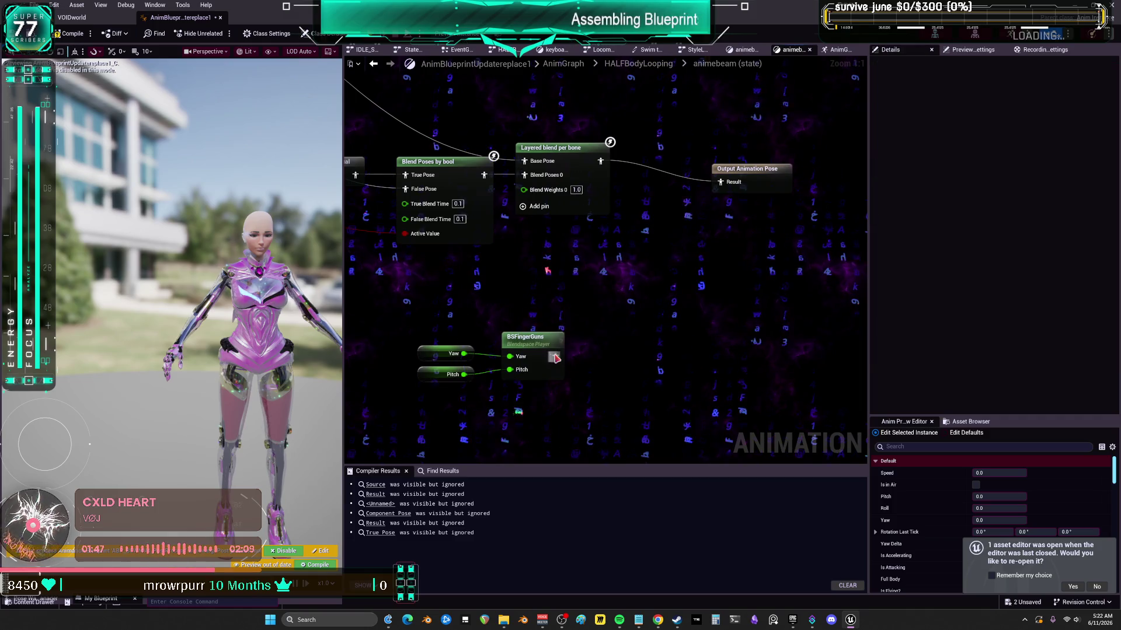
{"action": "mouse_move", "coordinate": [753, 172]}
{"action": "left_mouse_down"}
{"action": "mouse_move", "coordinate": [695, 324]}
{"action": "mouse_move", "coordinate": [677, 337]}
{"action": "mouse_move", "coordinate": [770, 290]}
{"action": "left_mouse_up"}
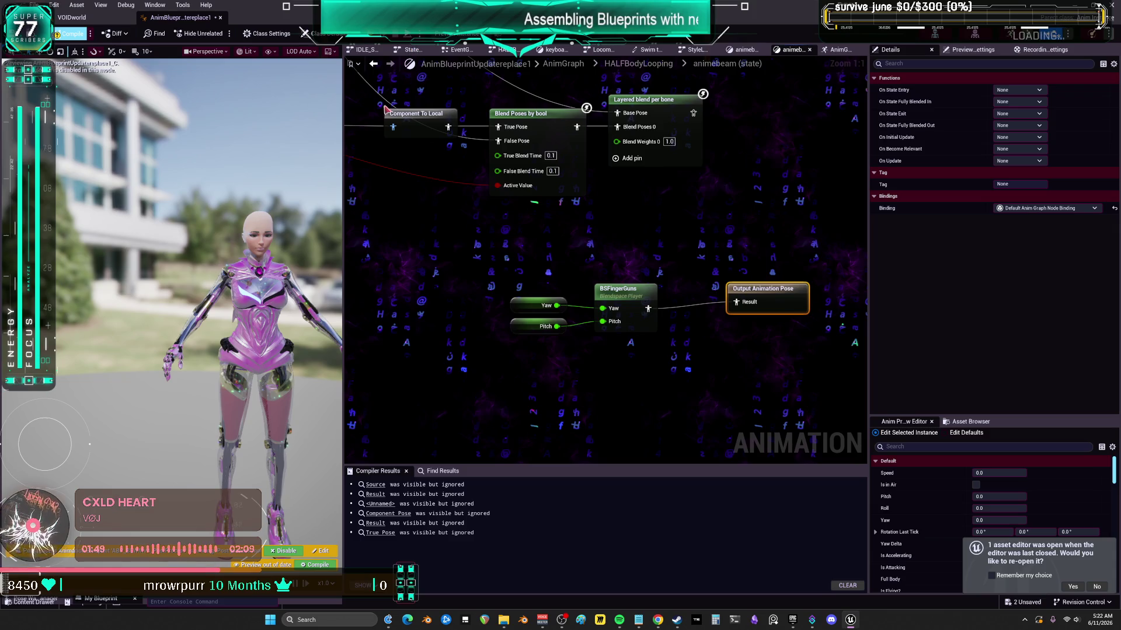
- Compile the AnimBlueprint, start simulating its preview, and switch to the VOIDworld level editor
{"action": "left_click", "coordinate": [70, 34]}
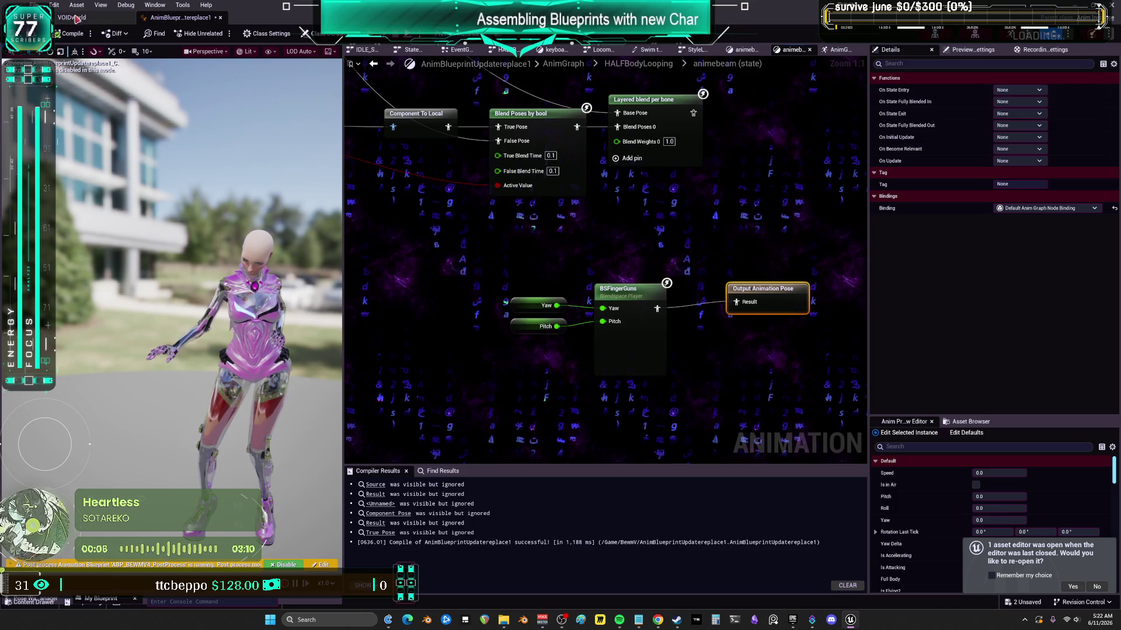
{"action": "key", "text": "alt+s"}
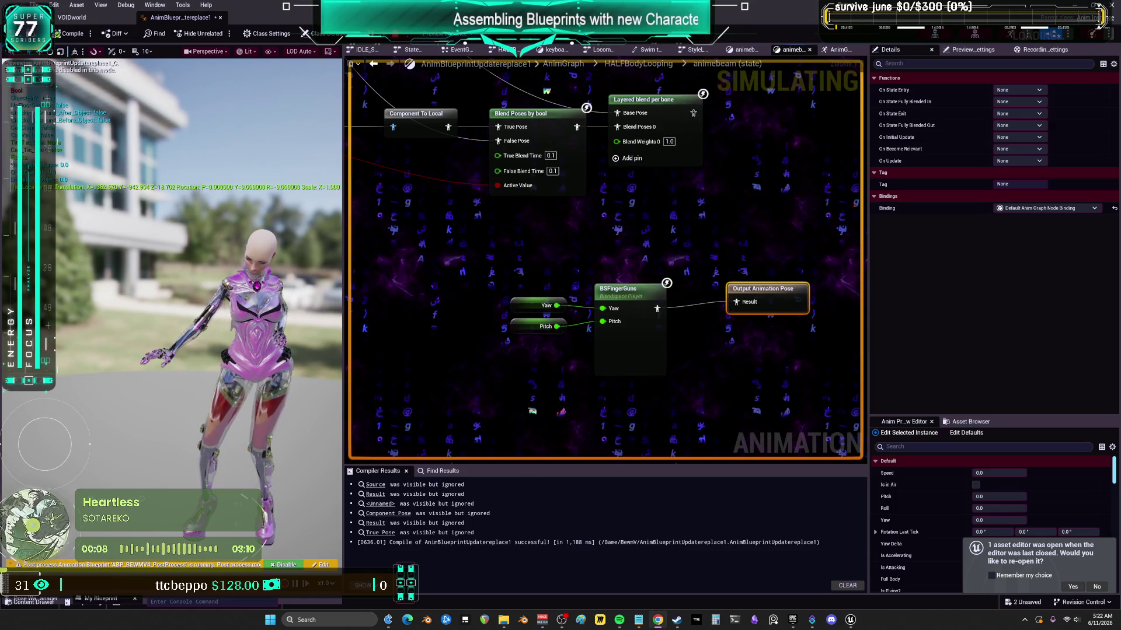
{"action": "left_click", "coordinate": [71, 16]}
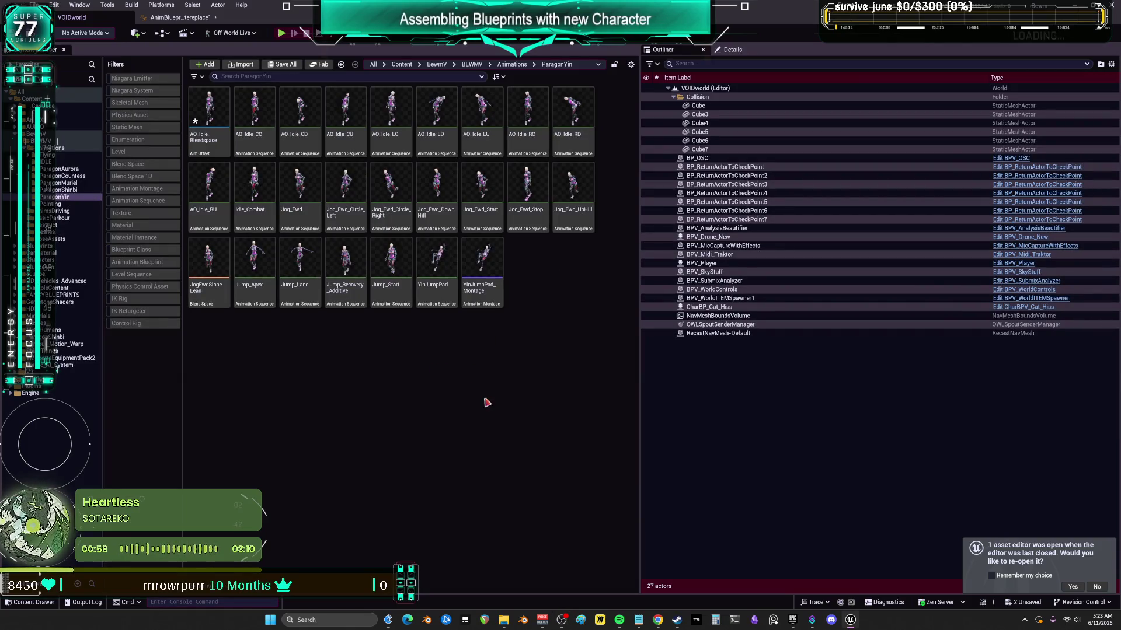
- Return to the AnimBlueprintUpdatereplace1 editor's animebeam state graph
{"action": "left_click", "coordinate": [199, 21]}
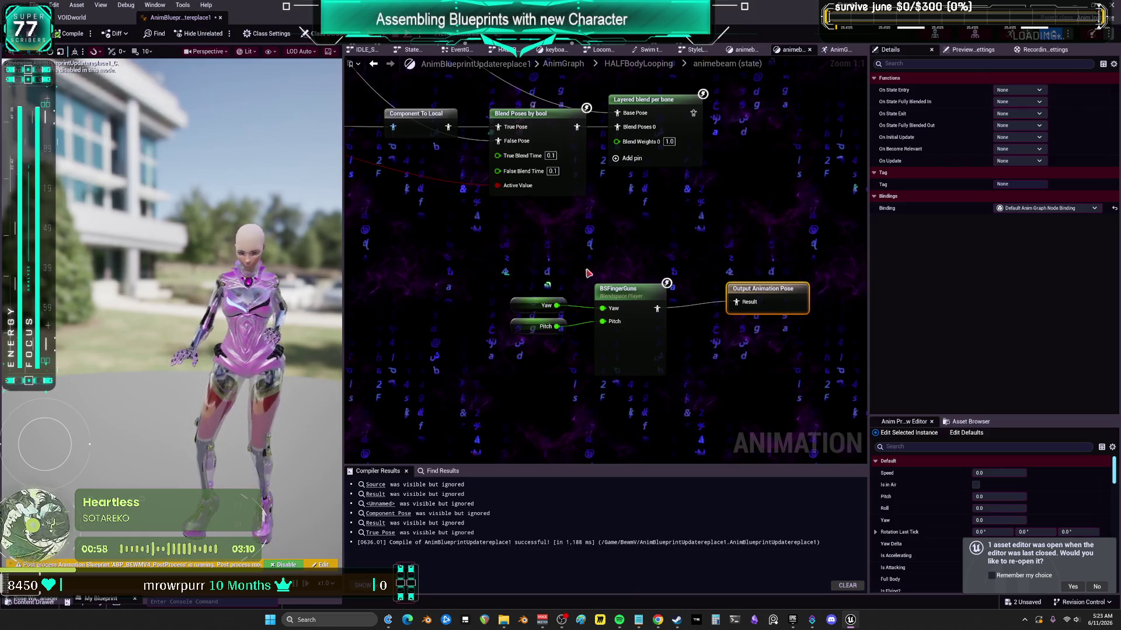
- Rearrange the graph, repositioning the Is State Idle getter and Component To Local node
{"action": "left_click_drag", "start_coordinate": [528, 187], "coordinate": [826, 235]}
{"action": "mouse_move", "coordinate": [489, 156]}
{"action": "left_mouse_down"}
{"action": "mouse_move", "coordinate": [560, 222]}
{"action": "mouse_move", "coordinate": [700, 318]}
{"action": "left_mouse_up"}
{"action": "left_click_drag", "start_coordinate": [783, 281], "coordinate": [546, 261]}
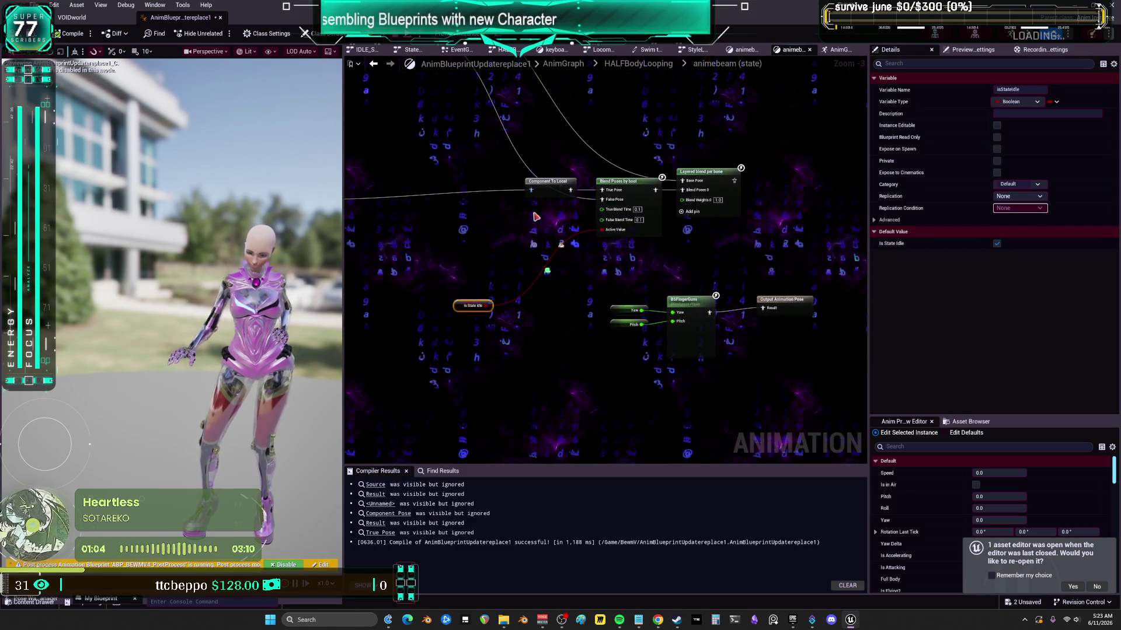
{"action": "left_click_drag", "start_coordinate": [550, 187], "coordinate": [476, 193]}
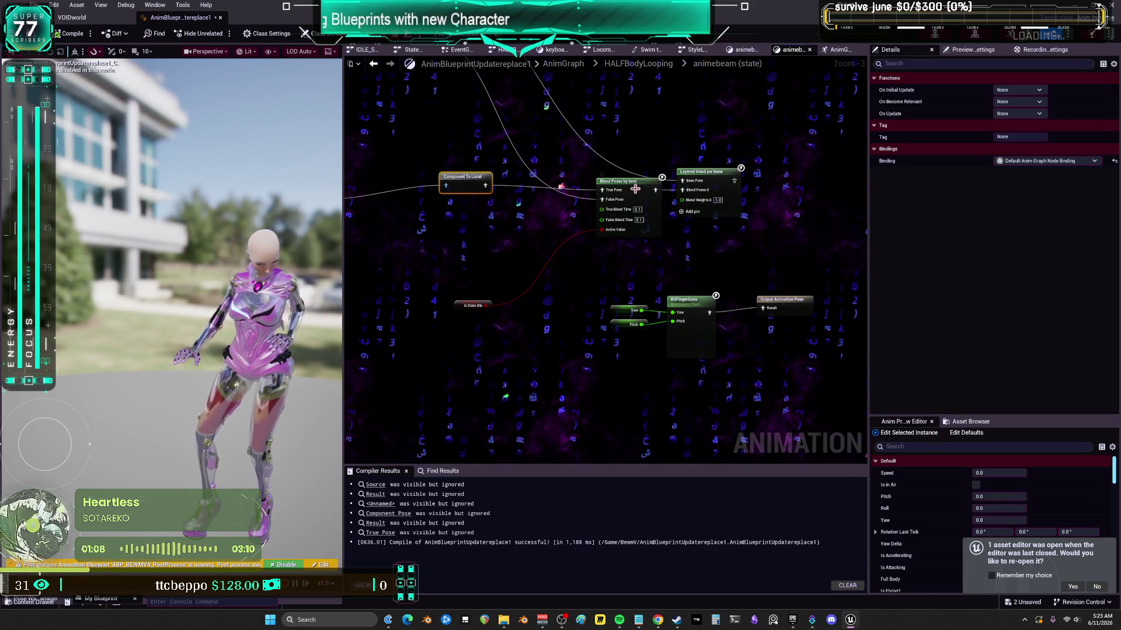
{"action": "left_click_drag", "start_coordinate": [649, 313], "coordinate": [608, 306]}
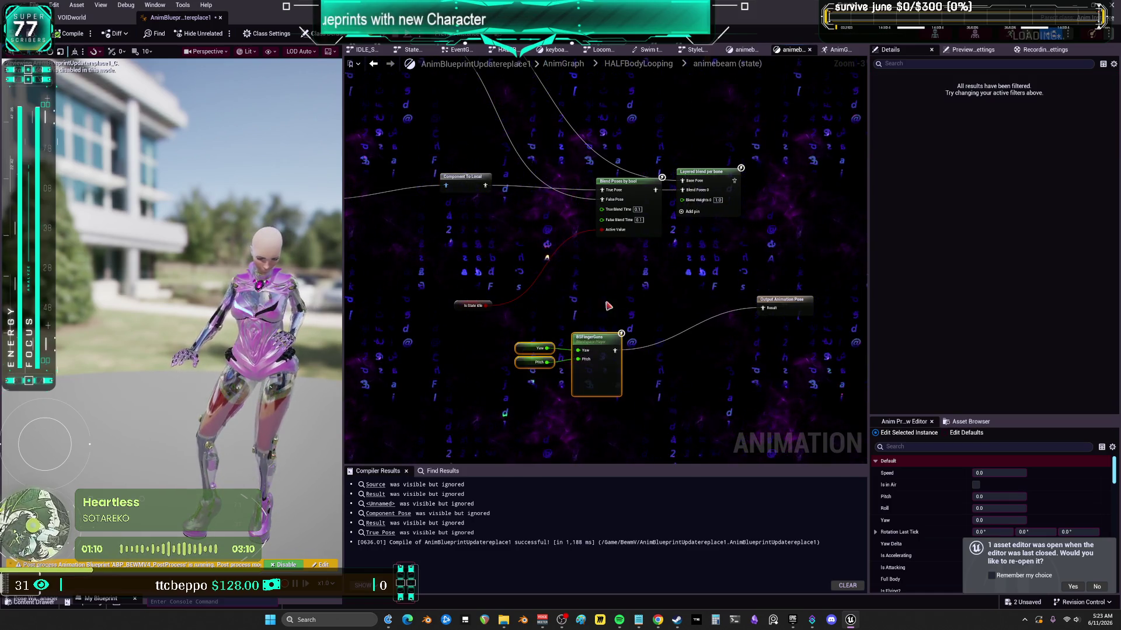
- Paste a Blend Poses by bool node beside BSFingerGuns with a duplicate Is State Idle getter
{"action": "key", "text": "ctrl+v"}
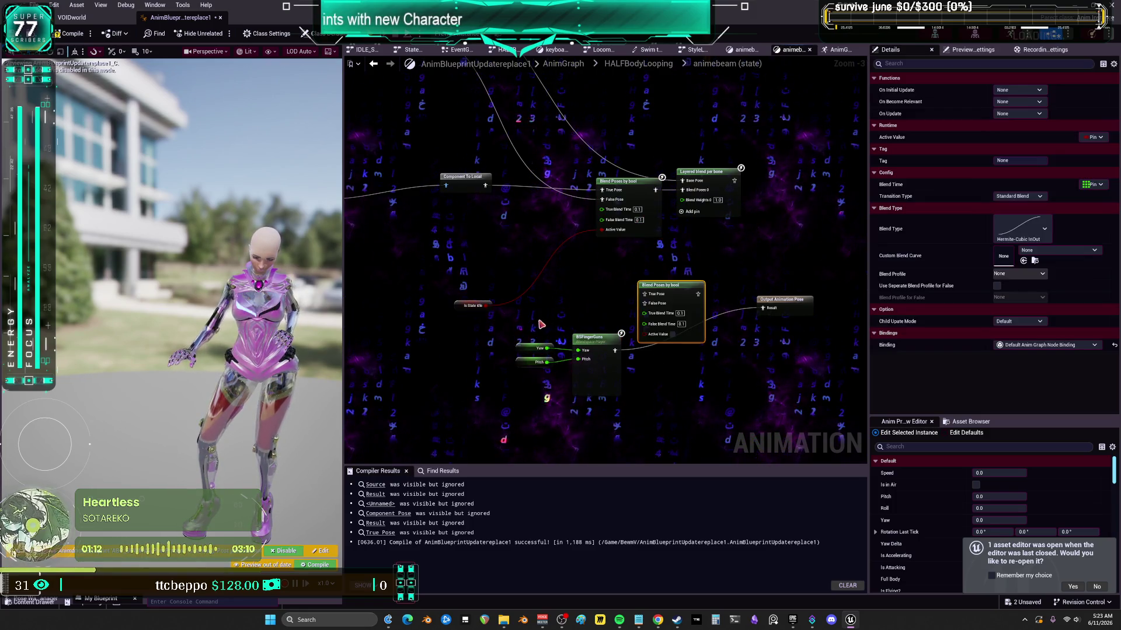
{"action": "left_click", "coordinate": [475, 306]}
{"action": "key", "text": "ctrl+v"}
{"action": "scroll", "coordinate": [576, 301], "scroll_direction": "up", "scroll_amount": 3}
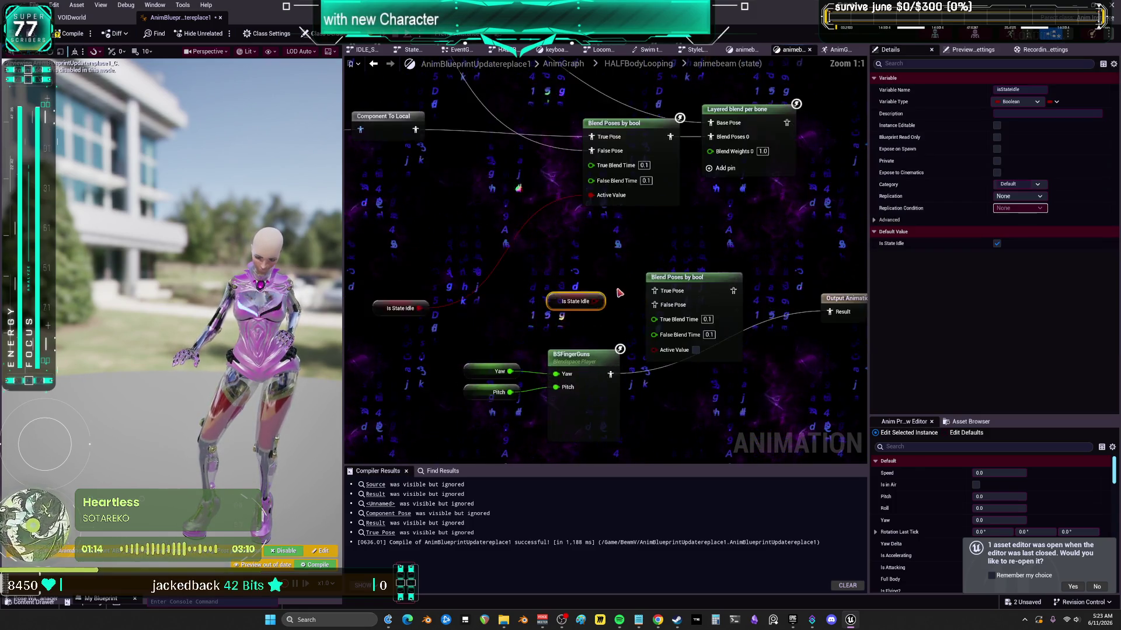
{"action": "left_click_drag", "start_coordinate": [667, 237], "coordinate": [693, 286]}
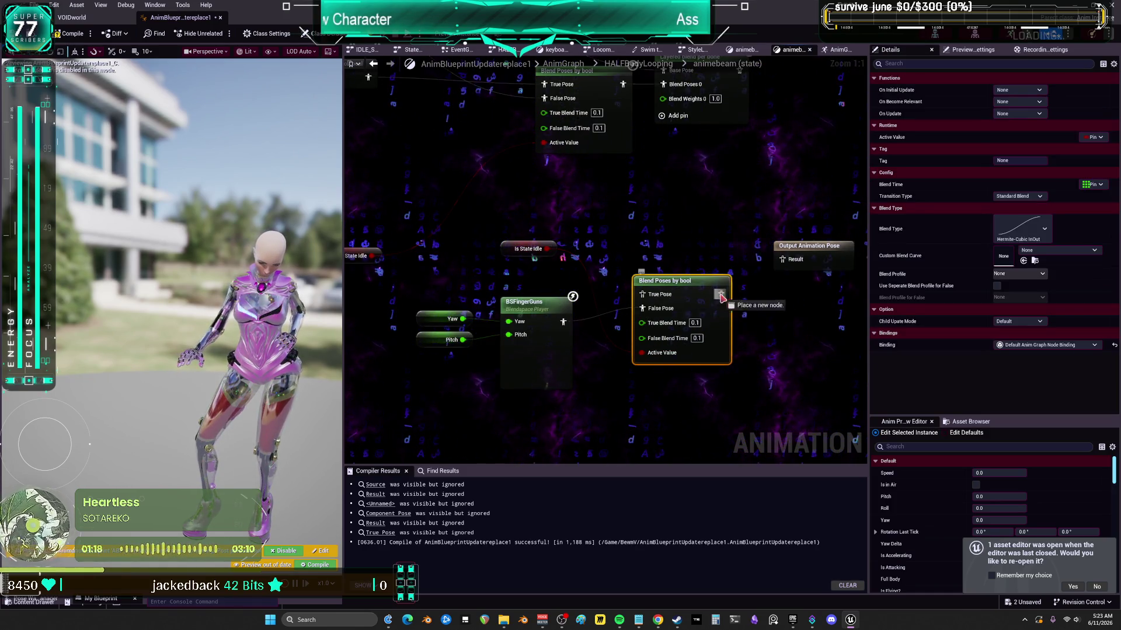
{"action": "left_click_drag", "start_coordinate": [529, 249], "coordinate": [523, 358]}
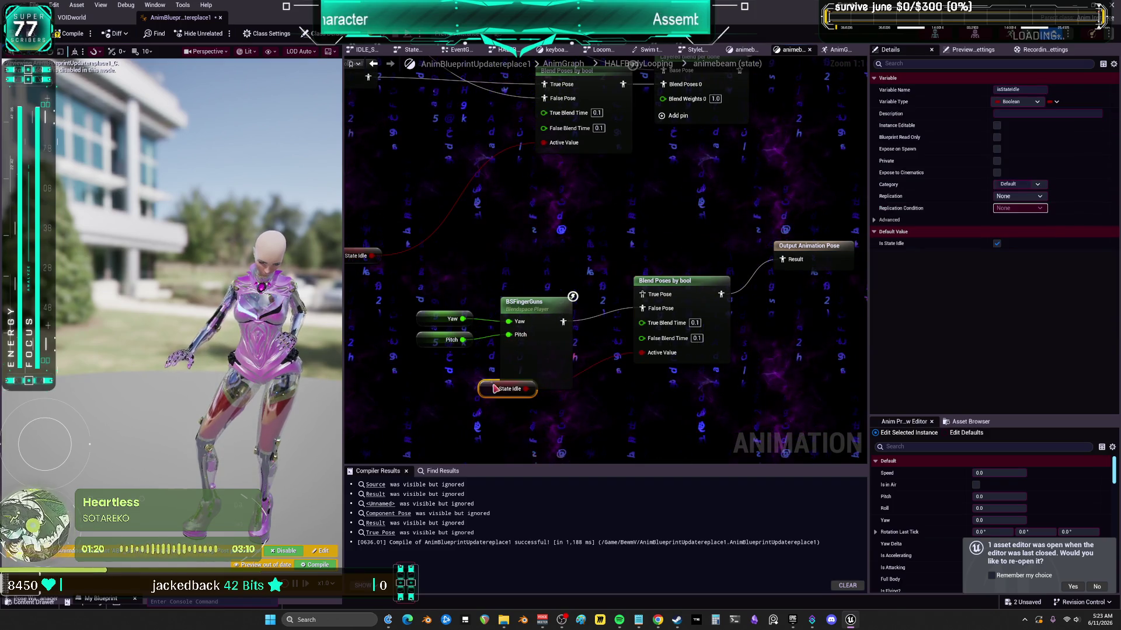
{"action": "left_click_drag", "start_coordinate": [601, 370], "coordinate": [605, 294]}
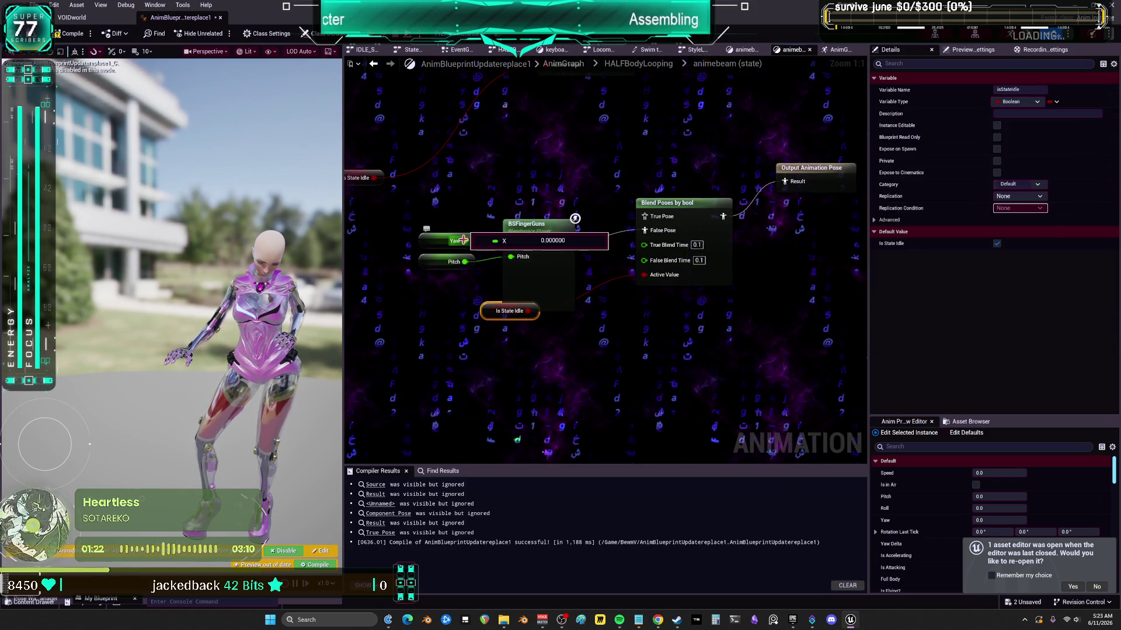
{"action": "left_click_drag", "start_coordinate": [500, 389], "coordinate": [561, 299]}
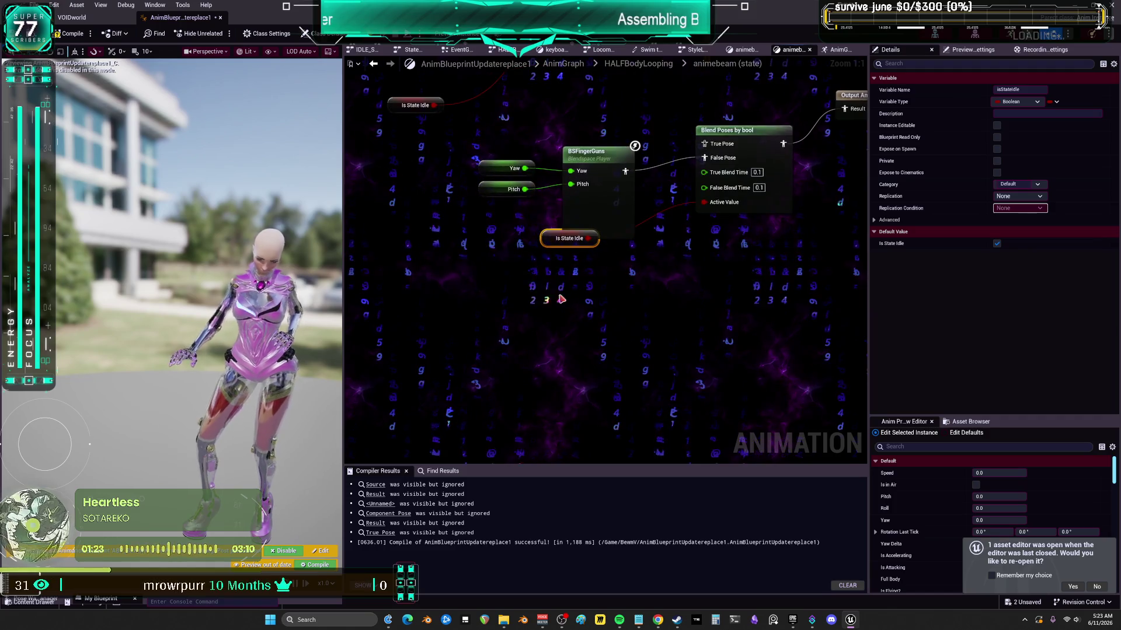
- Add a Property Access node bound to New Drone > Mouse Location > X
{"action": "right_click", "coordinate": [512, 292]}
{"action": "type", "text": "cess"}
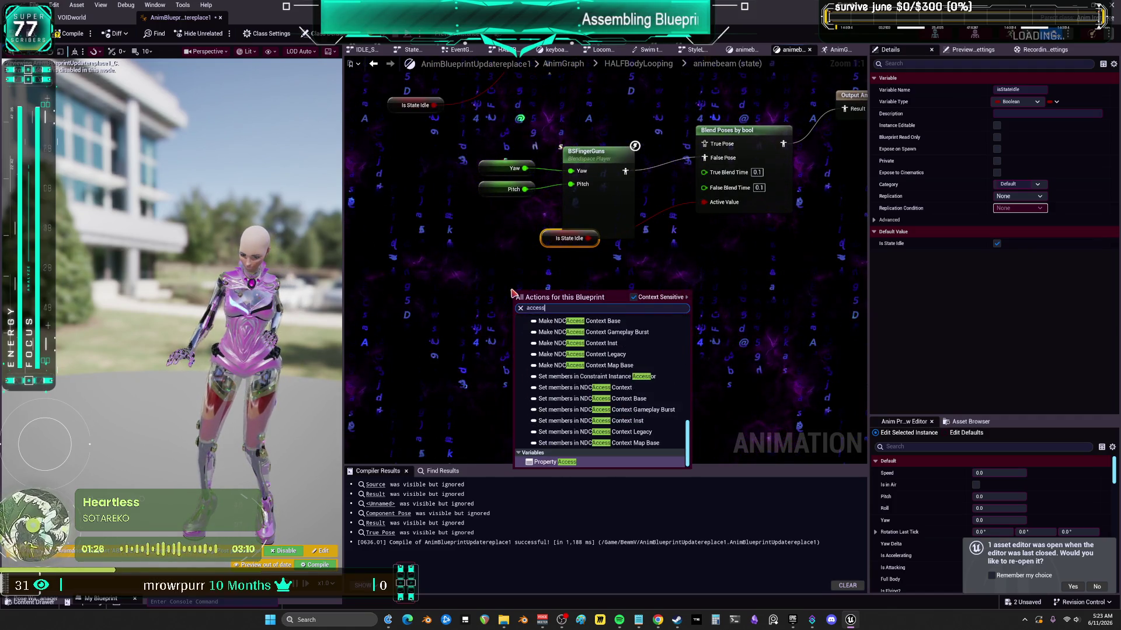
{"action": "left_click", "coordinate": [562, 465]}
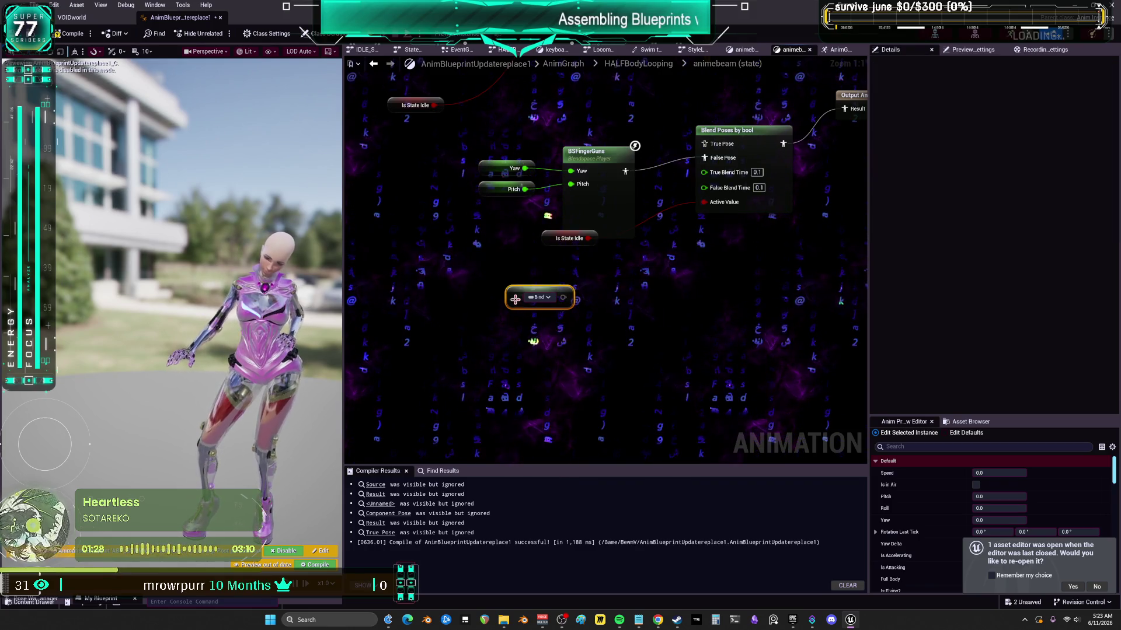
{"action": "left_click", "coordinate": [517, 298]}
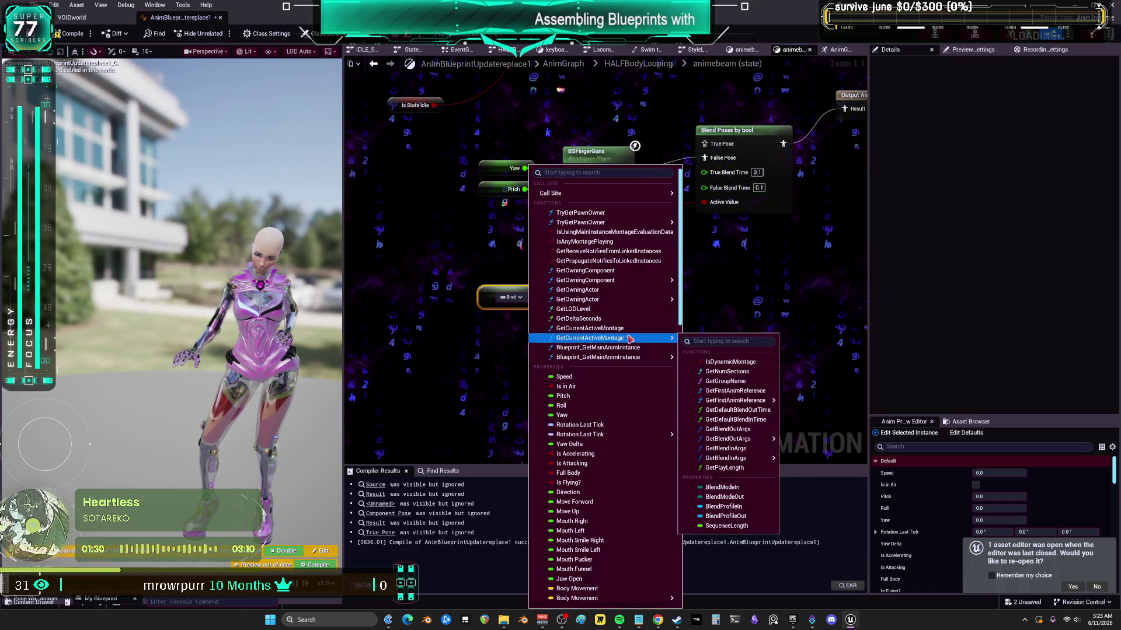
{"action": "scroll", "coordinate": [635, 529], "scroll_direction": "down", "scroll_amount": 8}
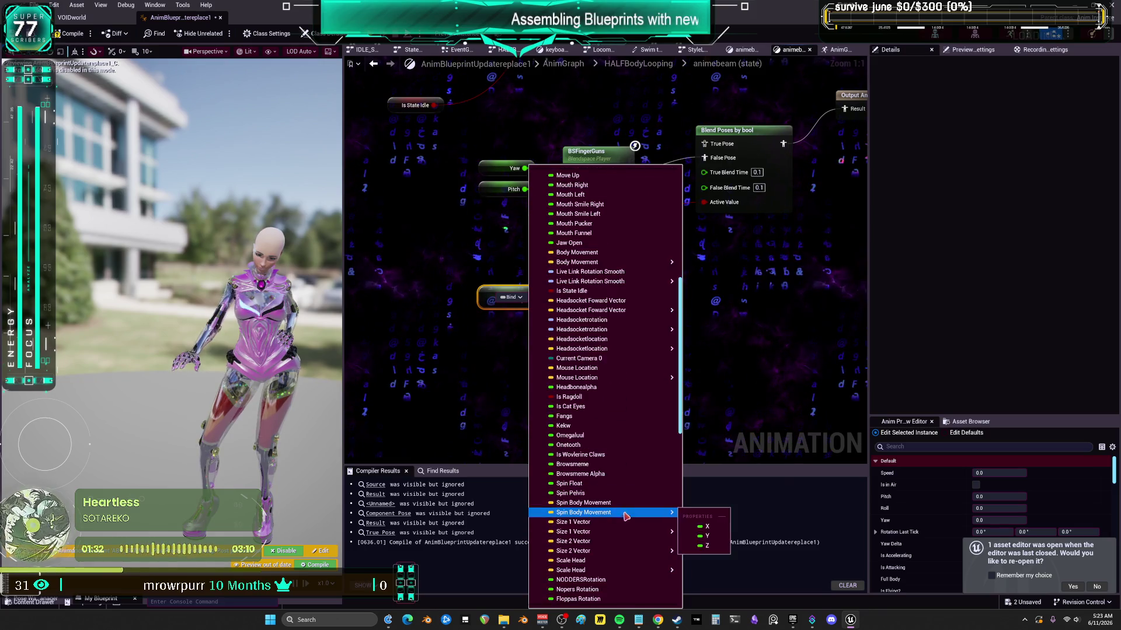
{"action": "scroll", "coordinate": [624, 470], "scroll_direction": "down", "scroll_amount": 3}
{"action": "scroll", "coordinate": [660, 335], "scroll_direction": "up", "scroll_amount": 5}
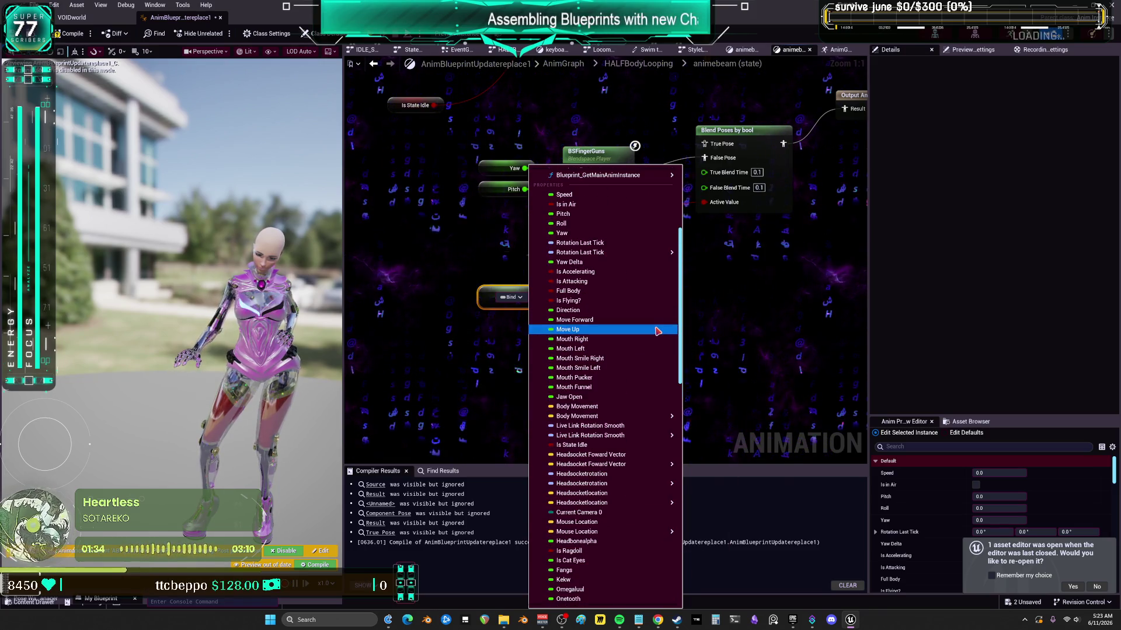
{"action": "scroll", "coordinate": [641, 339], "scroll_direction": "down", "scroll_amount": 15}
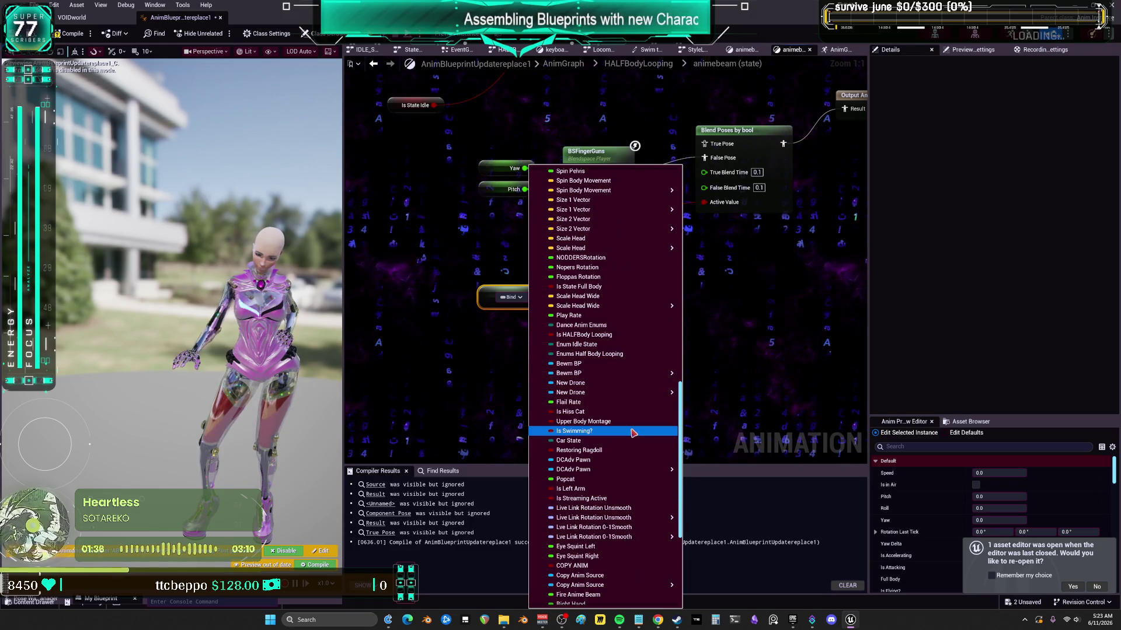
{"action": "mouse_move", "coordinate": [651, 396]}
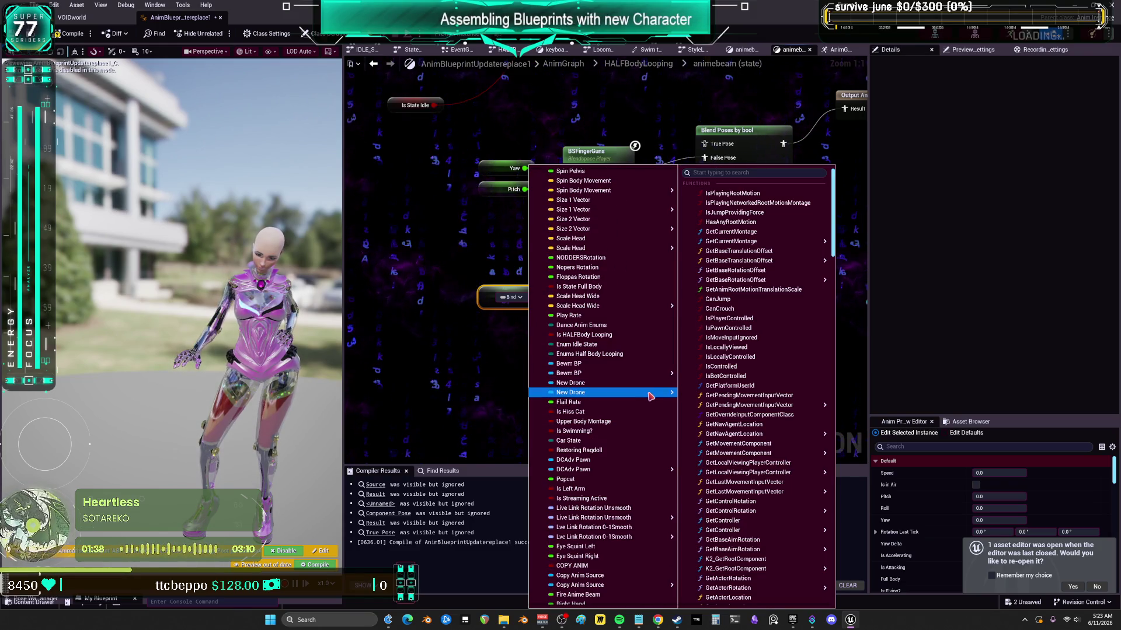
{"action": "scroll", "coordinate": [759, 467], "scroll_direction": "down", "scroll_amount": 15}
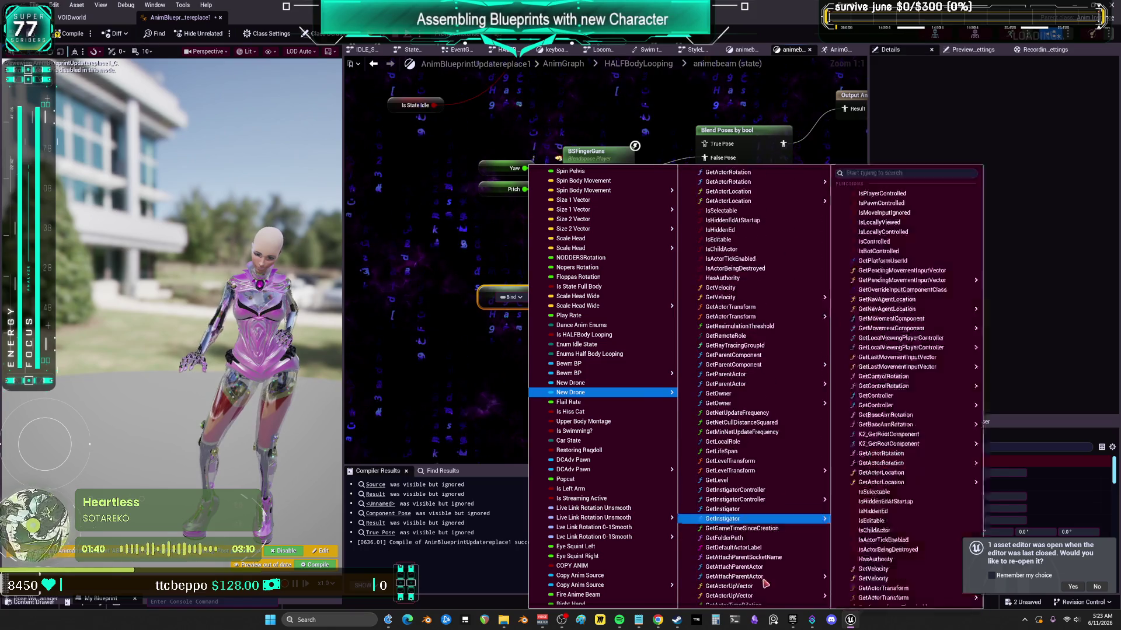
{"action": "scroll", "coordinate": [766, 578], "scroll_direction": "down", "scroll_amount": 5}
{"action": "scroll", "coordinate": [765, 561], "scroll_direction": "down", "scroll_amount": 8}
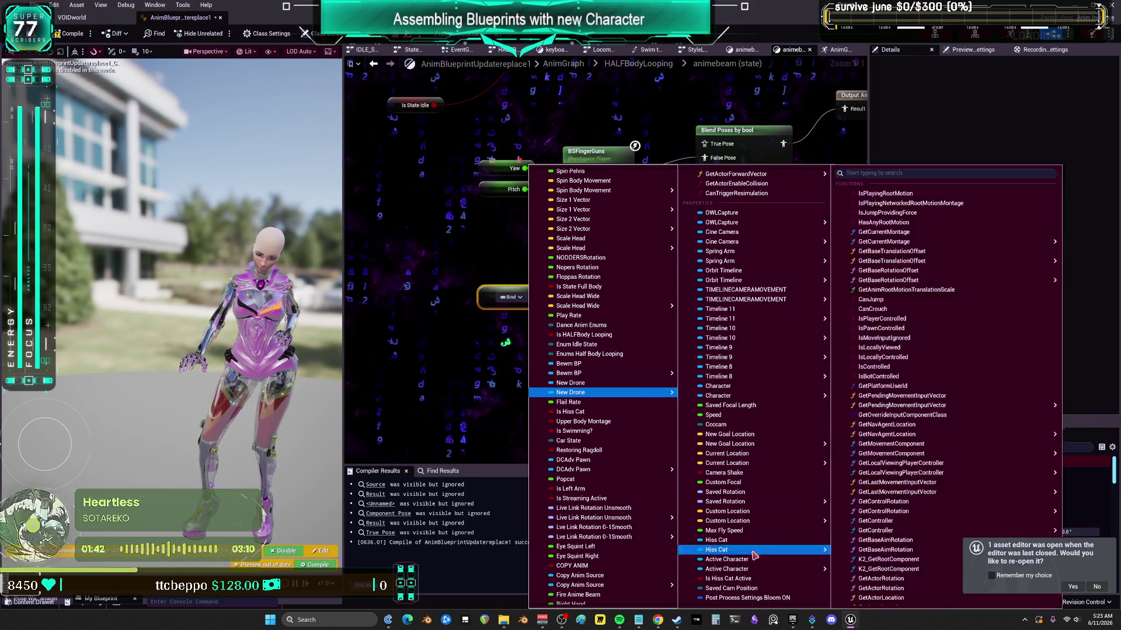
{"action": "scroll", "coordinate": [753, 426], "scroll_direction": "down", "scroll_amount": 12}
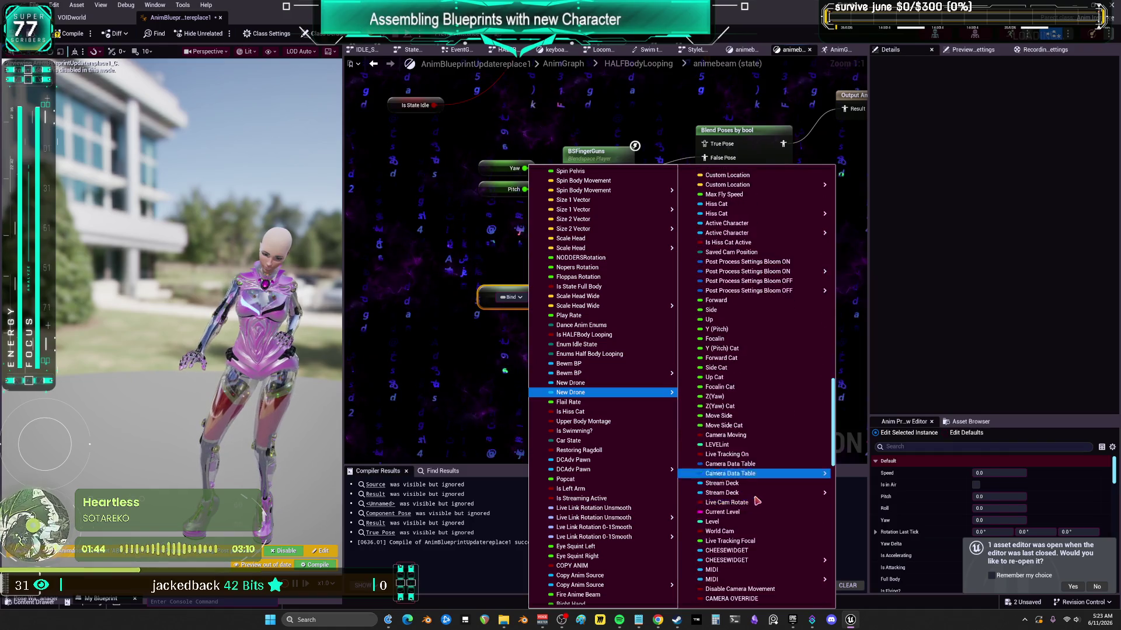
{"action": "scroll", "coordinate": [762, 449], "scroll_direction": "down", "scroll_amount": 10}
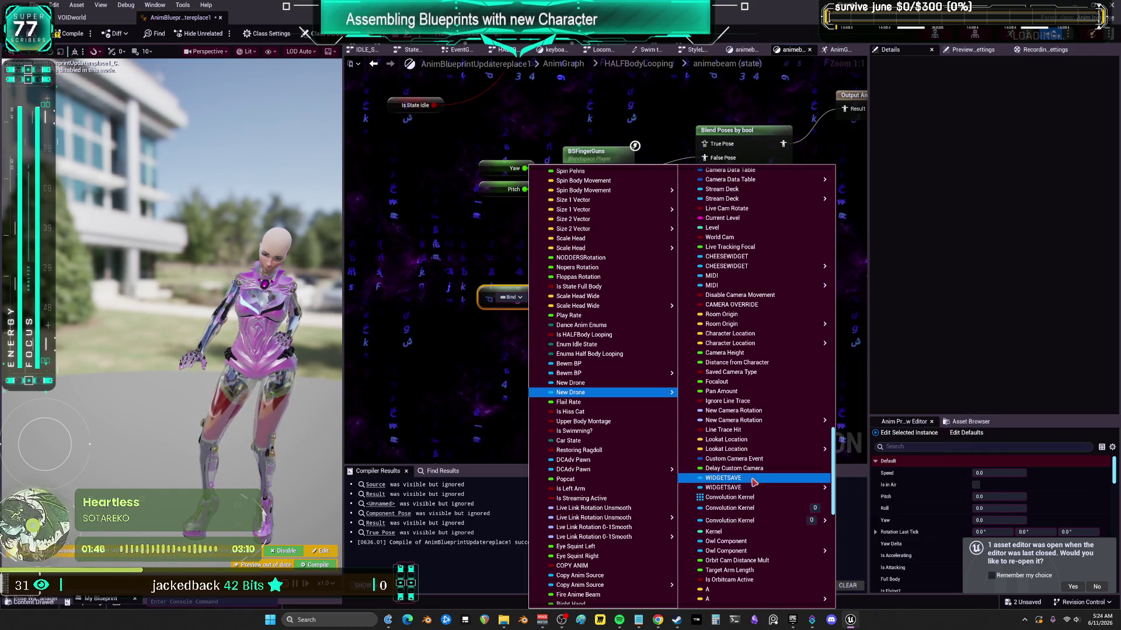
{"action": "mouse_move", "coordinate": [771, 393]}
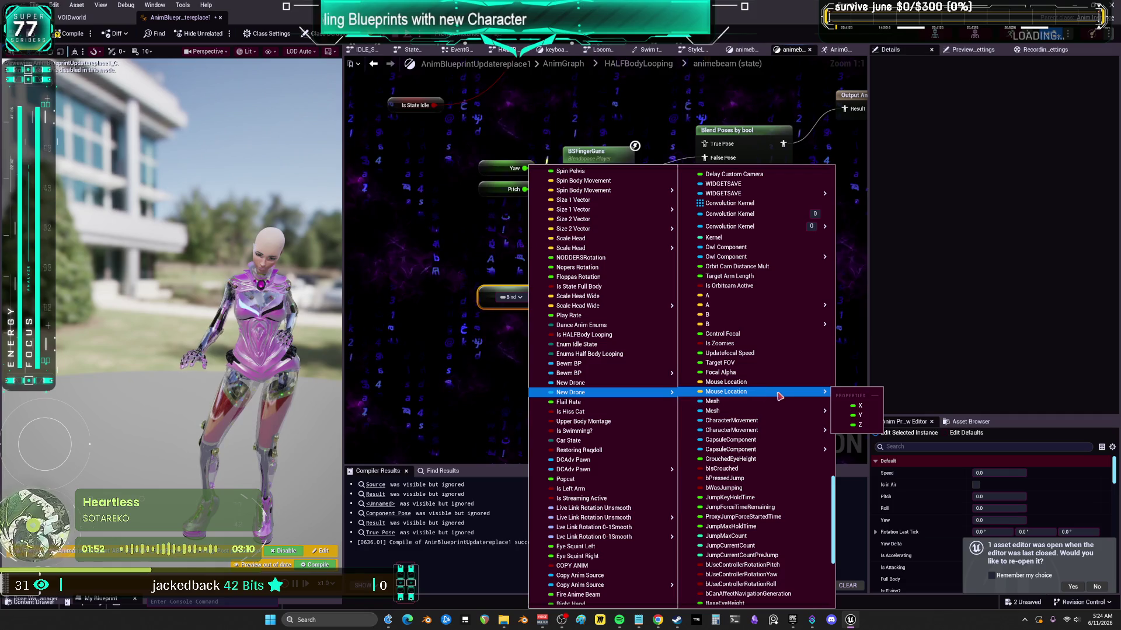
{"action": "left_click", "coordinate": [856, 407]}
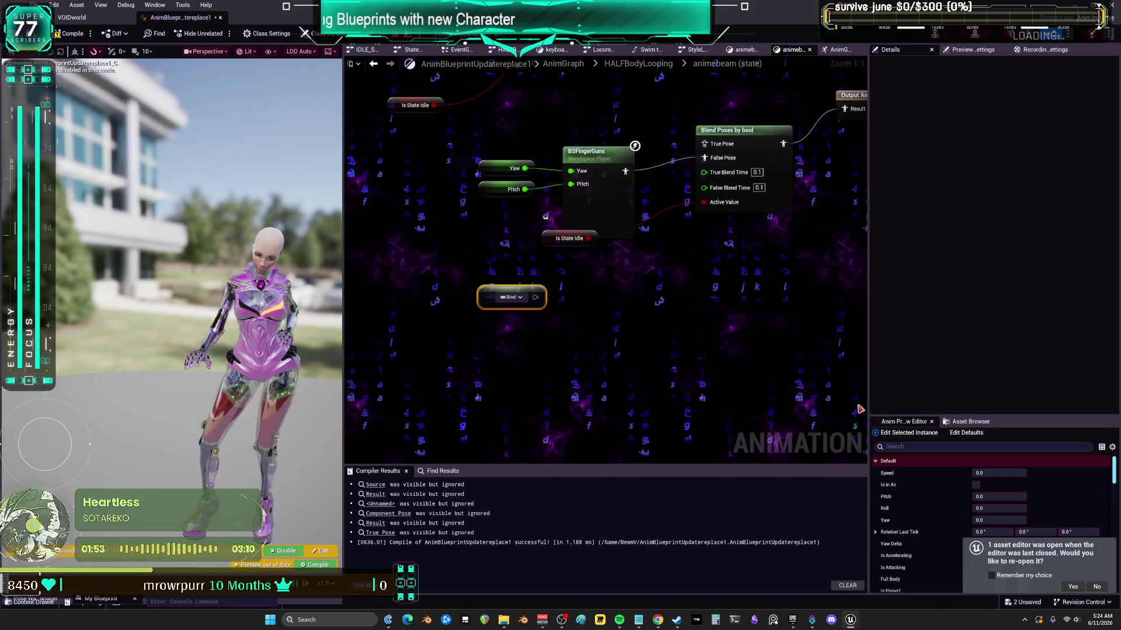
- Dismiss the stray menu, re-enter the animebeam graph, and move the Mouse Location X node left
{"action": "right_click", "coordinate": [495, 334]}
{"action": "key", "text": "Escape"}
{"action": "key", "text": "alt+Left"}
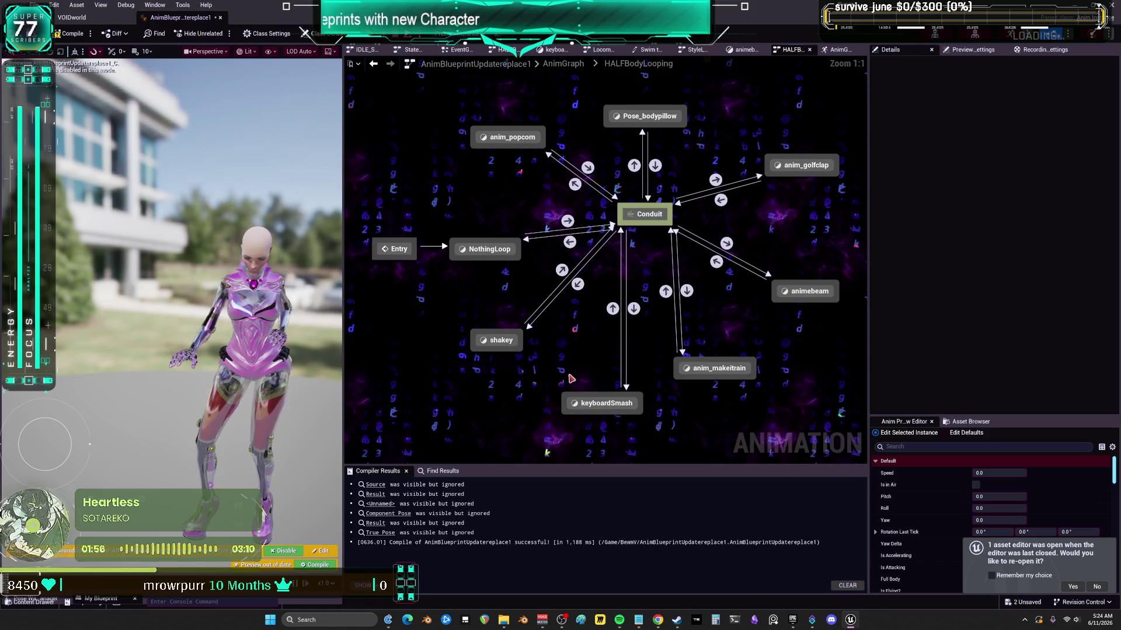
{"action": "double_click", "coordinate": [812, 294]}
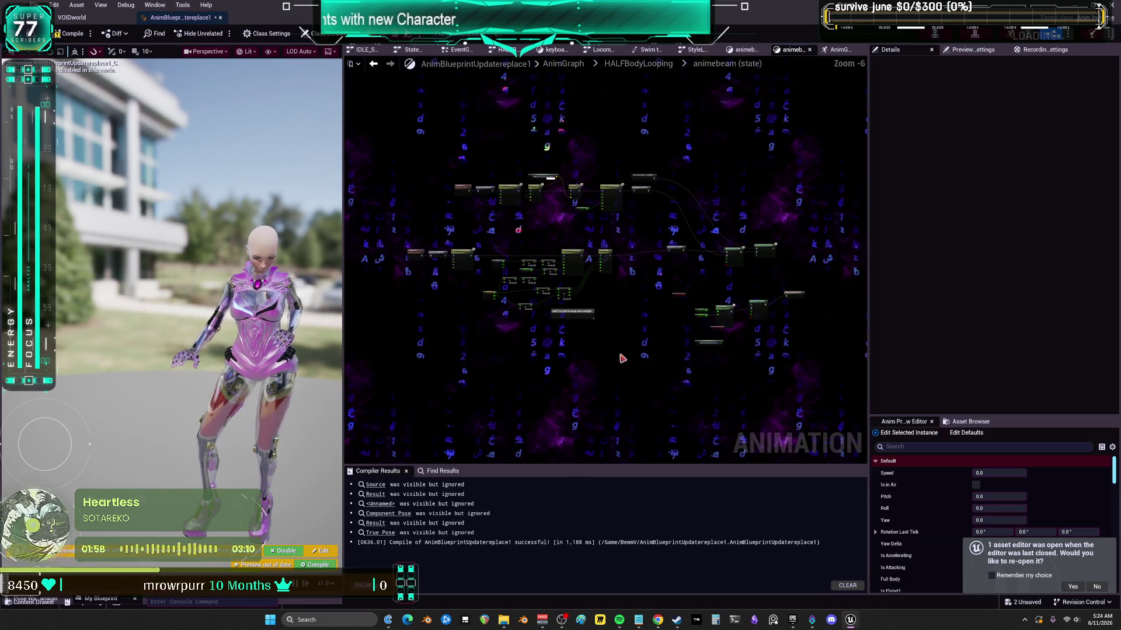
{"action": "left_click_drag", "start_coordinate": [477, 314], "coordinate": [406, 306]}
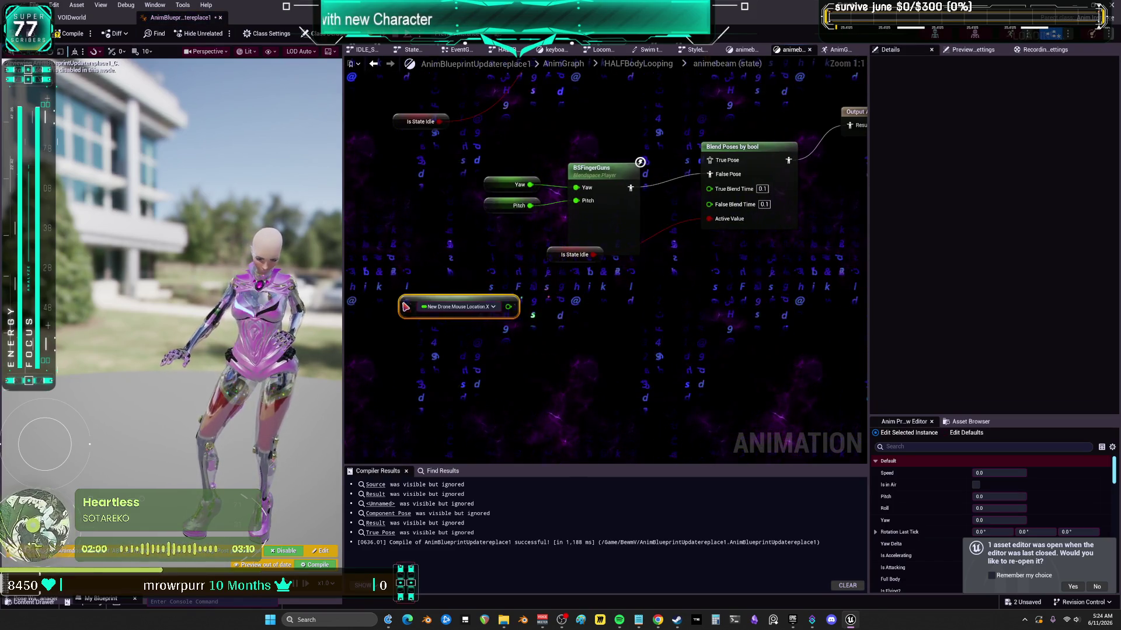
- Add a second Property Access node bound to New Drone > Mouse Location > Y
{"action": "right_click", "coordinate": [421, 334]}
{"action": "type", "text": "bind"}
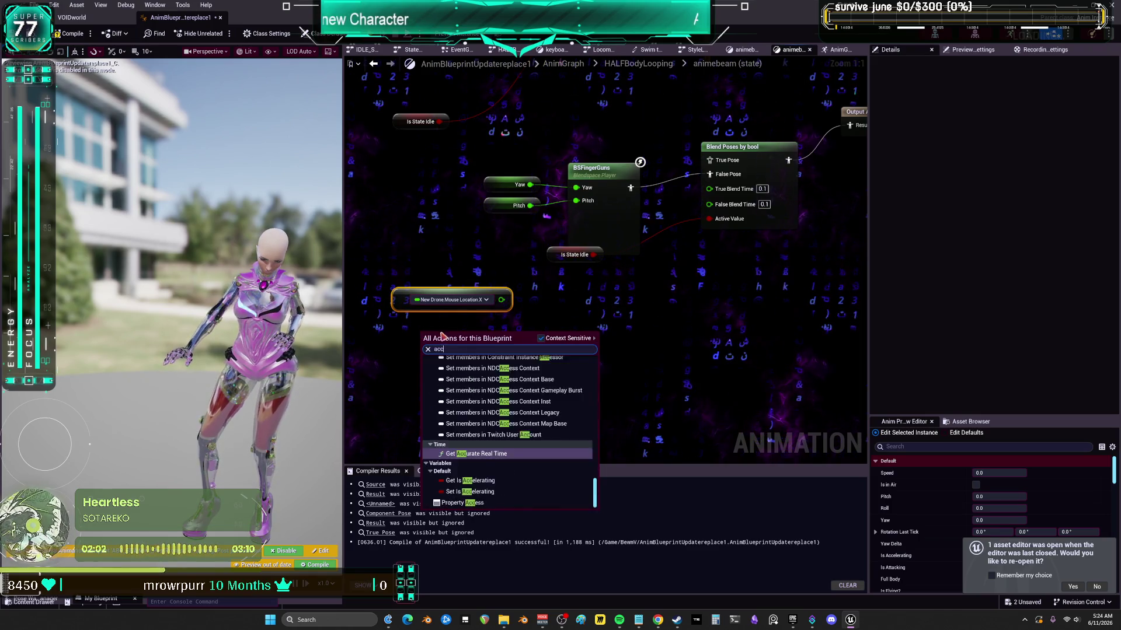
{"action": "left_click", "coordinate": [488, 435]}
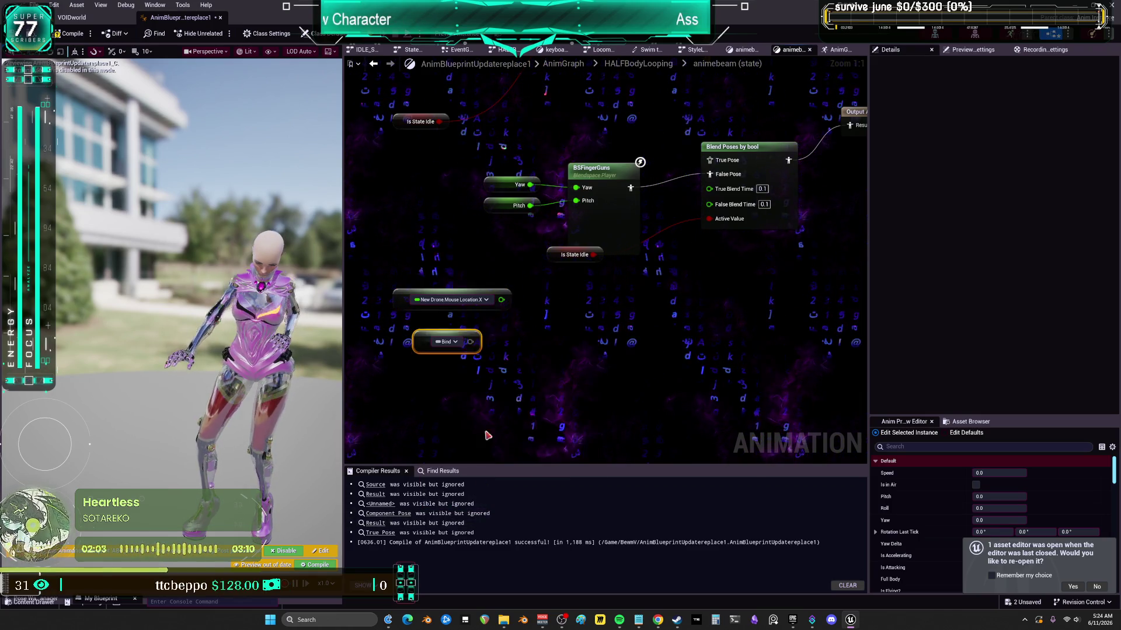
{"action": "left_click", "coordinate": [456, 342]}
{"action": "scroll", "coordinate": [540, 485], "scroll_direction": "down", "scroll_amount": 10}
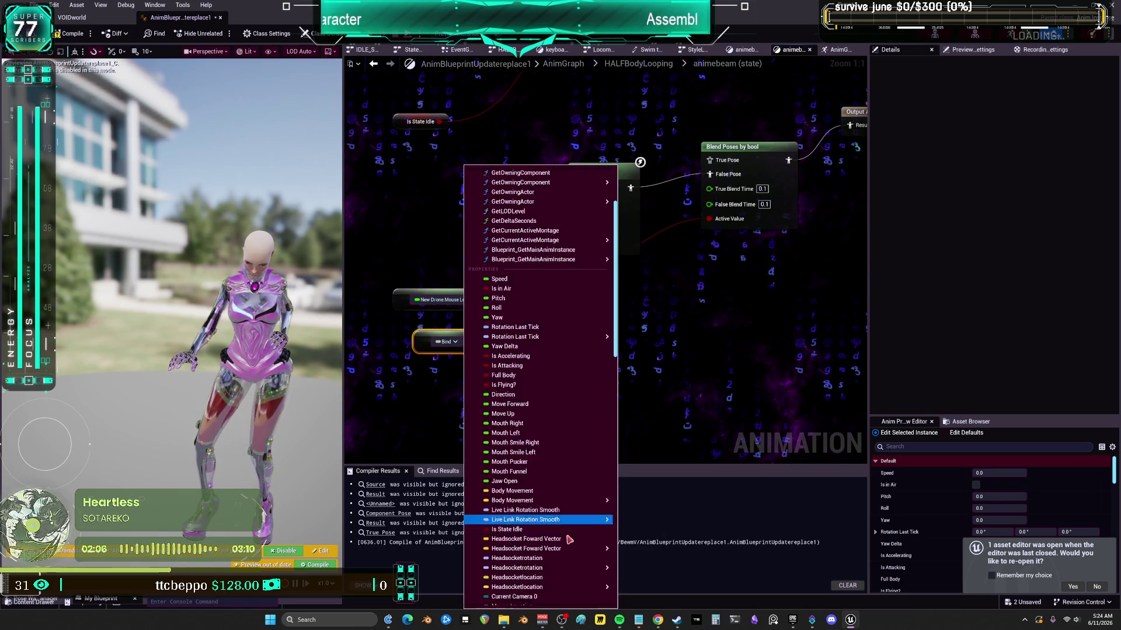
{"action": "scroll", "coordinate": [546, 479], "scroll_direction": "down", "scroll_amount": 6}
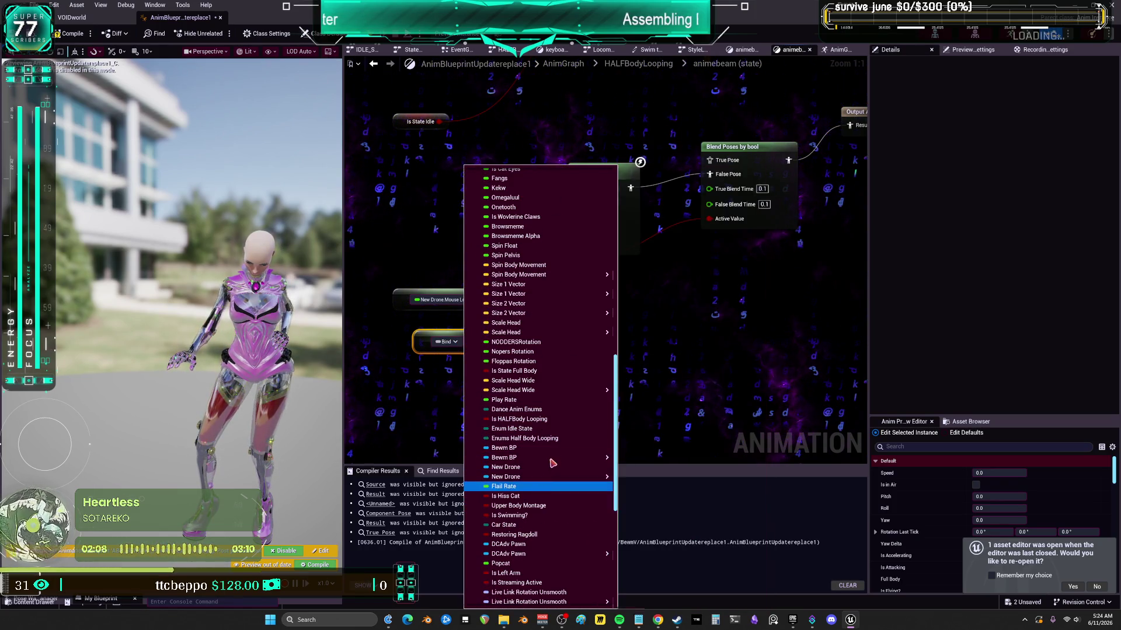
{"action": "mouse_move", "coordinate": [572, 478]}
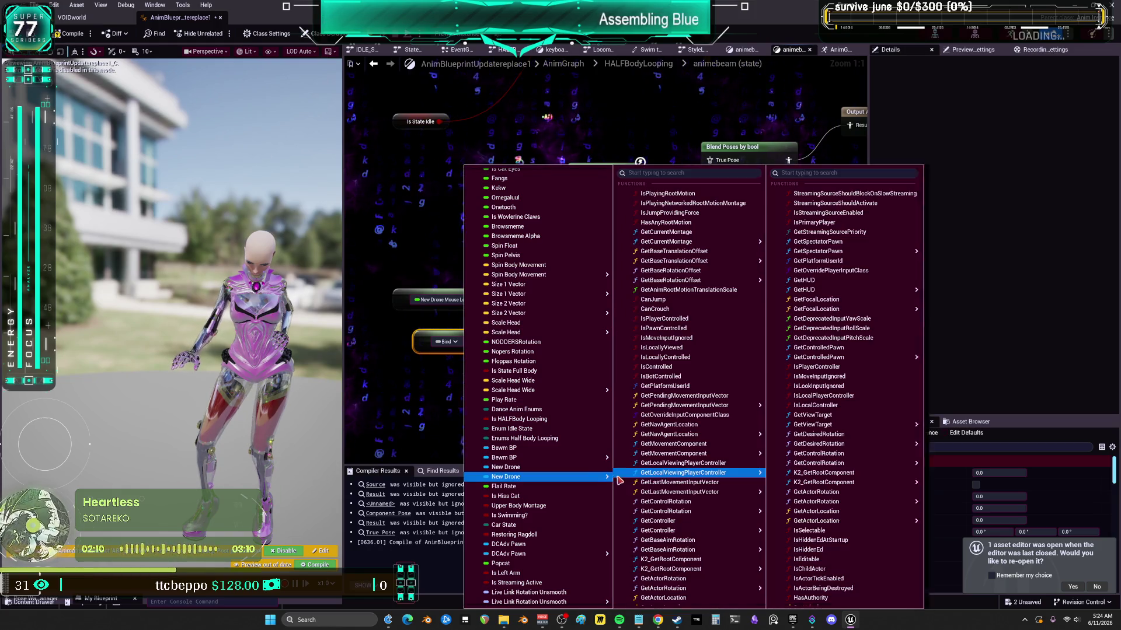
{"action": "scroll", "coordinate": [689, 514], "scroll_direction": "down", "scroll_amount": 10}
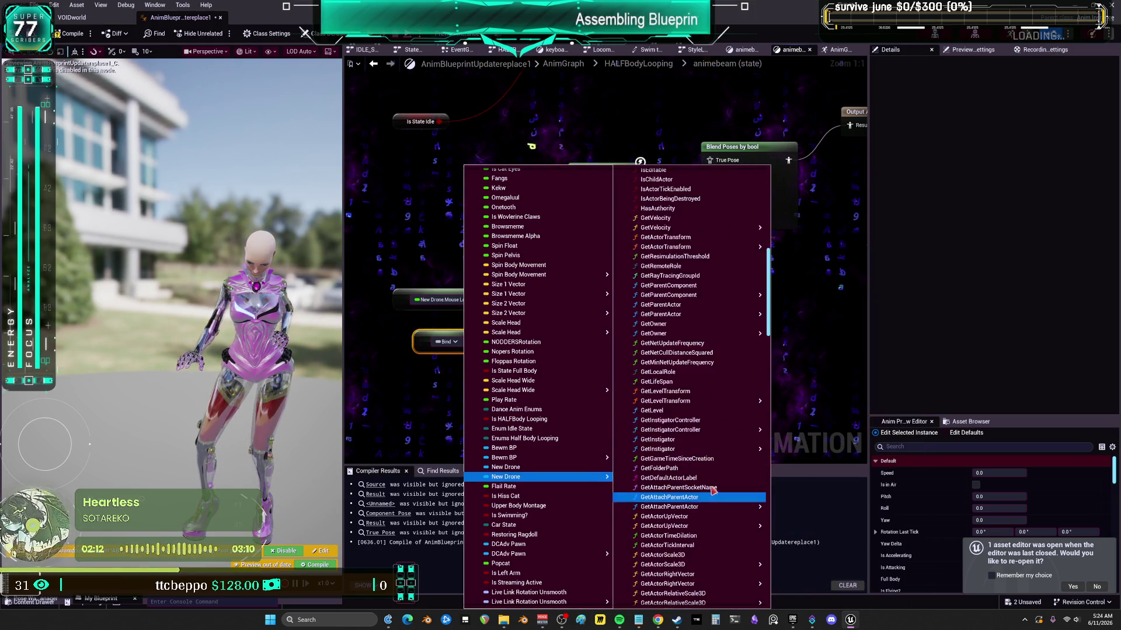
{"action": "scroll", "coordinate": [706, 484], "scroll_direction": "down", "scroll_amount": 15}
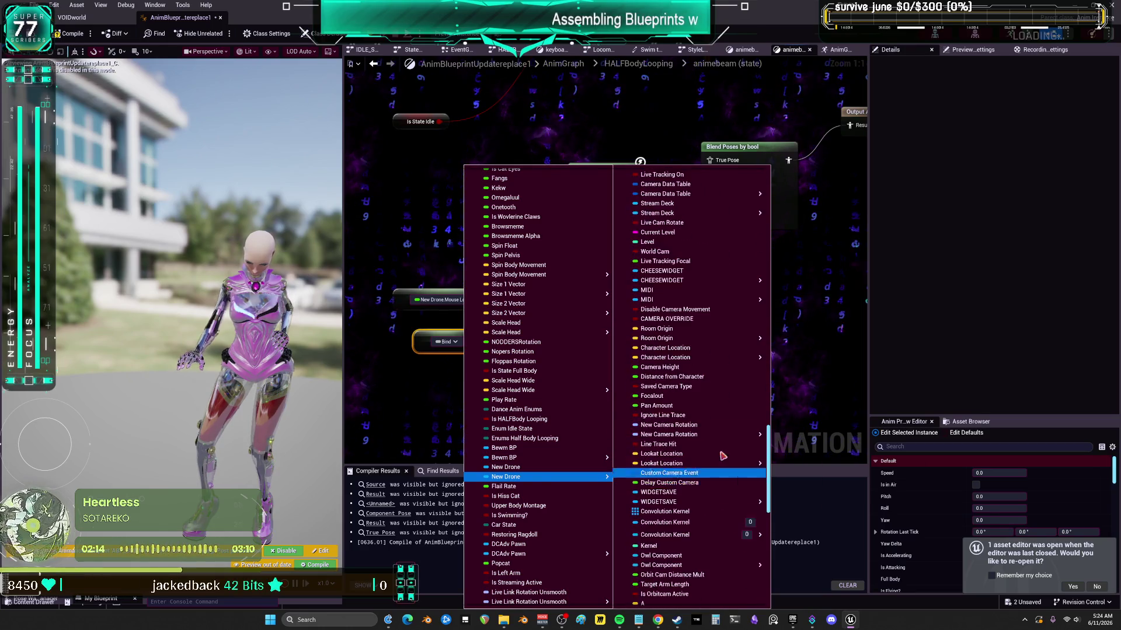
{"action": "scroll", "coordinate": [717, 493], "scroll_direction": "down", "scroll_amount": 9}
{"action": "scroll", "coordinate": [718, 482], "scroll_direction": "up", "scroll_amount": 5}
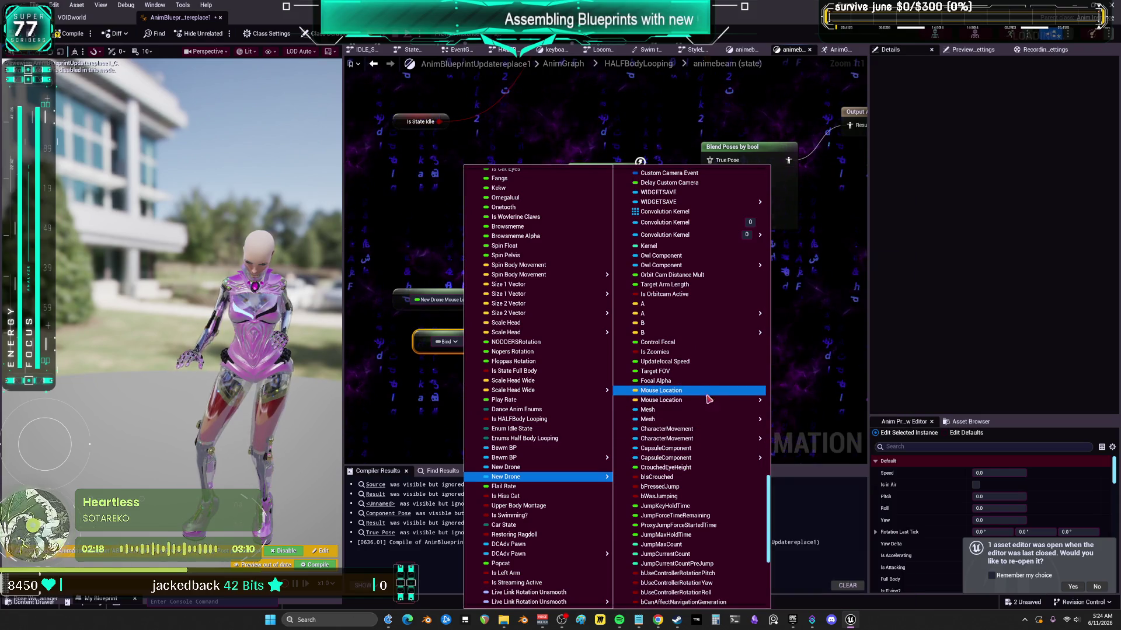
{"action": "mouse_move", "coordinate": [762, 401]}
{"action": "left_click", "coordinate": [793, 426]}
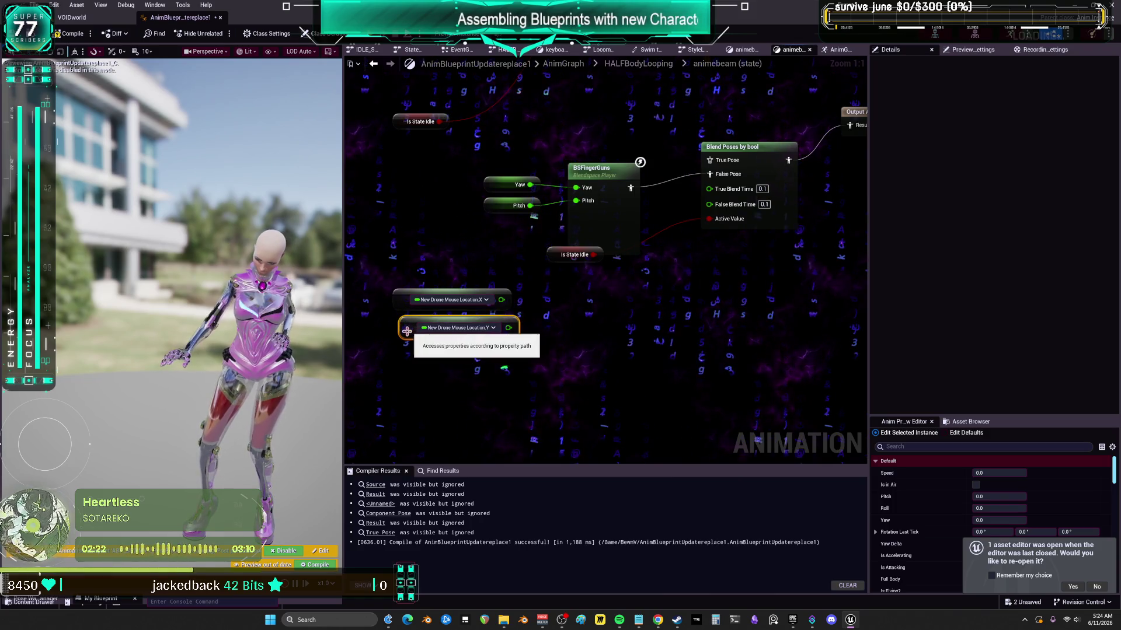
{"action": "left_click", "coordinate": [478, 266]}
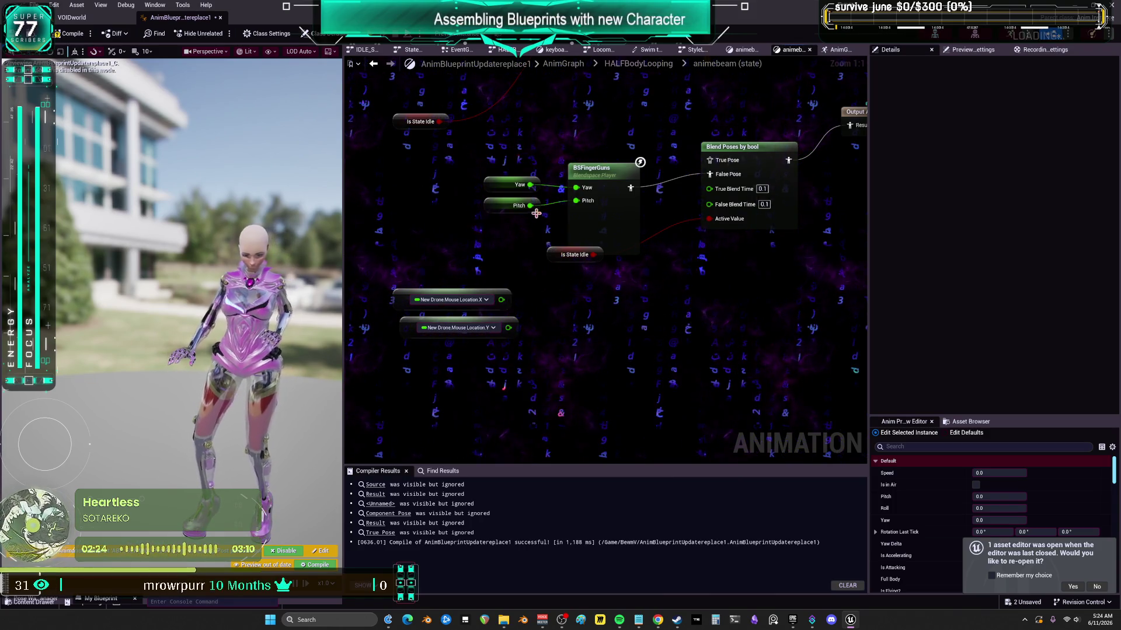
- Add a Select Float off Pitch, delete Blend Poses by bool, and wire BSFingerGuns to the output pose
{"action": "left_click_drag", "start_coordinate": [564, 320], "coordinate": [564, 320]}
{"action": "type", "text": "select"}
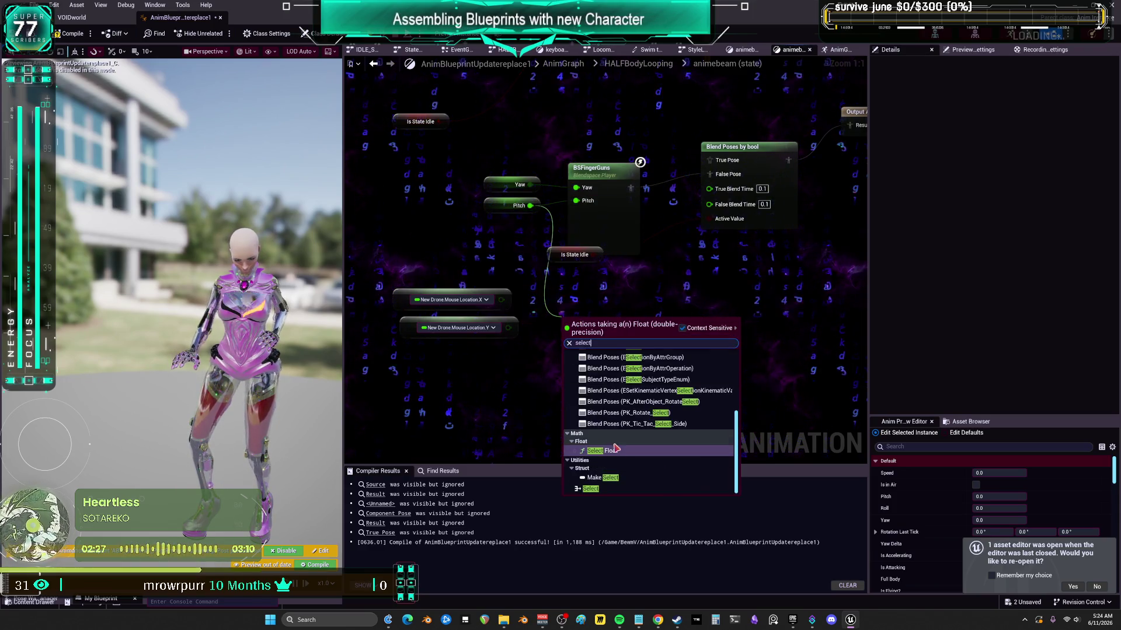
{"action": "left_click", "coordinate": [613, 450]}
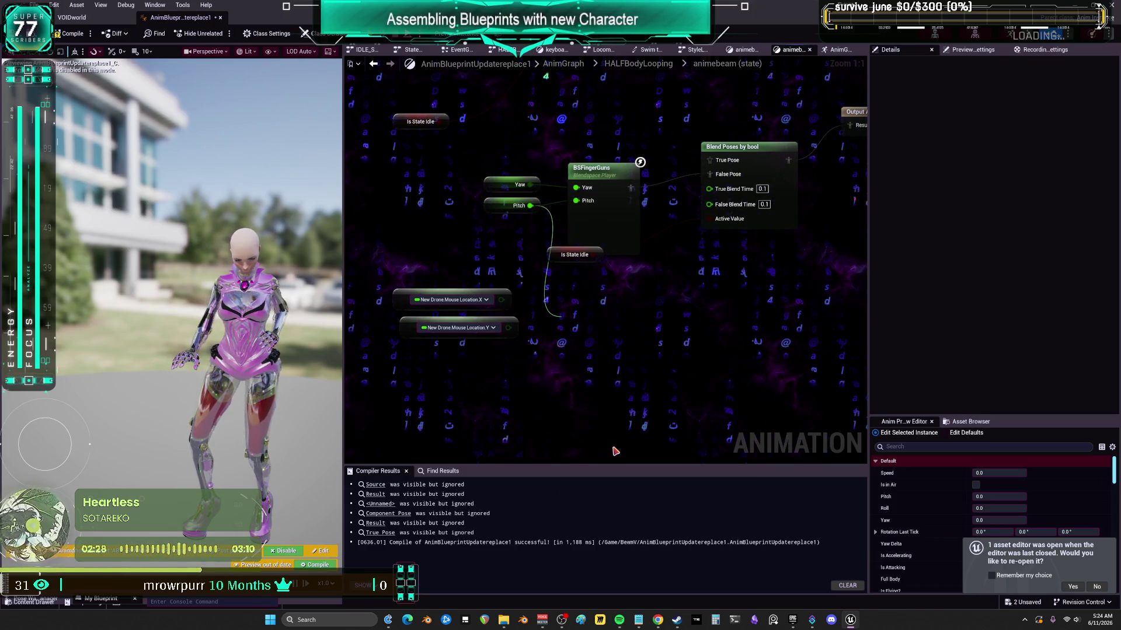
{"action": "left_click_drag", "start_coordinate": [665, 252], "coordinate": [639, 292]}
{"action": "left_click", "coordinate": [724, 193]}
{"action": "key", "text": "Delete"}
{"action": "left_click_drag", "start_coordinate": [596, 226], "coordinate": [825, 164]}
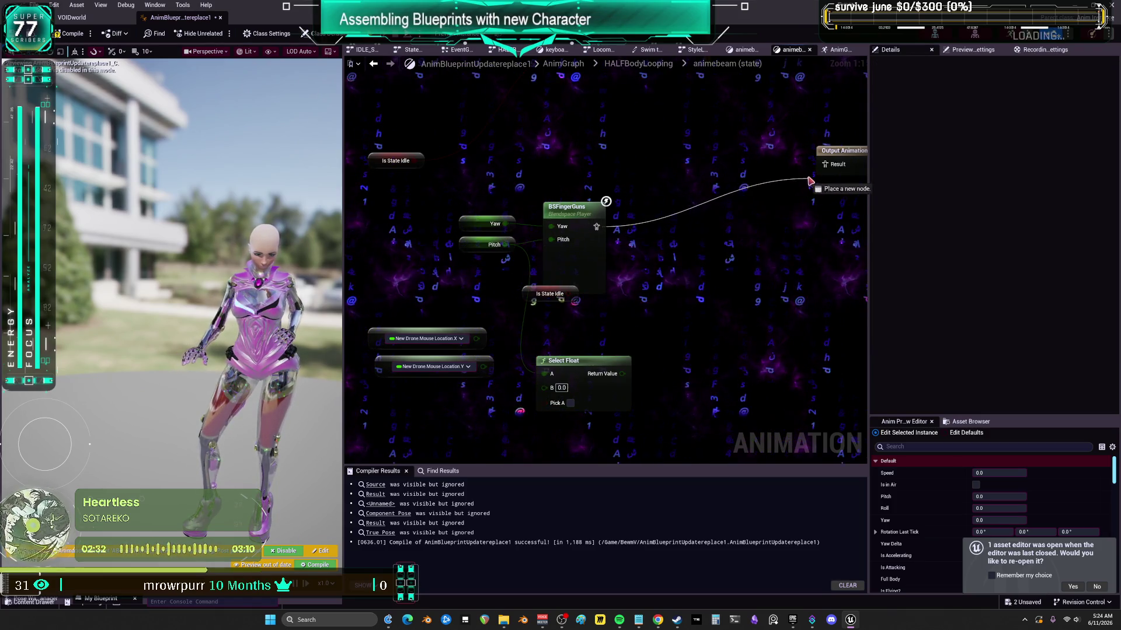
{"action": "left_click_drag", "start_coordinate": [569, 208], "coordinate": [666, 172]}
- Place Is State Idle by the Select Float nodes and feed Select Float into BSFingerGuns Pitch
{"action": "left_click_drag", "start_coordinate": [542, 300], "coordinate": [478, 386]}
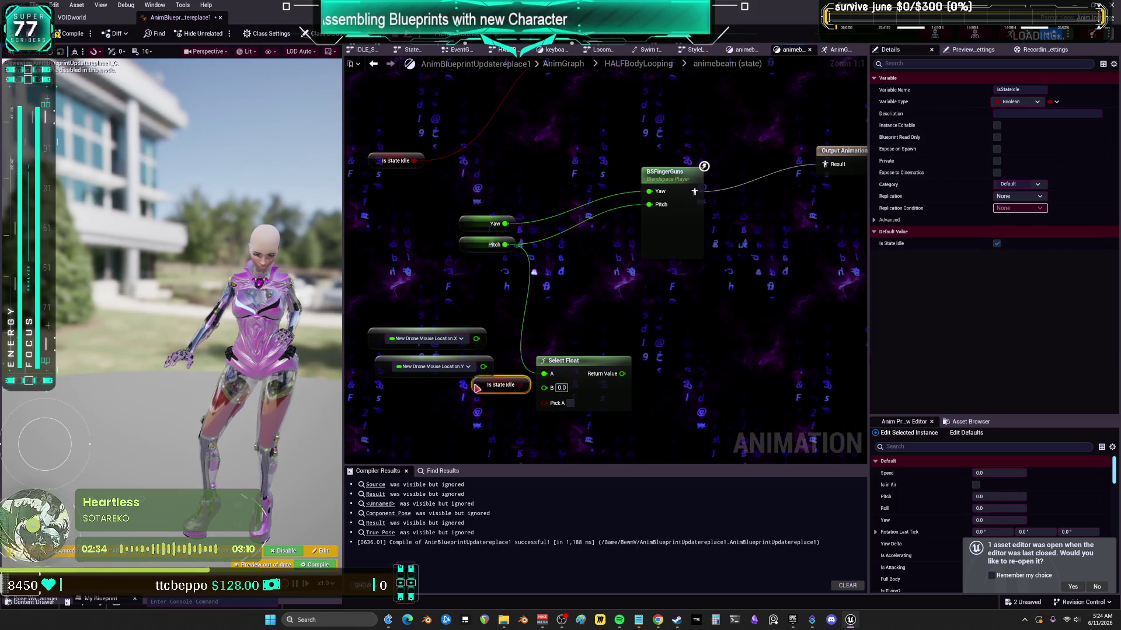
{"action": "left_click", "coordinate": [556, 387]}
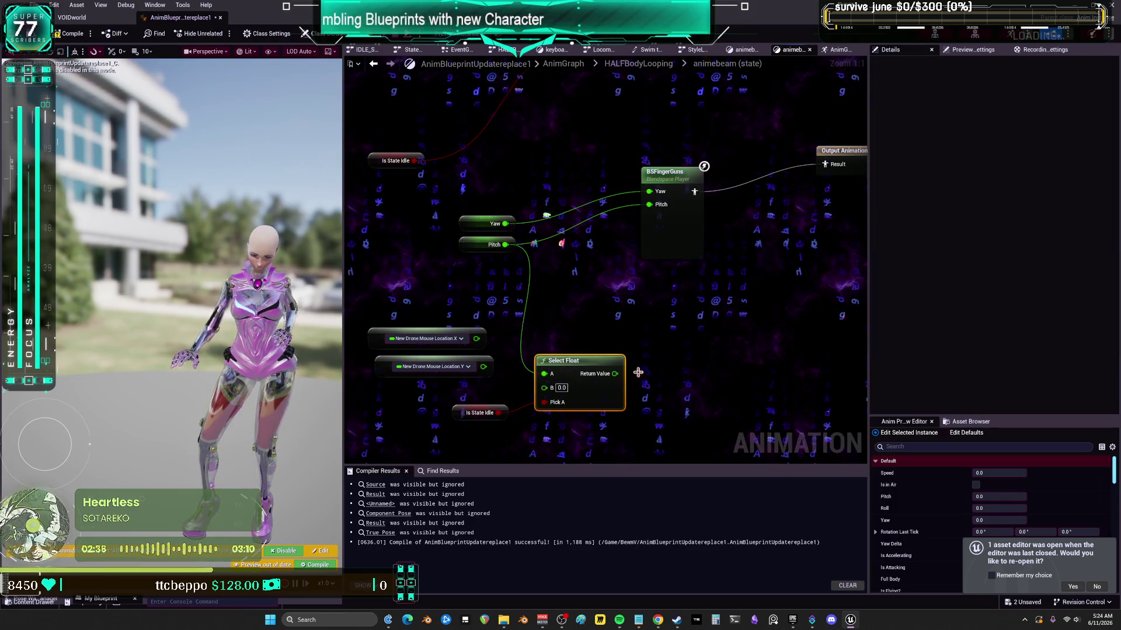
{"action": "left_click_drag", "start_coordinate": [624, 413], "coordinate": [654, 337]}
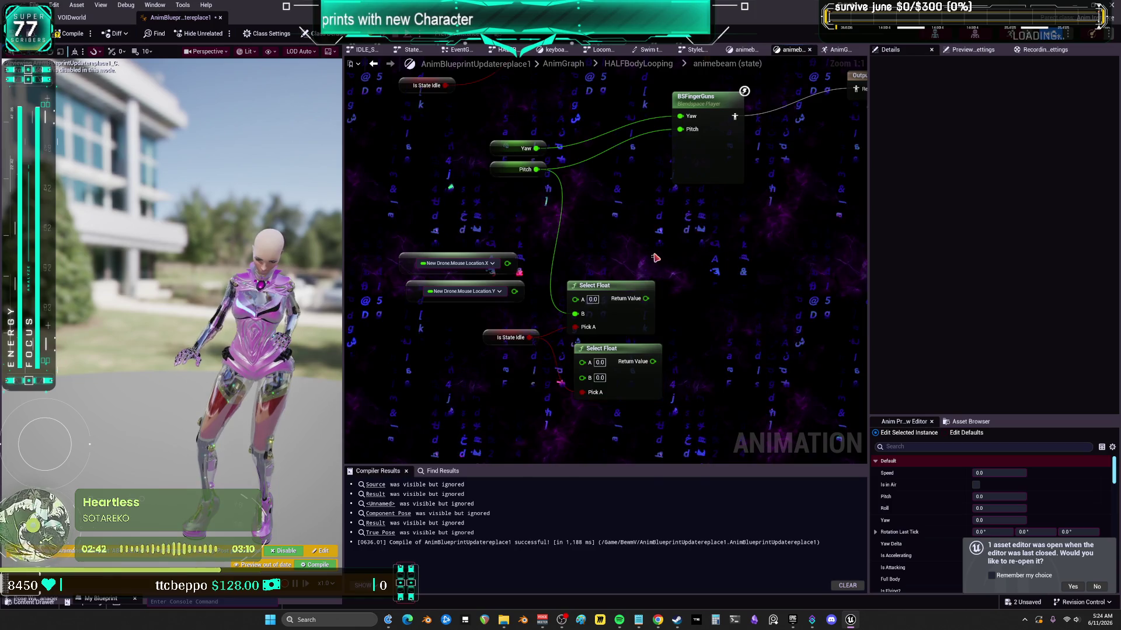
{"action": "left_click_drag", "start_coordinate": [573, 385], "coordinate": [582, 378]}
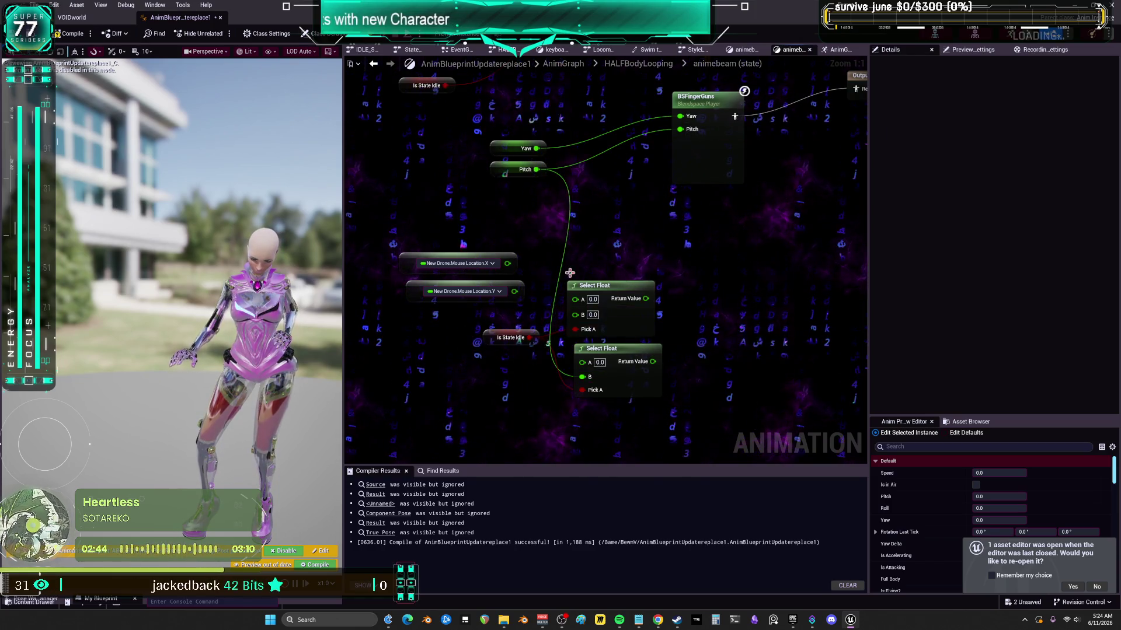
{"action": "mouse_move", "coordinate": [646, 300]}
{"action": "left_mouse_down"}
{"action": "mouse_move", "coordinate": [680, 117]}
{"action": "mouse_move", "coordinate": [668, 318]}
{"action": "mouse_move", "coordinate": [683, 131]}
{"action": "left_mouse_up"}
- Move both Mouse Location nodes left and add an Add node off Mouse Location X
{"action": "left_click_drag", "start_coordinate": [540, 216], "coordinate": [499, 293]}
{"action": "left_click_drag", "start_coordinate": [503, 252], "coordinate": [461, 252]}
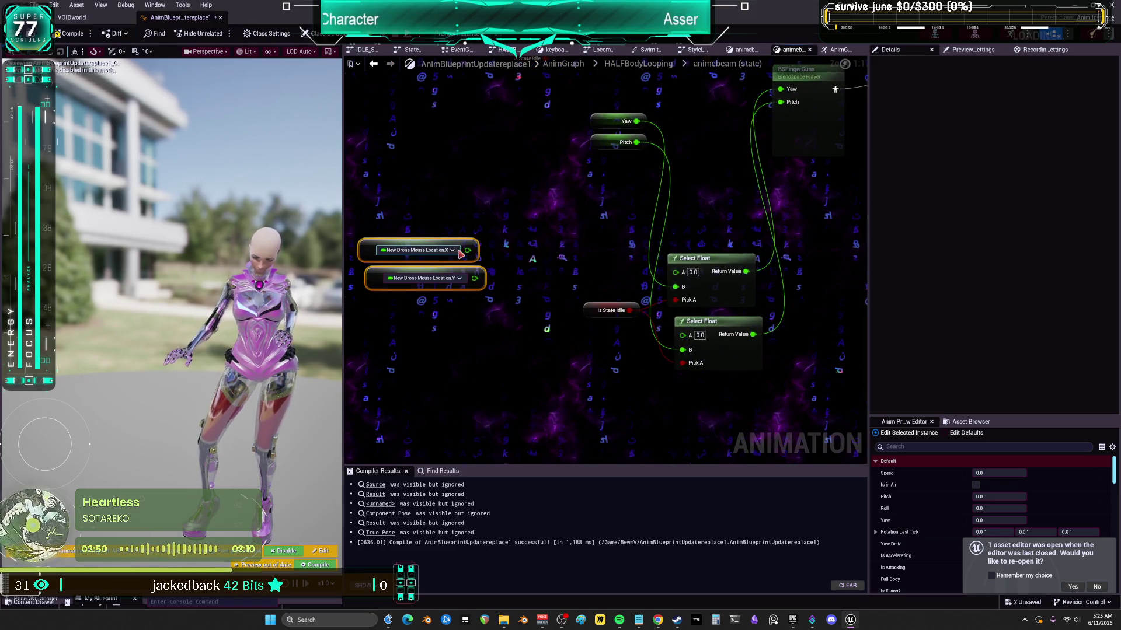
{"action": "left_click", "coordinate": [570, 286]}
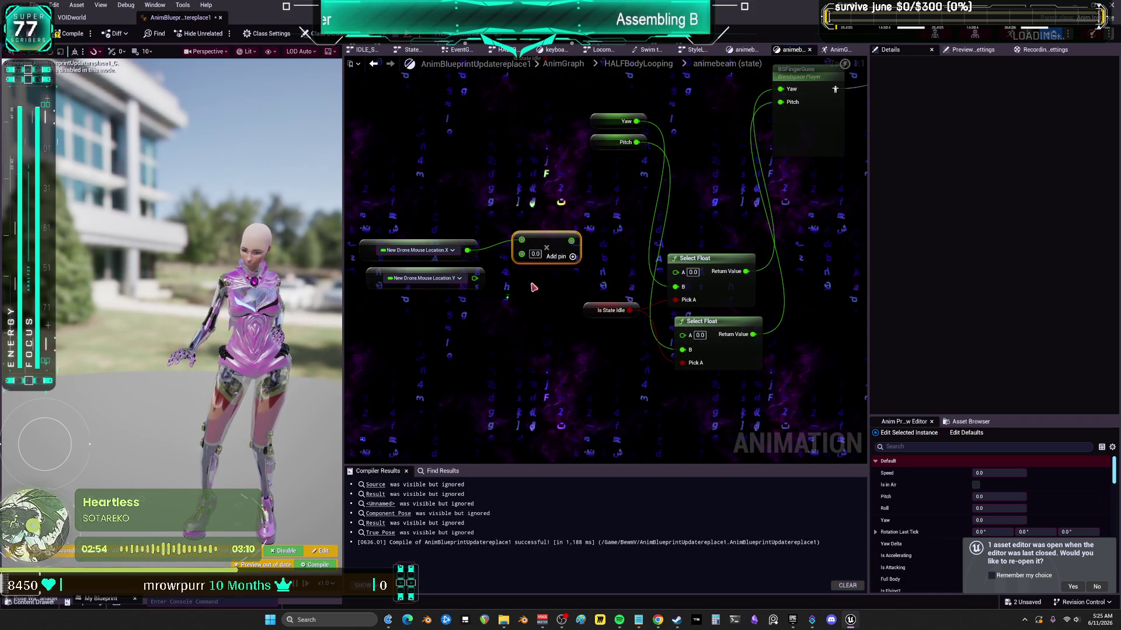
- Check the BPV_Drone_New blueprint's values from the VOIDworld level editor, then return to the graph
{"action": "left_click", "coordinate": [72, 17]}
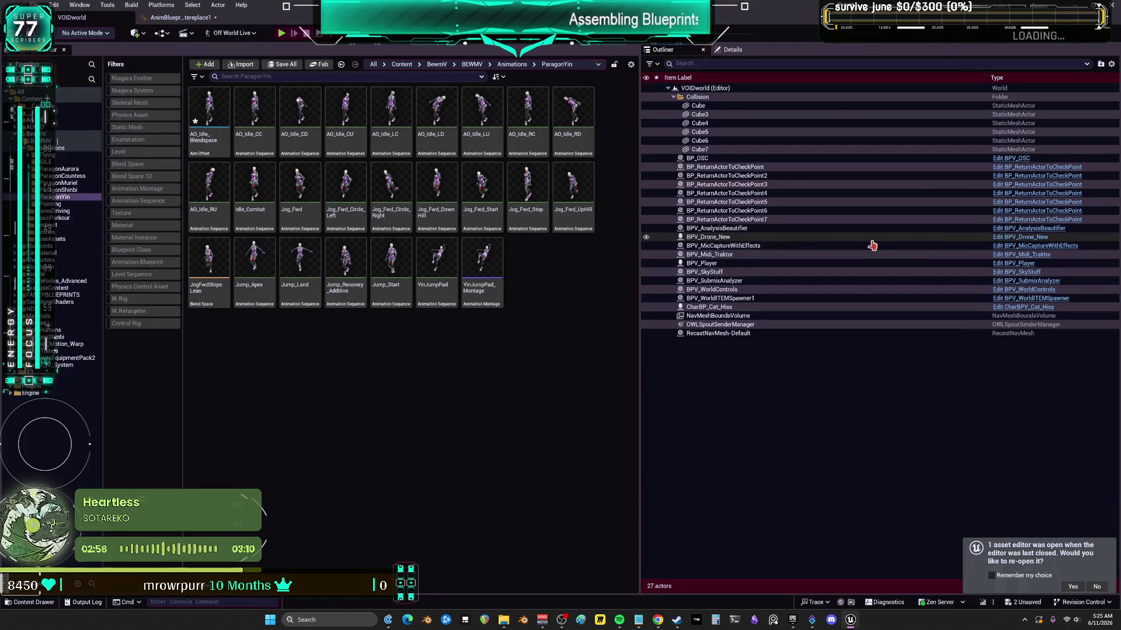
{"action": "left_click", "coordinate": [838, 264]}
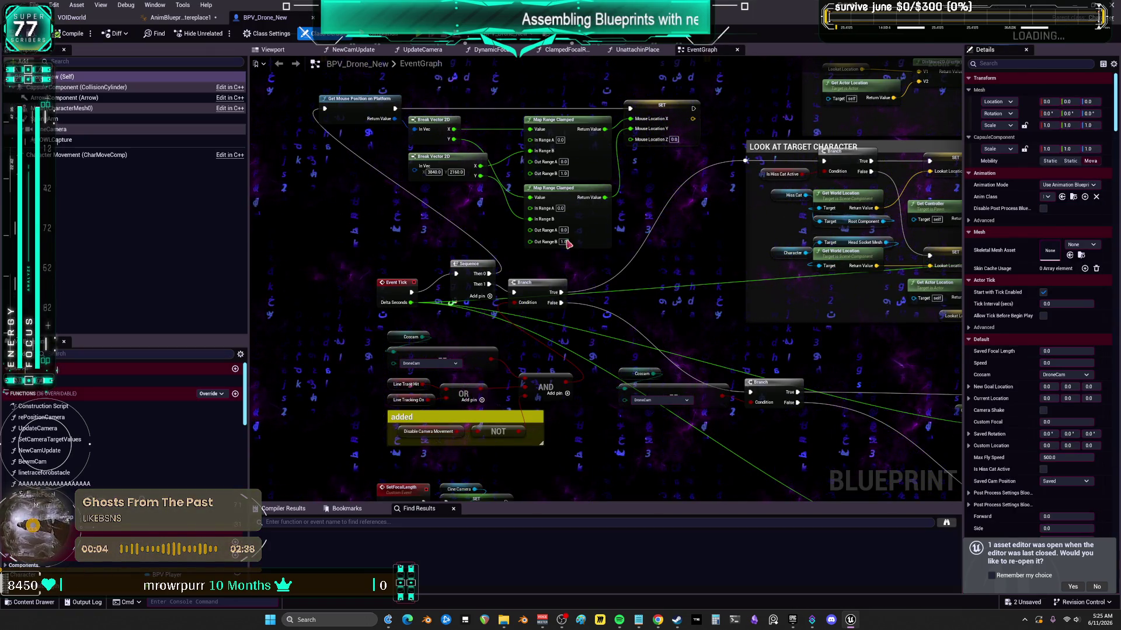
{"action": "left_click", "coordinate": [180, 18]}
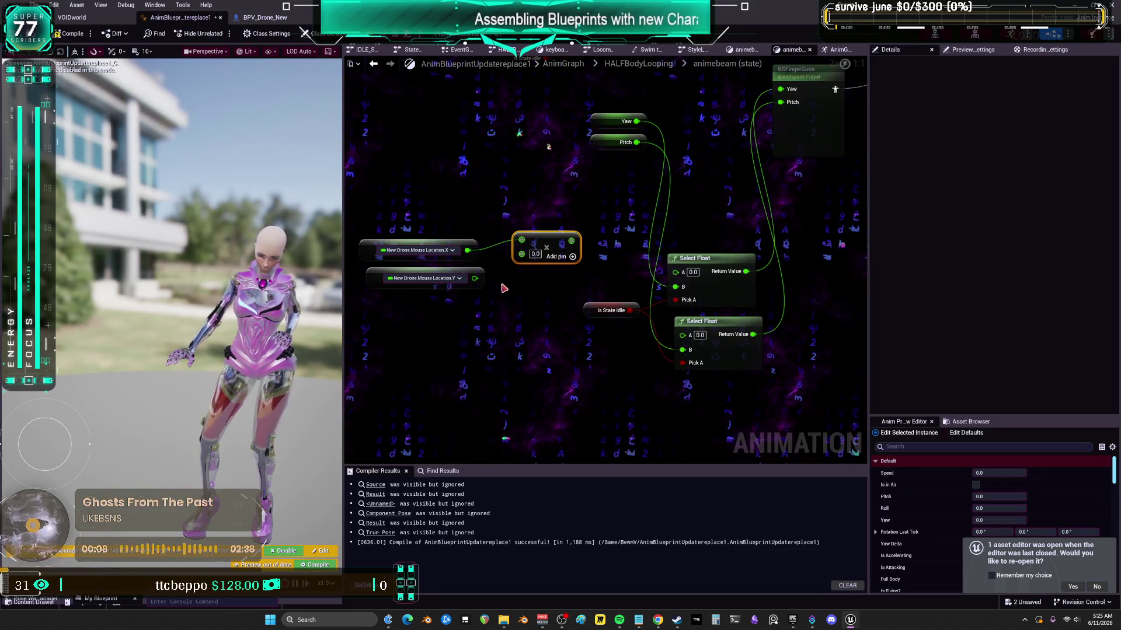
- Wire Mouse Location Y into the Add node and set the first Add value to 90
{"action": "mouse_move", "coordinate": [481, 277]}
{"action": "left_mouse_down"}
{"action": "mouse_move", "coordinate": [507, 302]}
{"action": "mouse_move", "coordinate": [640, 264]}
{"action": "left_mouse_up"}
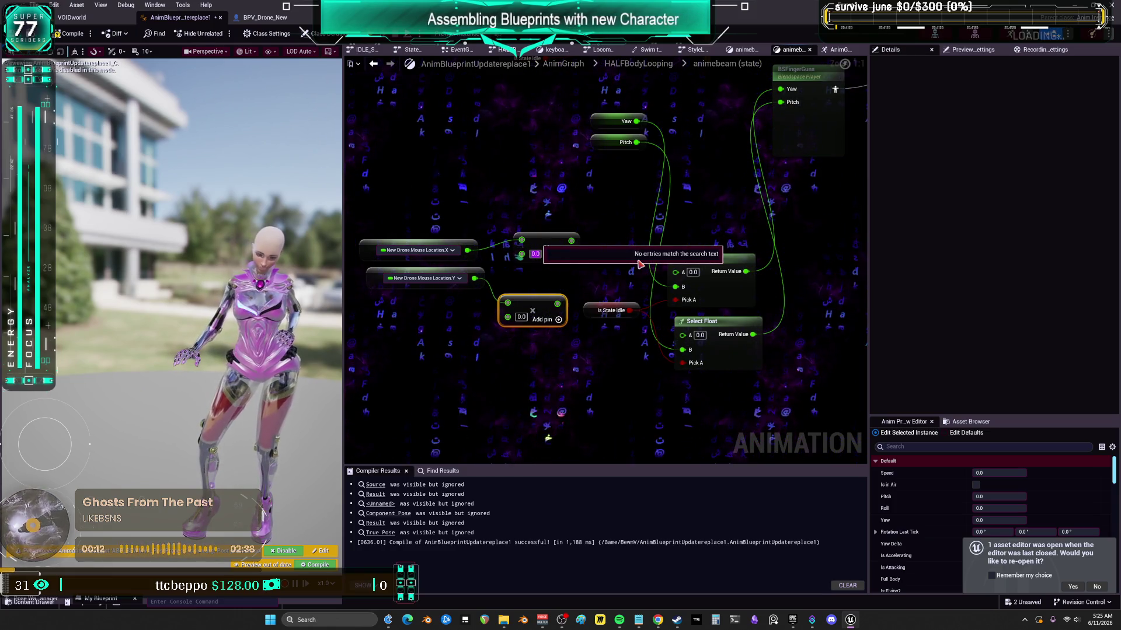
{"action": "type", "text": "90"}
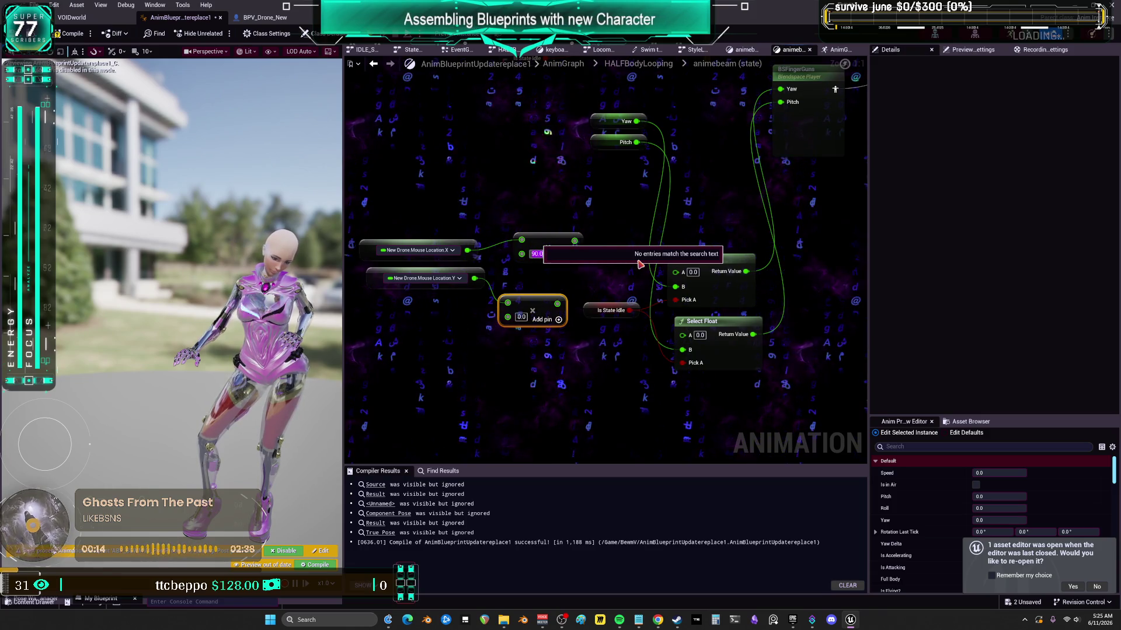
{"action": "key", "text": "Return"}
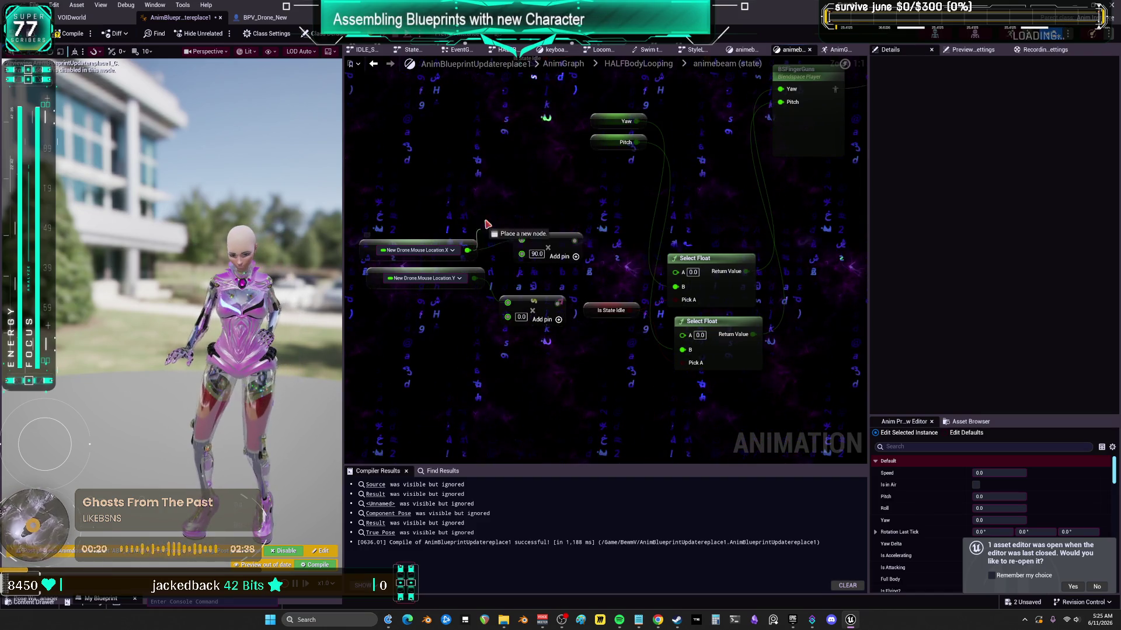
- Add a Map Range Clamped node off Mouse Location X and start editing In Range A
{"action": "left_click_drag", "start_coordinate": [483, 231], "coordinate": [503, 192]}
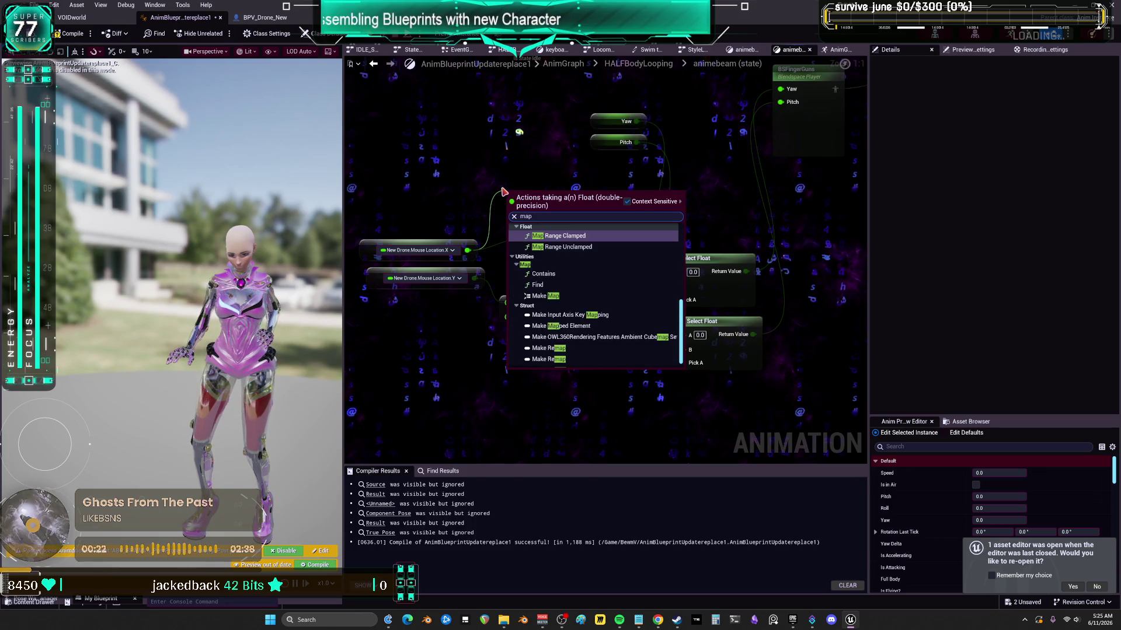
{"action": "type", "text": " cl"}
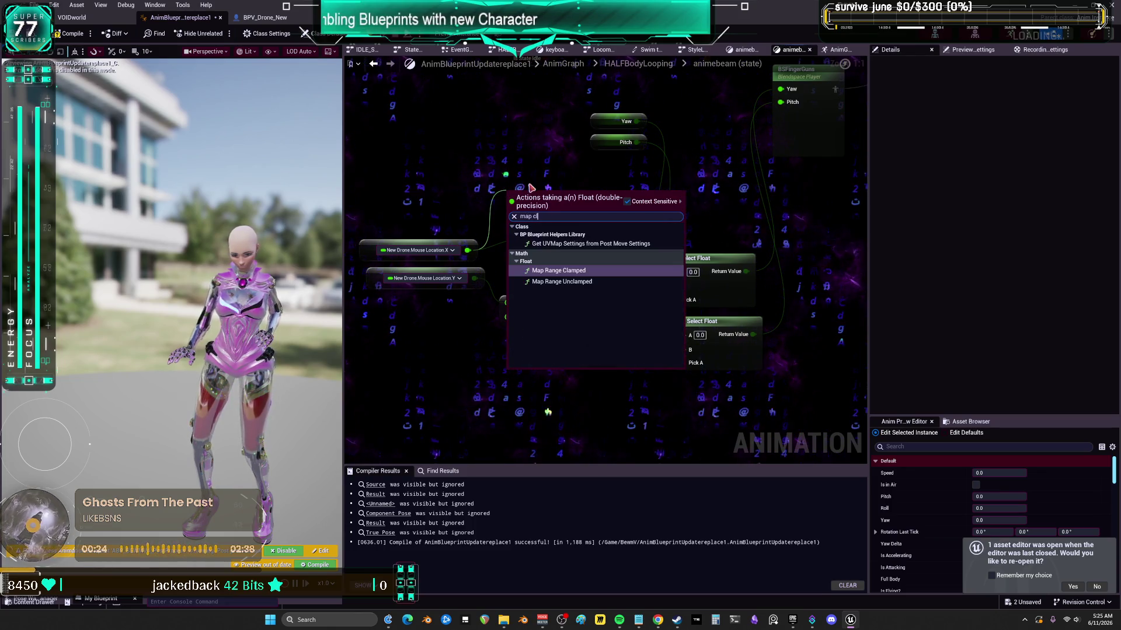
{"action": "left_click", "coordinate": [561, 270]}
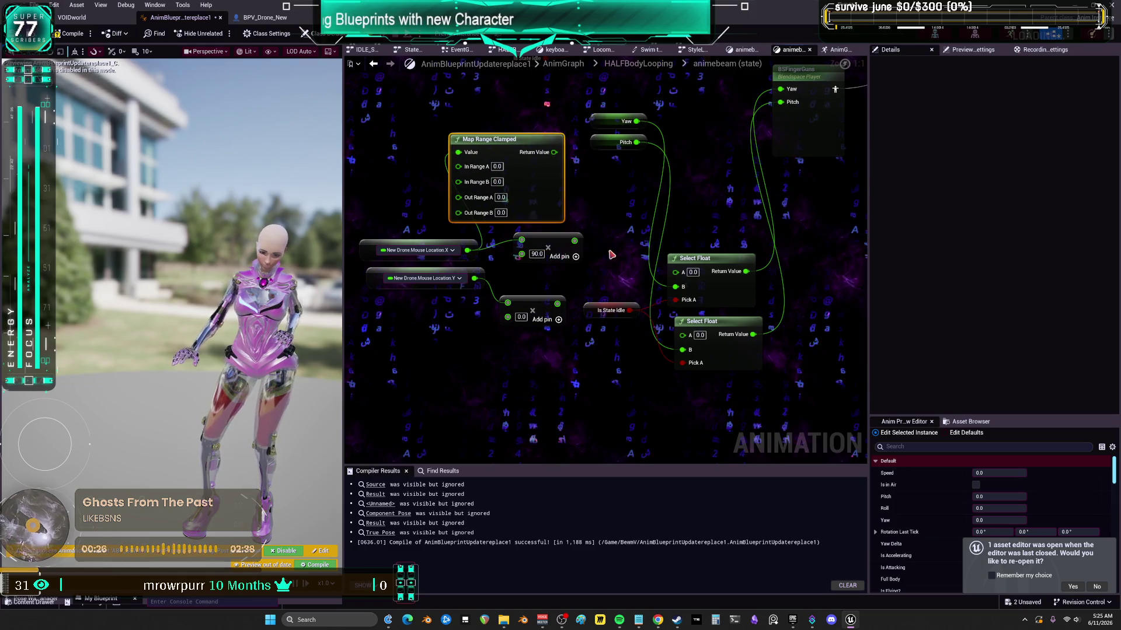
{"action": "left_click_drag", "start_coordinate": [590, 225], "coordinate": [610, 239]}
{"action": "left_click", "coordinate": [553, 208]}
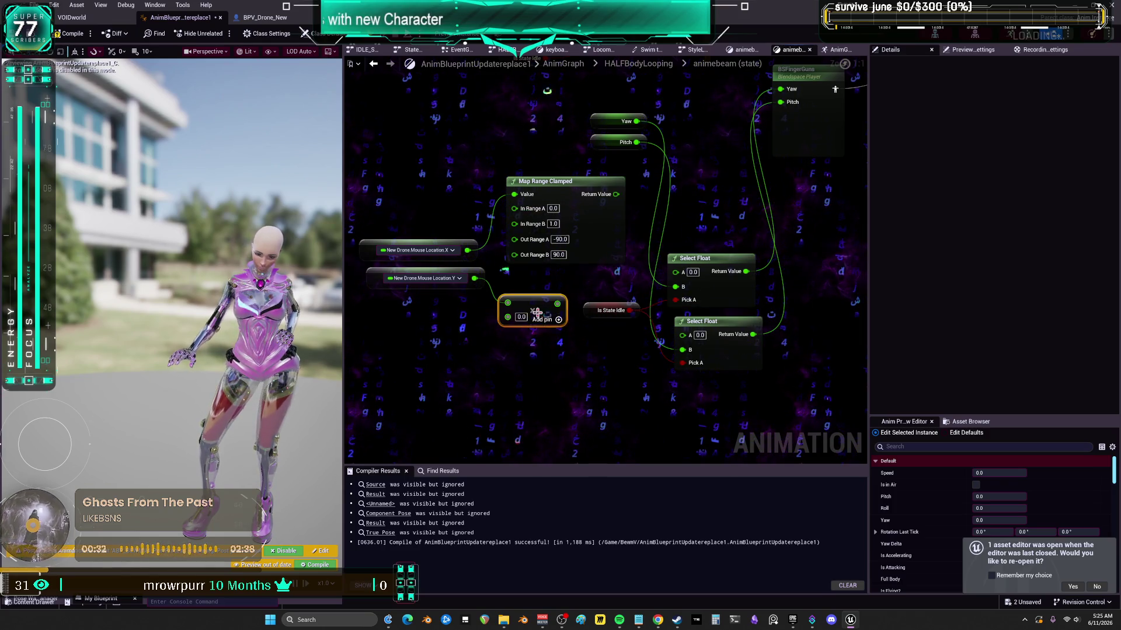
- Wire Mouse Location Y into the second Map Range Clamped and feed both remaps into the Select Float A pins
{"action": "left_click_drag", "start_coordinate": [479, 274], "coordinate": [500, 363]}
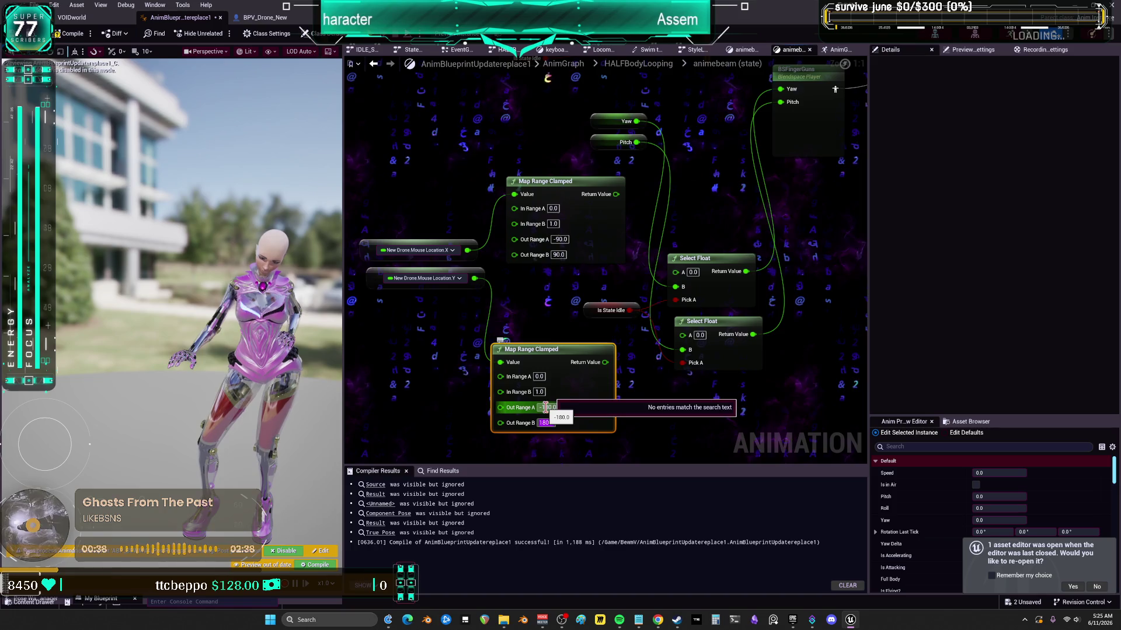
{"action": "scroll", "coordinate": [677, 413], "scroll_direction": "down", "scroll_amount": 2}
{"action": "left_click_drag", "start_coordinate": [602, 424], "coordinate": [613, 408]}
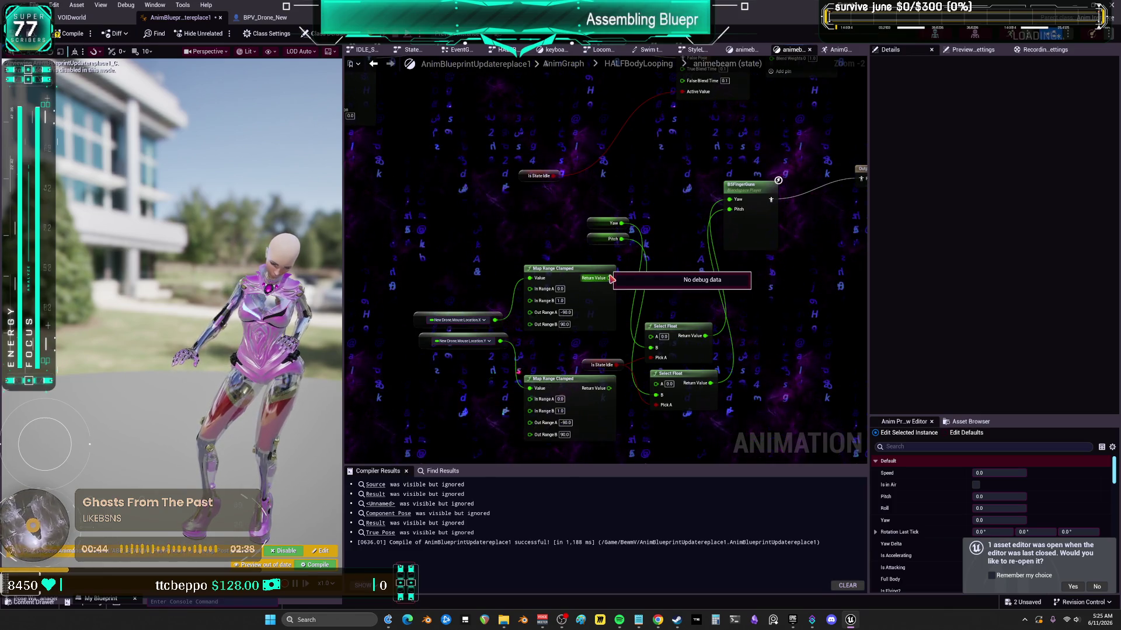
{"action": "mouse_move", "coordinate": [601, 226]}
{"action": "left_mouse_down"}
{"action": "mouse_move", "coordinate": [595, 273]}
{"action": "mouse_move", "coordinate": [641, 401]}
{"action": "left_mouse_up"}
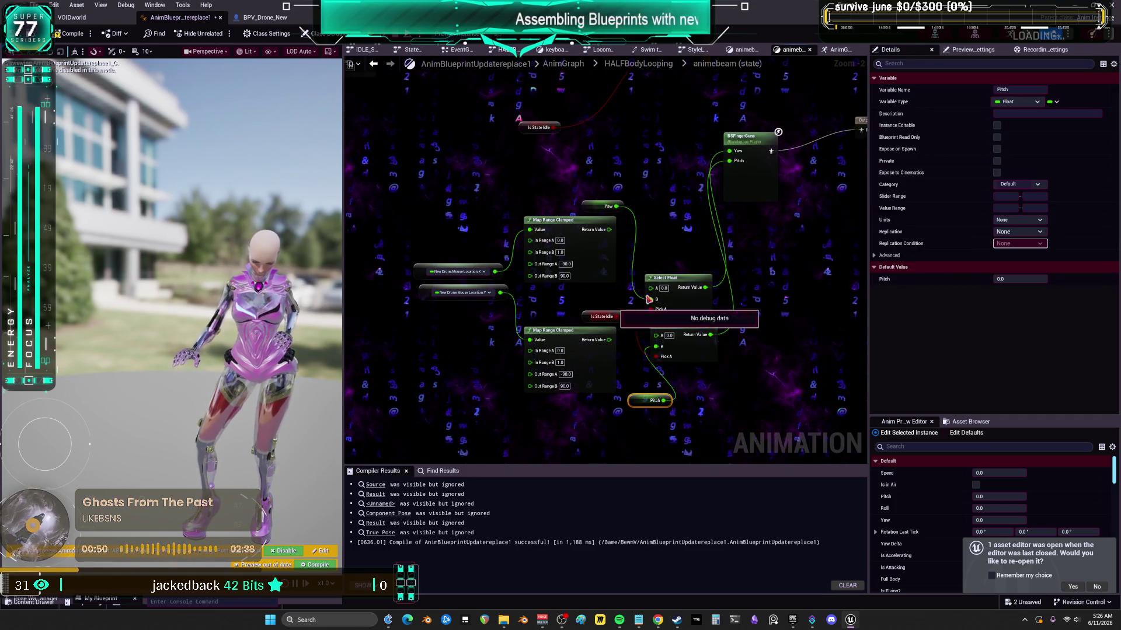
{"action": "left_click_drag", "start_coordinate": [609, 339], "coordinate": [656, 336]}
{"action": "left_click_drag", "start_coordinate": [616, 226], "coordinate": [653, 290]}
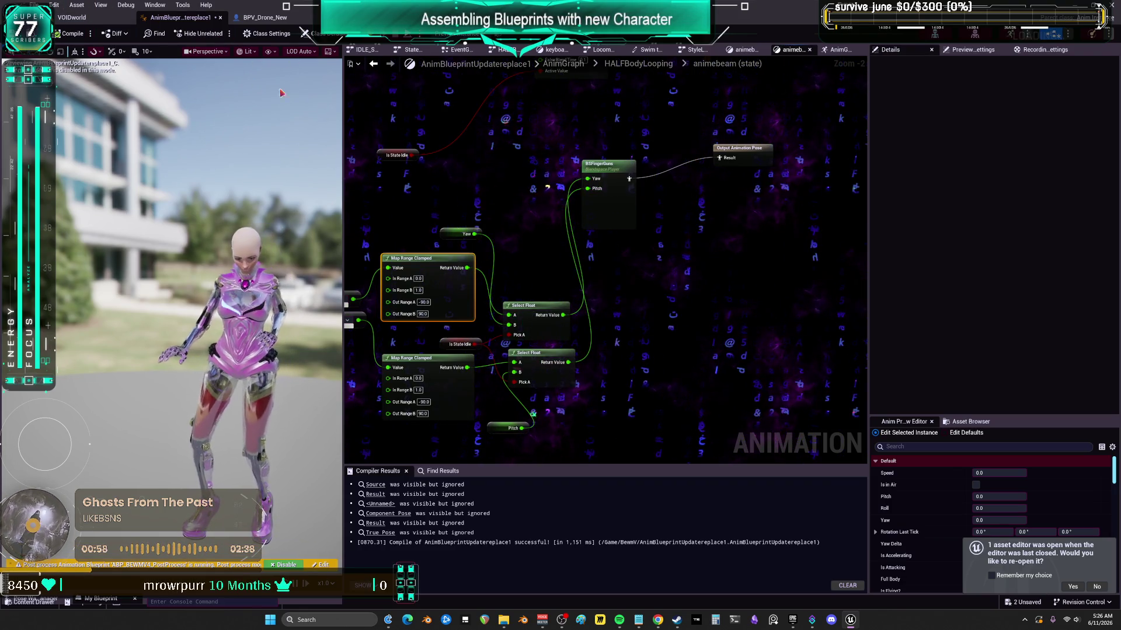
{"action": "left_click", "coordinate": [100, 19]}
- Playtest the aim setup in a maximized play-in-editor window, then return to the AnimBlueprint
{"action": "left_click", "coordinate": [283, 35]}
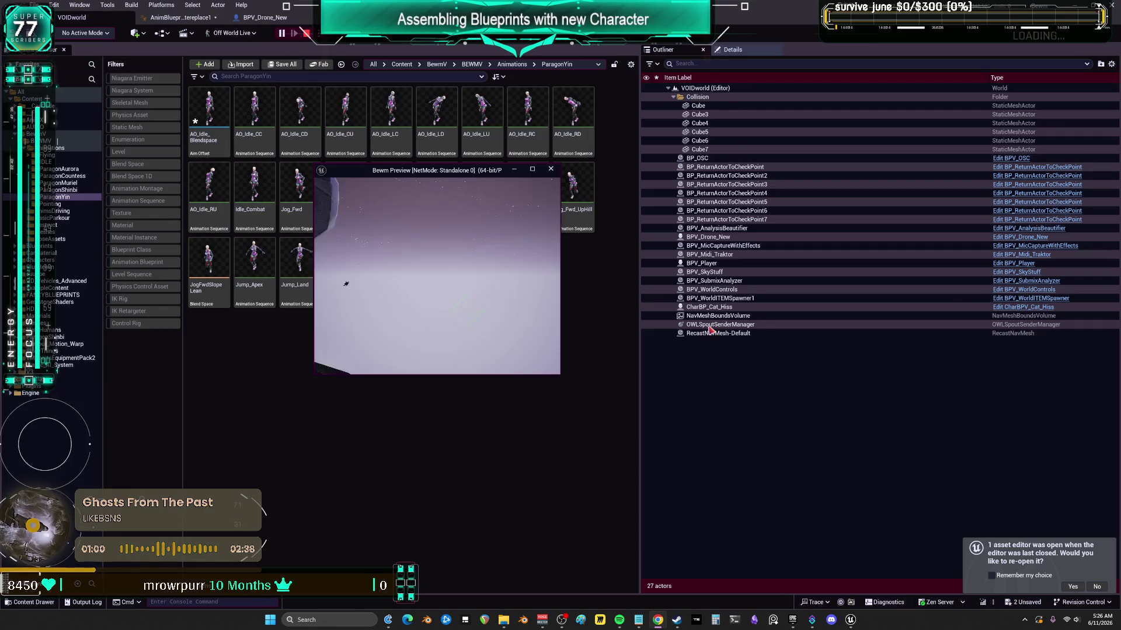
{"action": "left_click", "coordinate": [533, 169]}
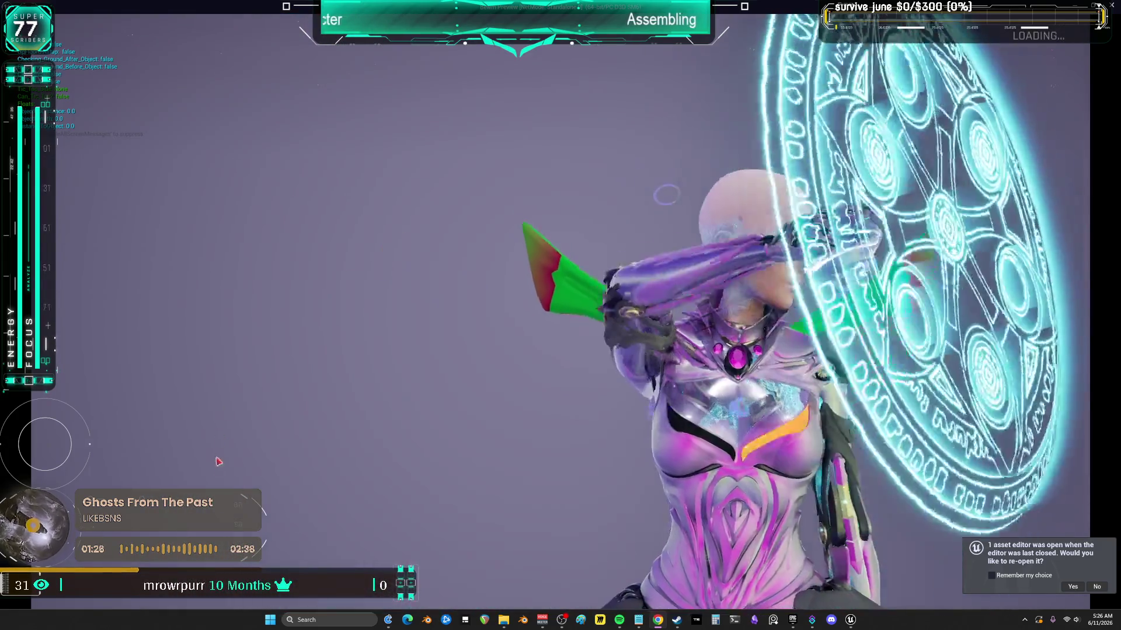
{"action": "key", "text": "Escape"}
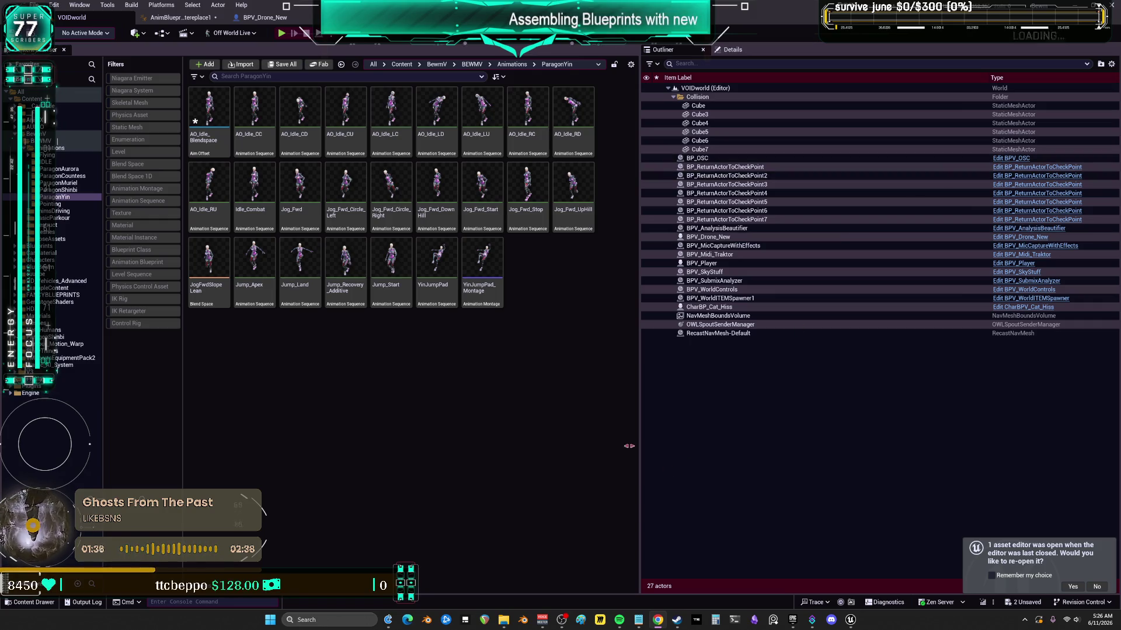
{"action": "left_click", "coordinate": [175, 18]}
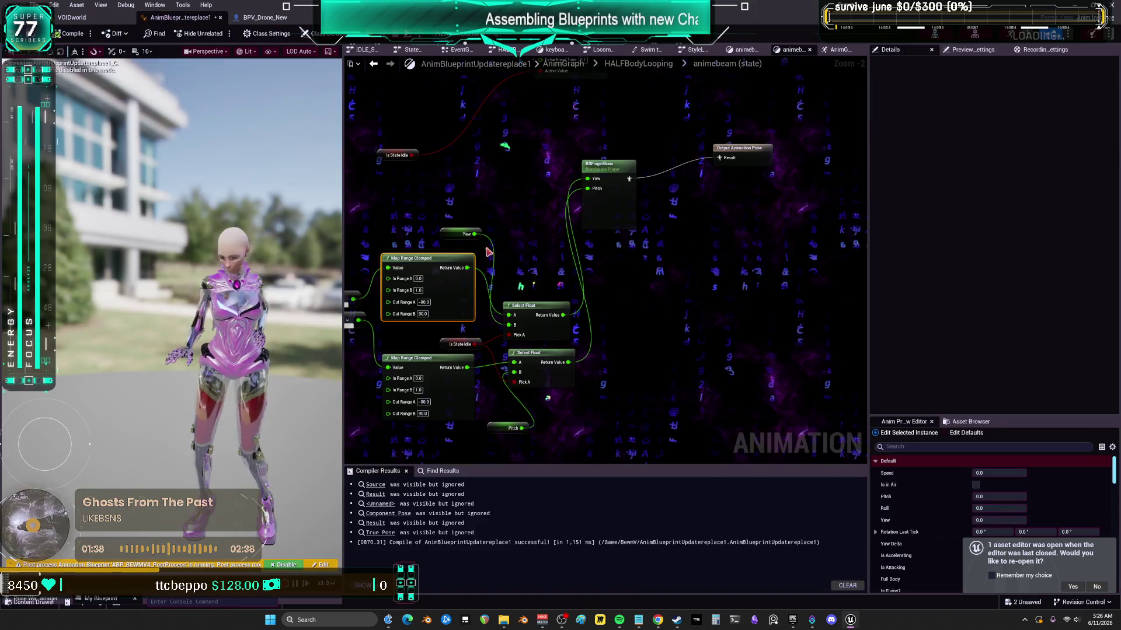
- Locate the Live Link, bone transform and Map Range nodes, separating the Mouse Location node from the group
{"action": "scroll", "coordinate": [517, 383], "scroll_direction": "down", "scroll_amount": 2}
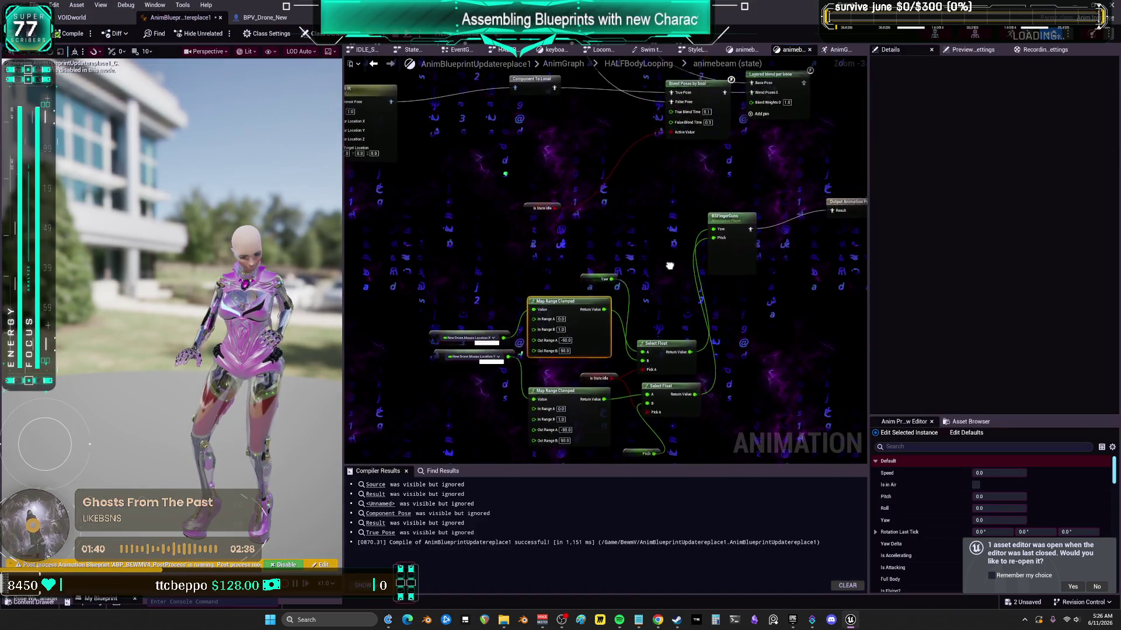
{"action": "scroll", "coordinate": [560, 250], "scroll_direction": "up", "scroll_amount": 6}
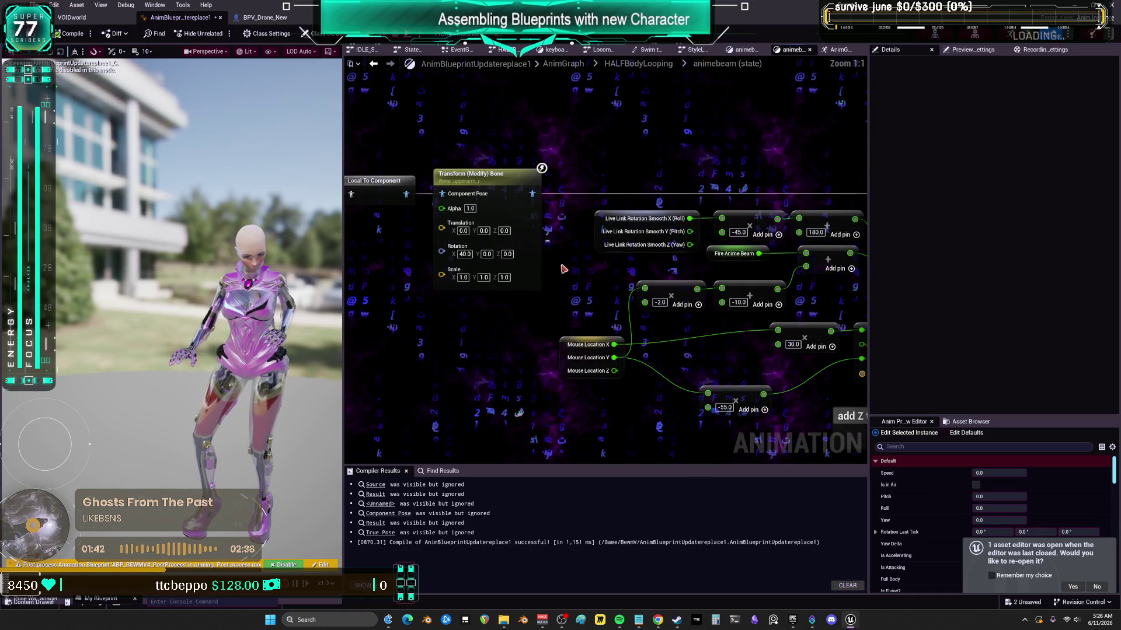
{"action": "left_click_drag", "start_coordinate": [576, 288], "coordinate": [531, 272]}
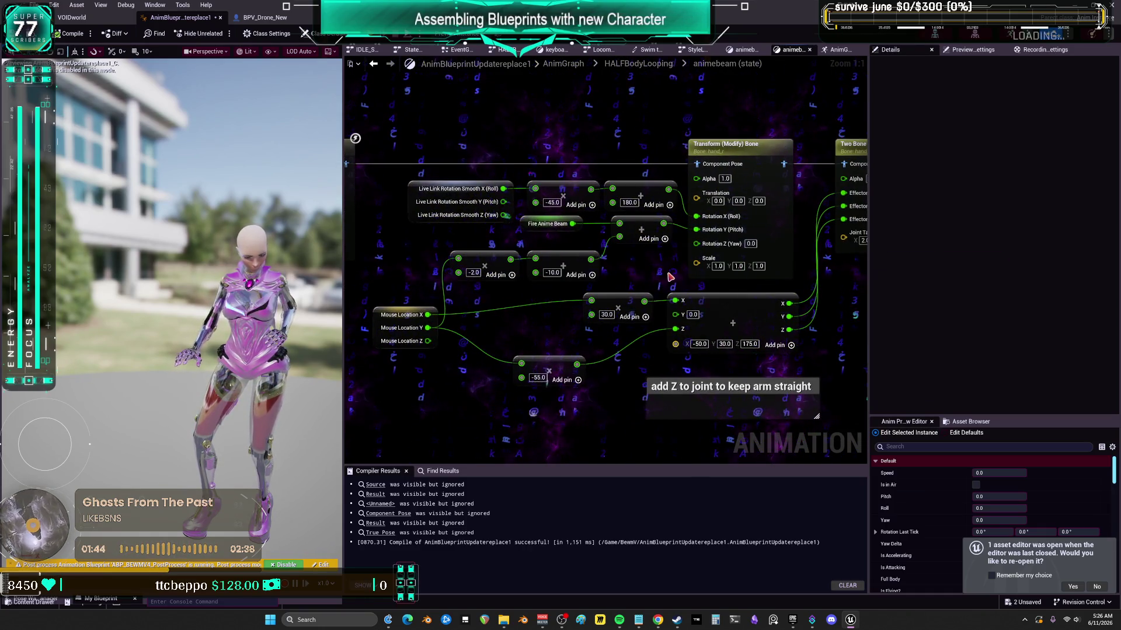
{"action": "scroll", "coordinate": [660, 278], "scroll_direction": "down", "scroll_amount": 1}
{"action": "mouse_move", "coordinate": [660, 278]}
{"action": "left_mouse_down"}
{"action": "mouse_move", "coordinate": [668, 155]}
{"action": "mouse_move", "coordinate": [584, 354]}
{"action": "left_mouse_up"}
{"action": "scroll", "coordinate": [668, 155], "scroll_direction": "down", "scroll_amount": 2}
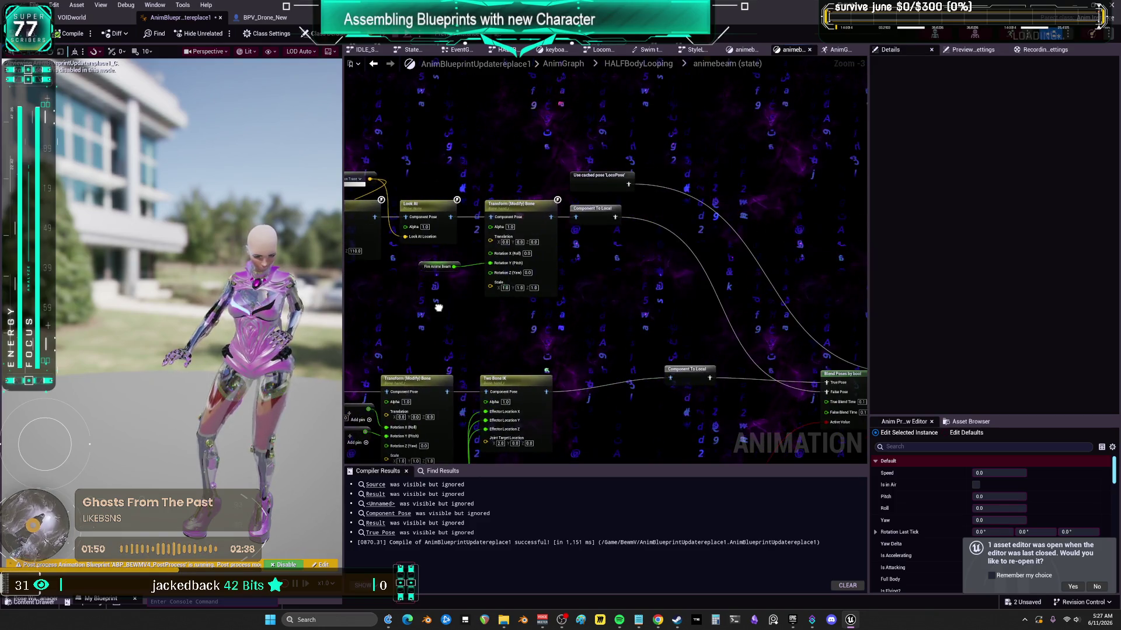
{"action": "left_click_drag", "start_coordinate": [660, 304], "coordinate": [733, 184]}
{"action": "scroll", "coordinate": [517, 270], "scroll_direction": "up", "scroll_amount": 1}
{"action": "left_click_drag", "start_coordinate": [518, 270], "coordinate": [491, 174]}
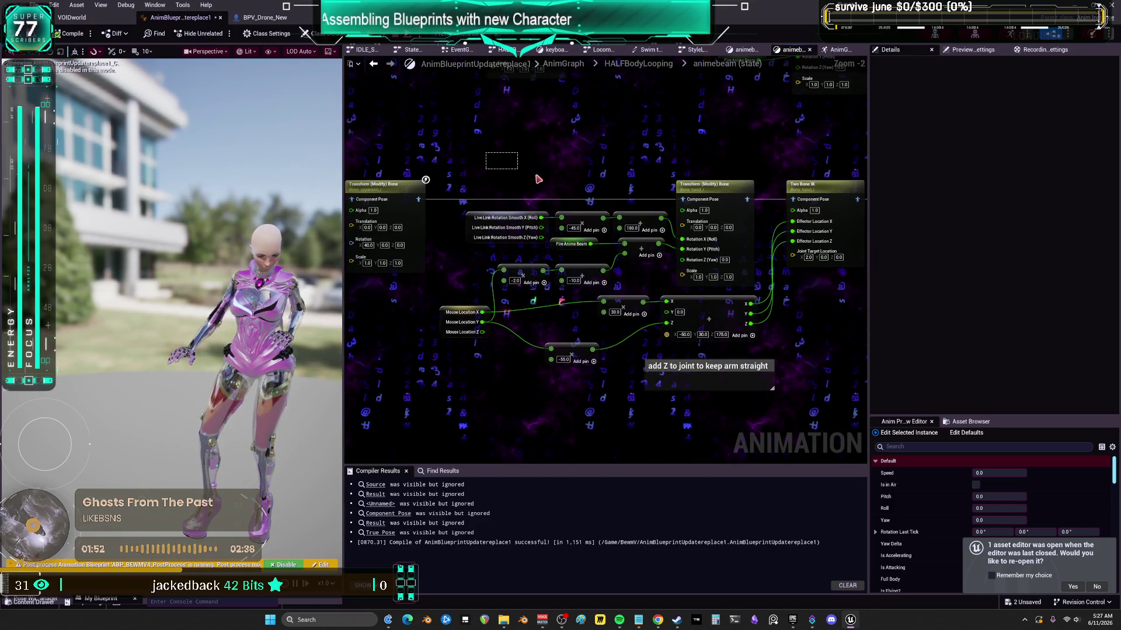
{"action": "left_click_drag", "start_coordinate": [737, 284], "coordinate": [736, 284]}
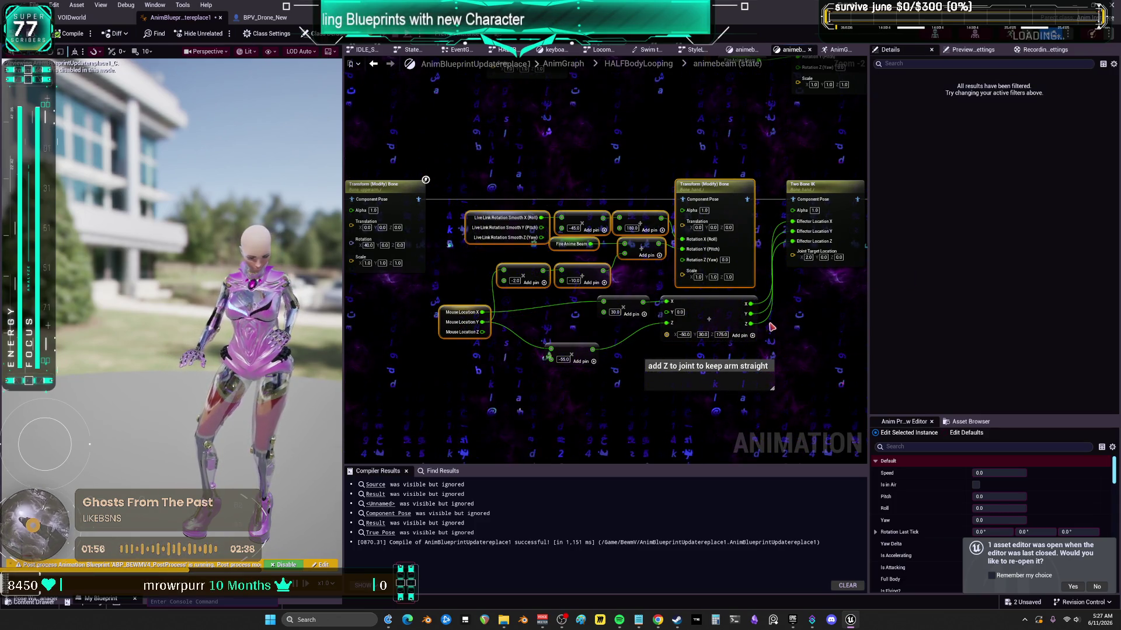
{"action": "left_click_drag", "start_coordinate": [602, 225], "coordinate": [588, 327]}
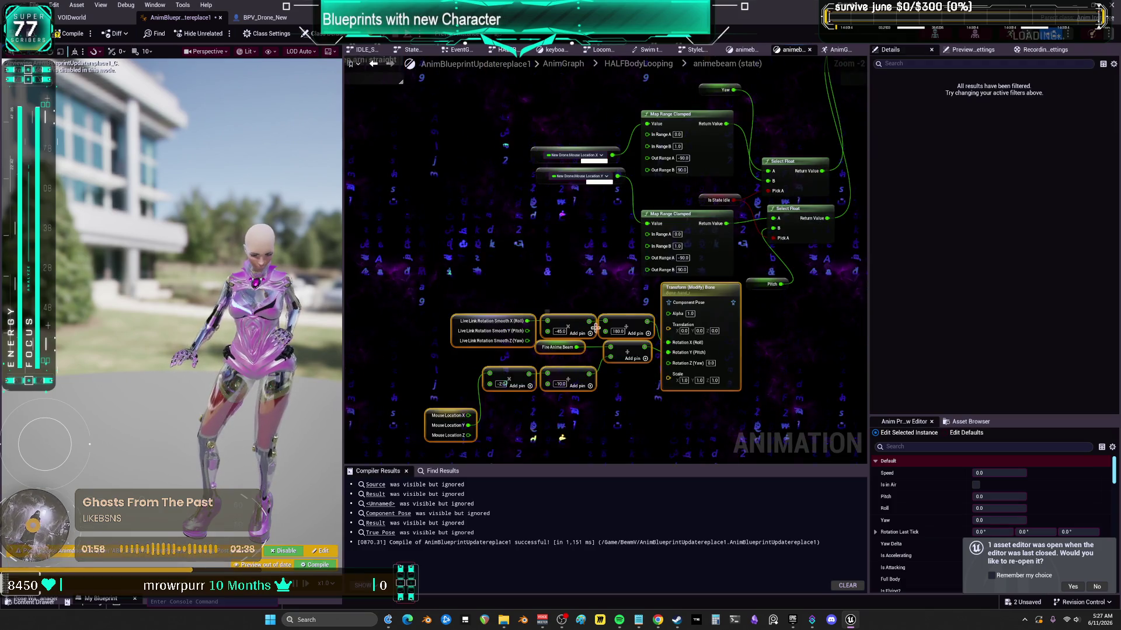
{"action": "left_click_drag", "start_coordinate": [464, 426], "coordinate": [443, 399]}
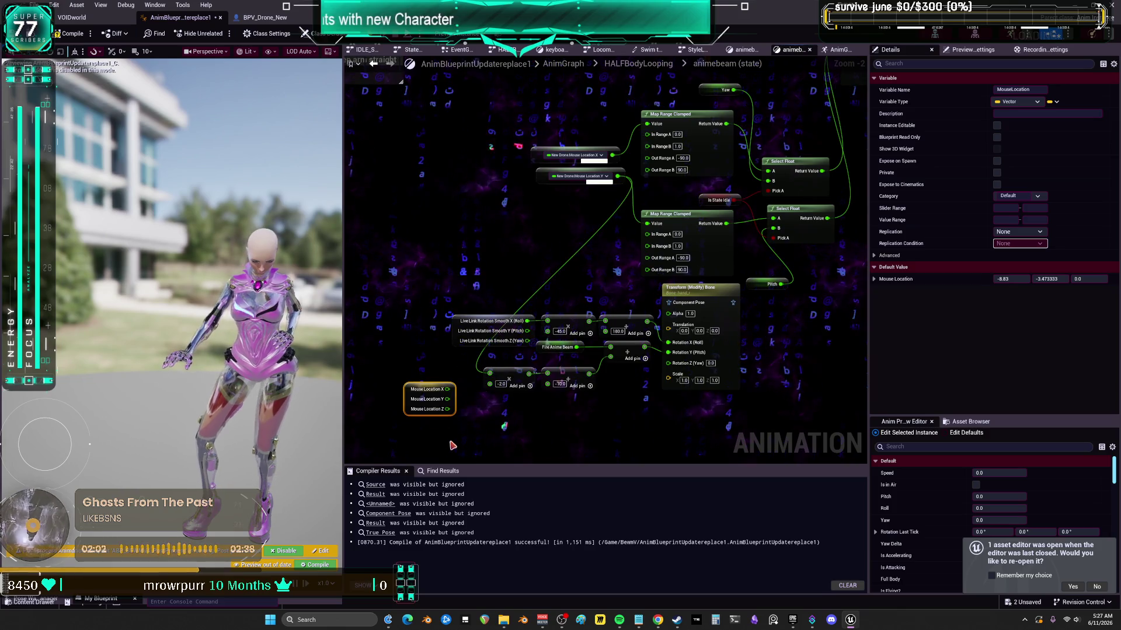
- Box-select the Live Link math and Transform (Modify) Bone nodes and move them beside BSFingerGuns
{"action": "scroll", "coordinate": [604, 328], "scroll_direction": "down", "scroll_amount": 1}
{"action": "left_click_drag", "start_coordinate": [636, 419], "coordinate": [397, 293]}
{"action": "mouse_move", "coordinate": [784, 315]}
{"action": "left_mouse_down"}
{"action": "mouse_move", "coordinate": [782, 96]}
{"action": "mouse_move", "coordinate": [584, 233]}
{"action": "mouse_move", "coordinate": [630, 315]}
{"action": "left_mouse_up"}
{"action": "scroll", "coordinate": [521, 277], "scroll_direction": "up", "scroll_amount": 2}
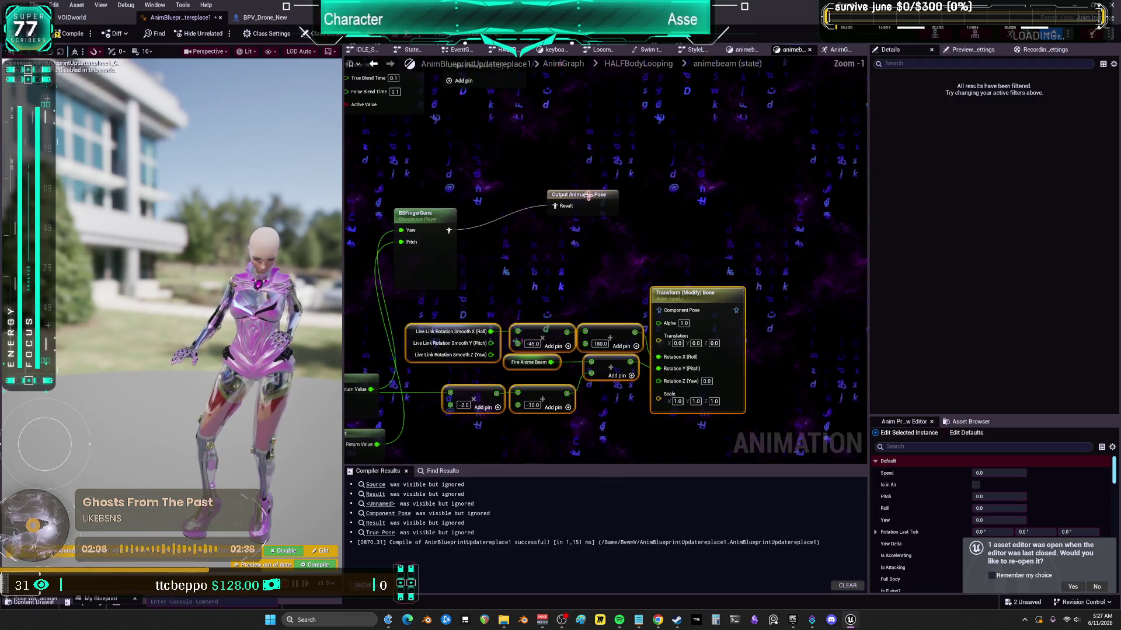
- Route the BSFingerGuns pose through Transform (Modify) Bone into Output Animation Pose
{"action": "left_click", "coordinate": [765, 222]}
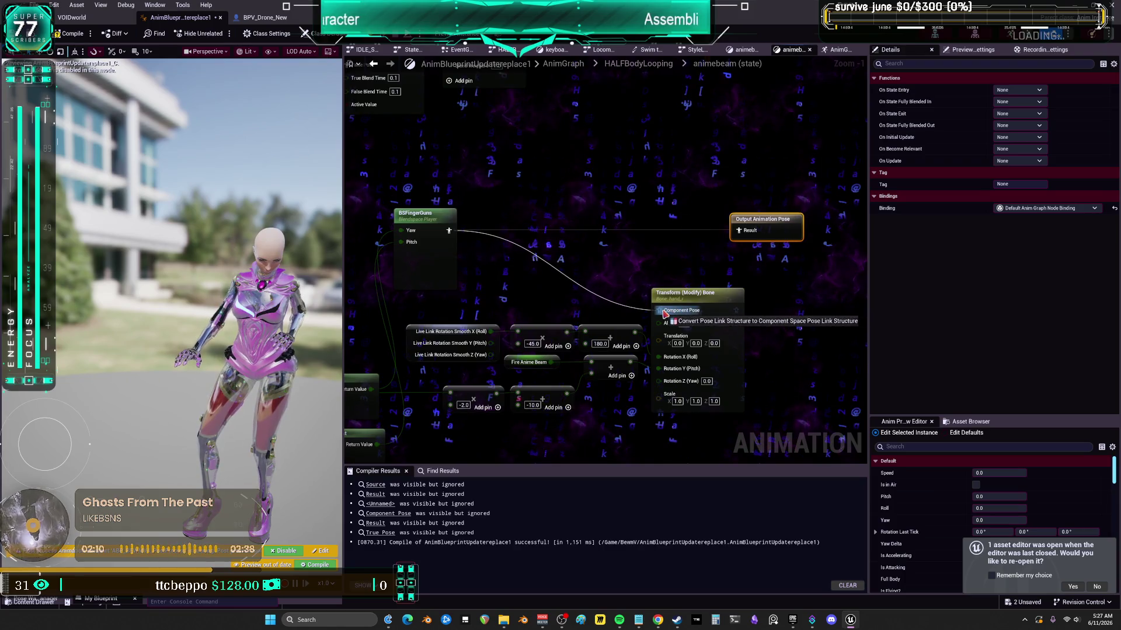
{"action": "left_click_drag", "start_coordinate": [664, 314], "coordinate": [664, 314]}
{"action": "mouse_move", "coordinate": [736, 310]}
{"action": "left_mouse_down"}
{"action": "mouse_move", "coordinate": [738, 239]}
{"action": "mouse_move", "coordinate": [831, 216]}
{"action": "left_mouse_up"}
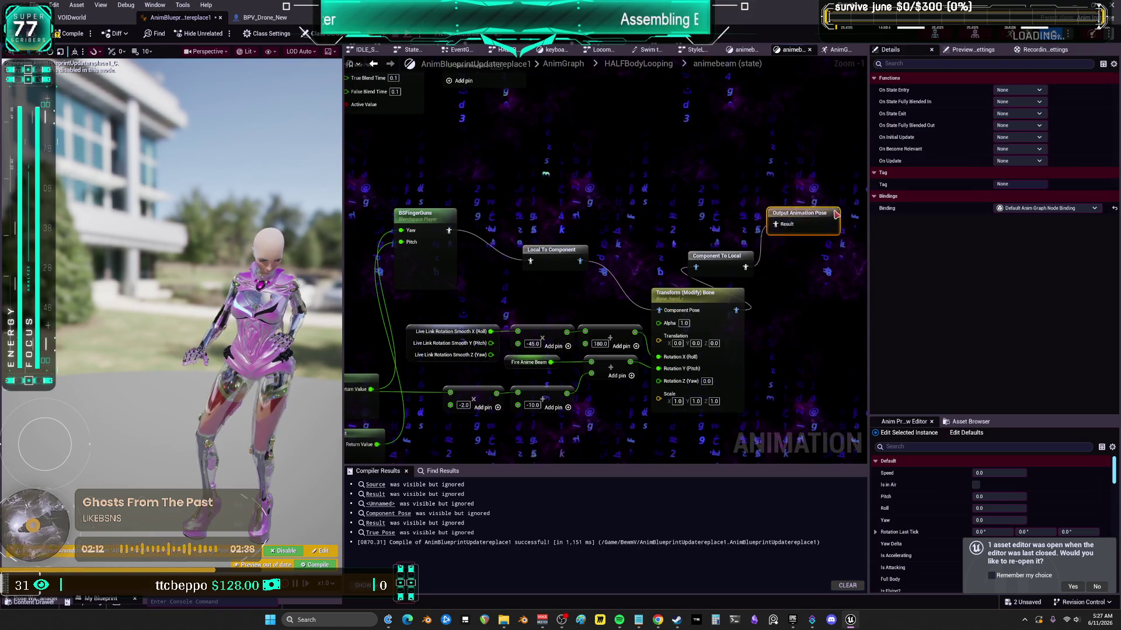
- Line up BSFingerGuns, Local To Component, Transform (Modify) Bone, Component To Local and Output Animation Pose
{"action": "left_click_drag", "start_coordinate": [713, 267], "coordinate": [769, 268]}
{"action": "left_click_drag", "start_coordinate": [696, 299], "coordinate": [696, 280]}
{"action": "mouse_move", "coordinate": [819, 222]}
{"action": "left_mouse_down"}
{"action": "mouse_move", "coordinate": [820, 264]}
{"action": "mouse_move", "coordinate": [852, 268]}
{"action": "mouse_move", "coordinate": [824, 268]}
{"action": "left_mouse_up"}
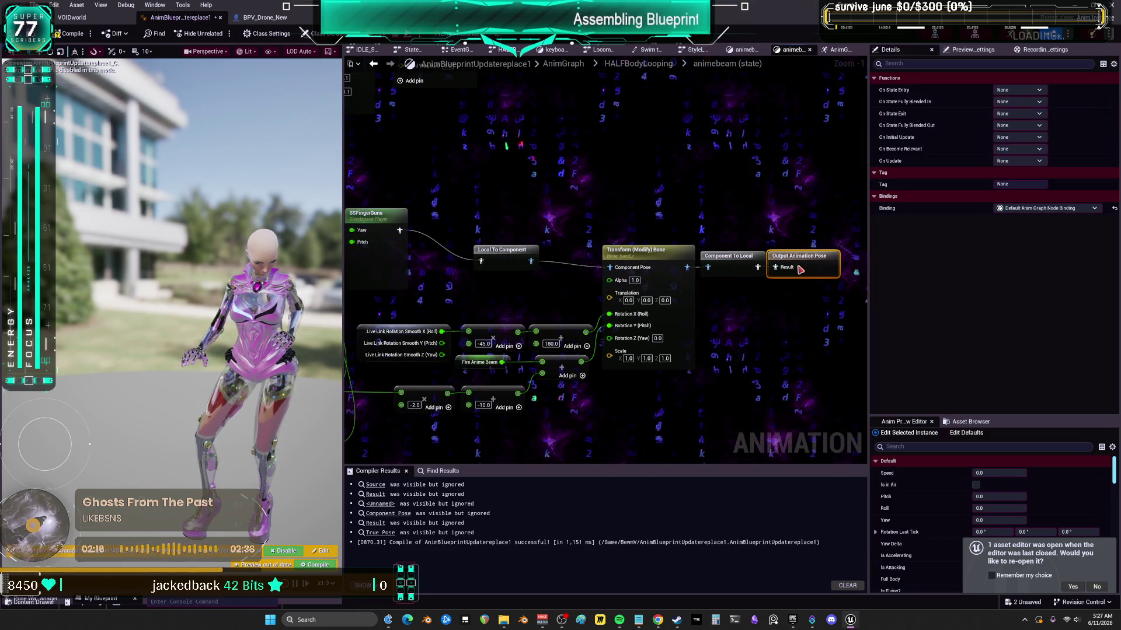
{"action": "left_click_drag", "start_coordinate": [617, 250], "coordinate": [636, 255]}
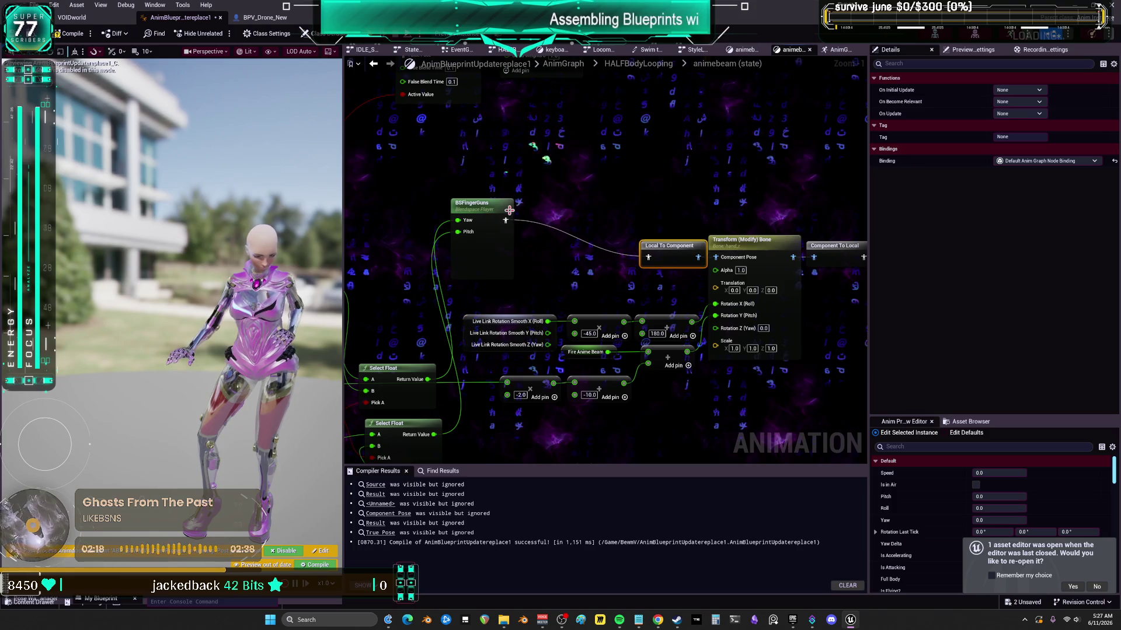
{"action": "left_click_drag", "start_coordinate": [510, 210], "coordinate": [520, 248]}
{"action": "mouse_move", "coordinate": [588, 242]}
{"action": "left_mouse_down"}
{"action": "mouse_move", "coordinate": [447, 244]}
{"action": "mouse_move", "coordinate": [510, 245]}
{"action": "left_mouse_up"}
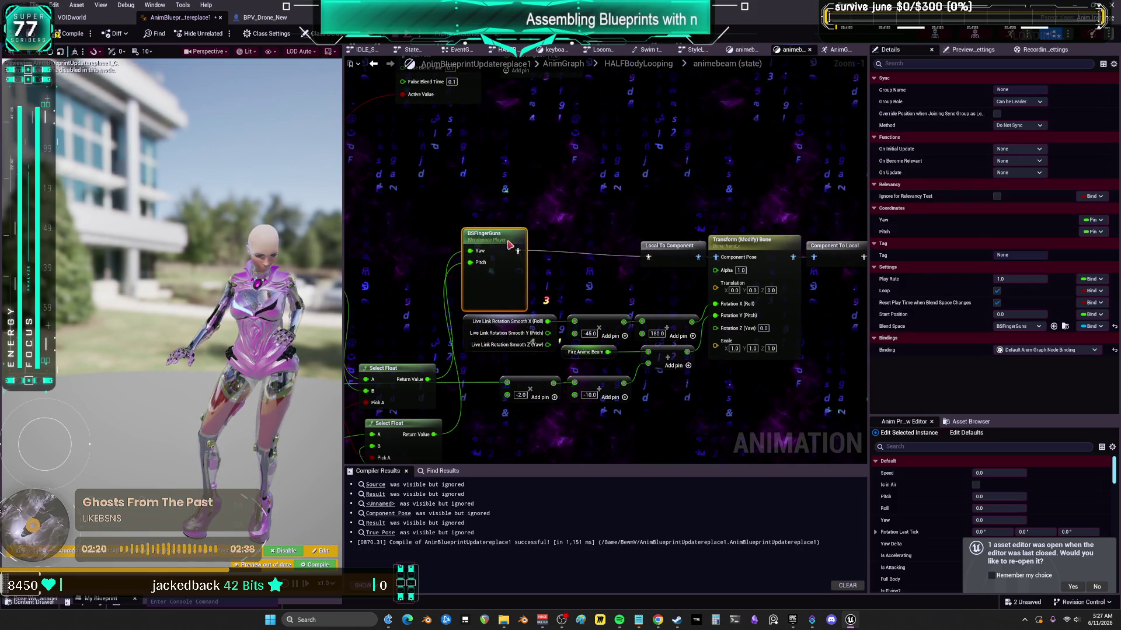
{"action": "left_click_drag", "start_coordinate": [607, 229], "coordinate": [675, 238]}
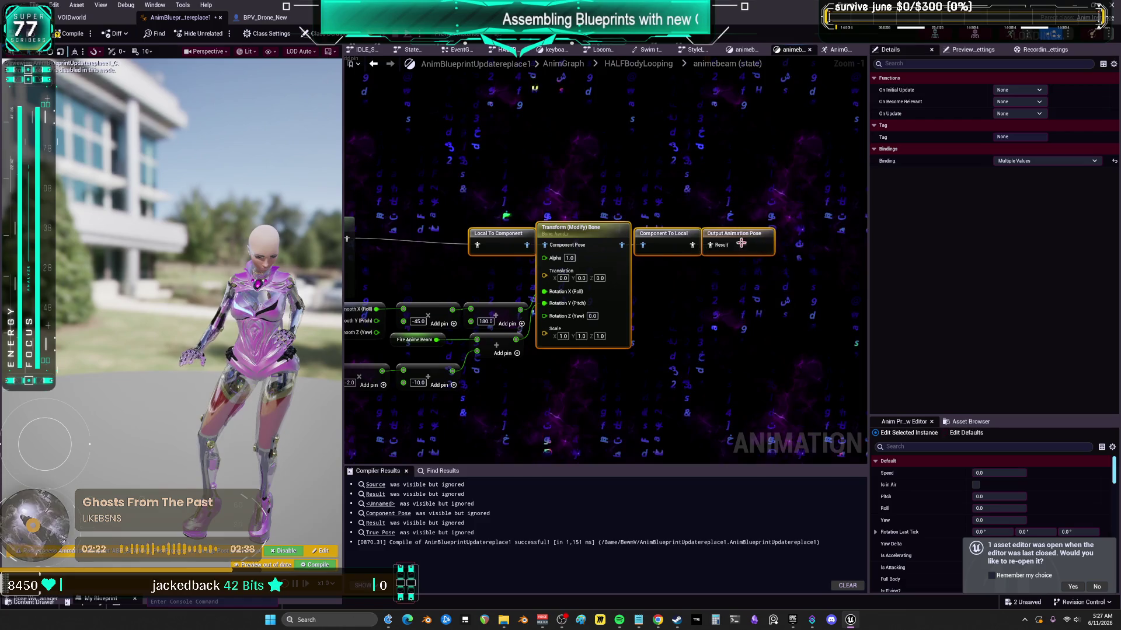
{"action": "left_click_drag", "start_coordinate": [750, 244], "coordinate": [664, 173]}
{"action": "left_click", "coordinate": [613, 220]}
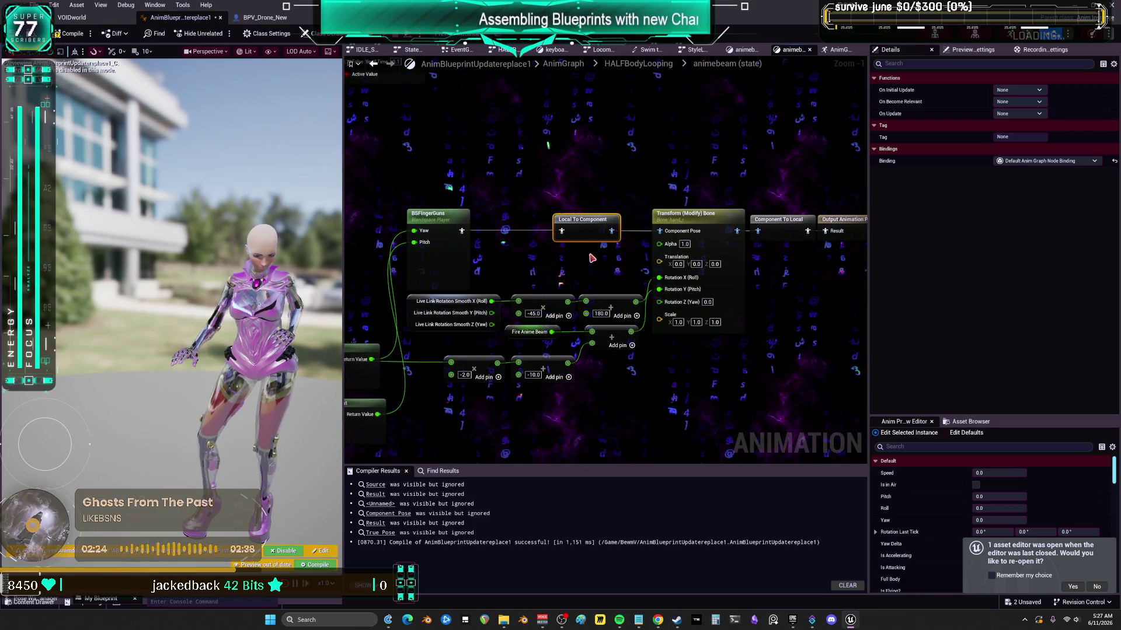
{"action": "left_click_drag", "start_coordinate": [505, 420], "coordinate": [728, 307]}
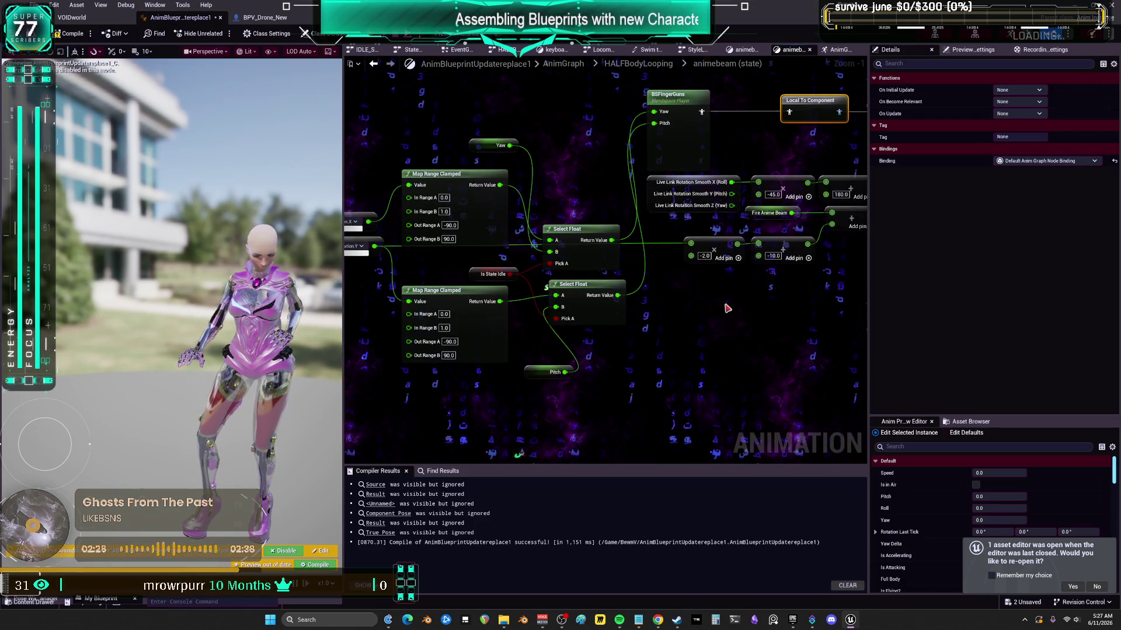
- Arrange the Yaw and Pitch getters, Is State Idle and Map Range nodes beside the Select Float nodes
{"action": "left_click_drag", "start_coordinate": [558, 235], "coordinate": [656, 237]}
{"action": "left_click_drag", "start_coordinate": [646, 376], "coordinate": [631, 360]}
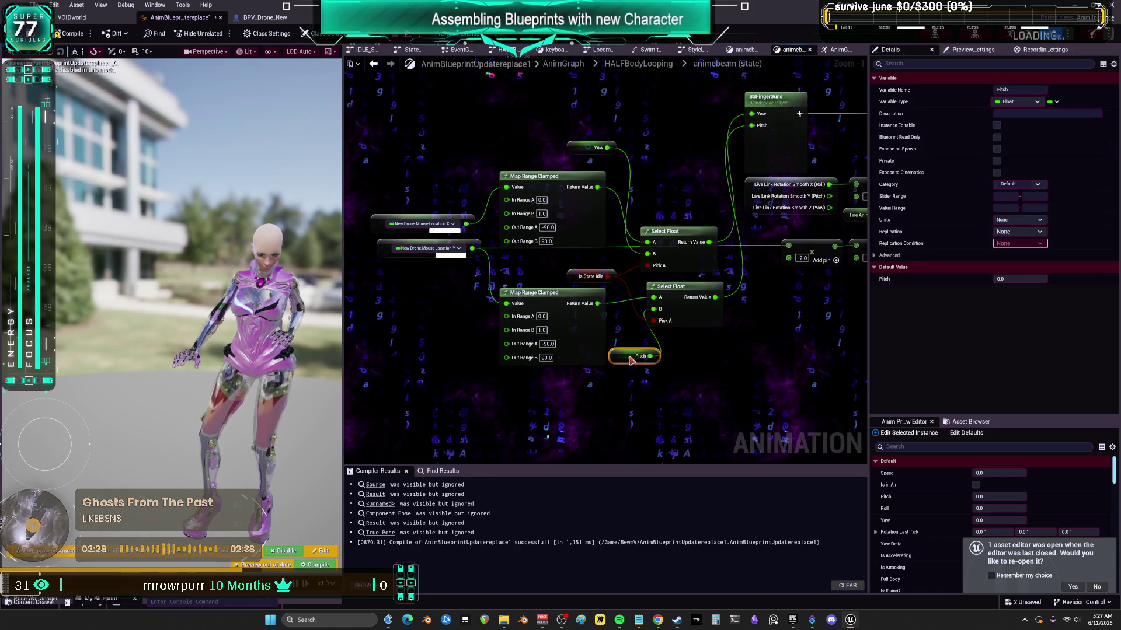
{"action": "left_click_drag", "start_coordinate": [581, 151], "coordinate": [651, 216]}
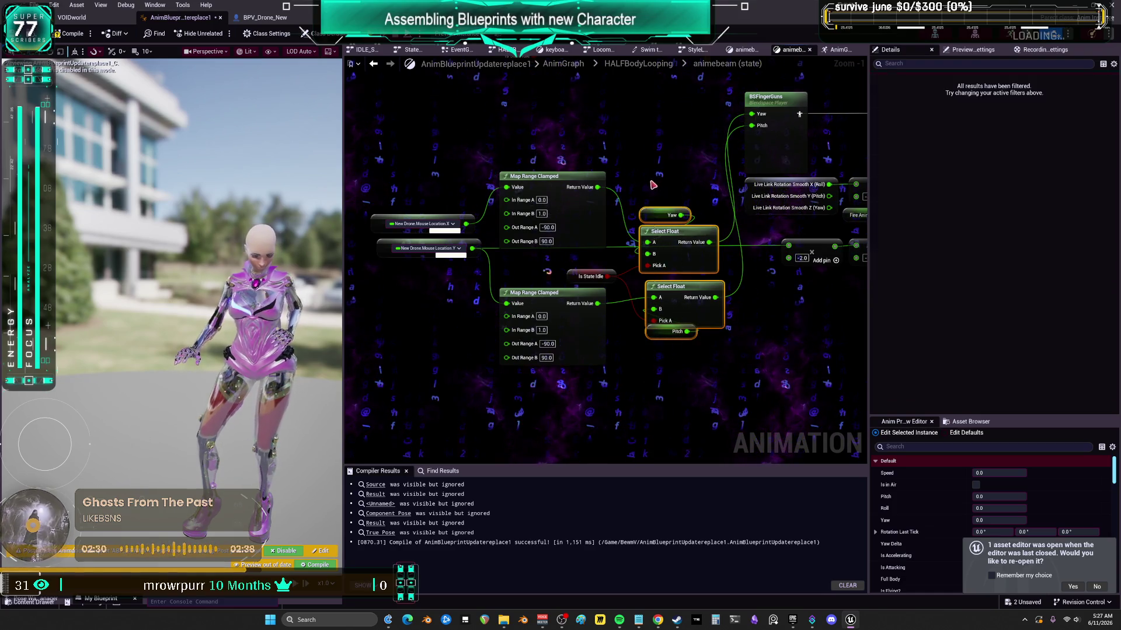
{"action": "left_click_drag", "start_coordinate": [591, 276], "coordinate": [614, 252]}
{"action": "left_click_drag", "start_coordinate": [642, 197], "coordinate": [690, 395]}
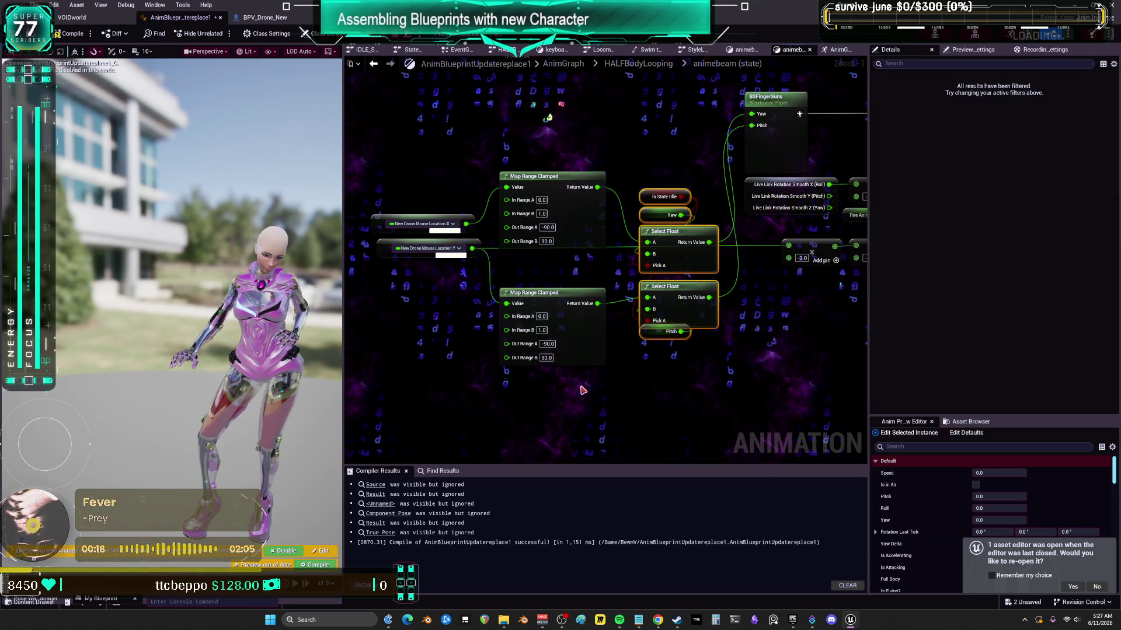
{"action": "left_click_drag", "start_coordinate": [595, 350], "coordinate": [596, 345]}
{"action": "left_click_drag", "start_coordinate": [530, 299], "coordinate": [444, 299]}
{"action": "mouse_move", "coordinate": [642, 332]}
{"action": "left_mouse_down"}
{"action": "mouse_move", "coordinate": [594, 327]}
{"action": "mouse_move", "coordinate": [576, 309]}
{"action": "left_mouse_up"}
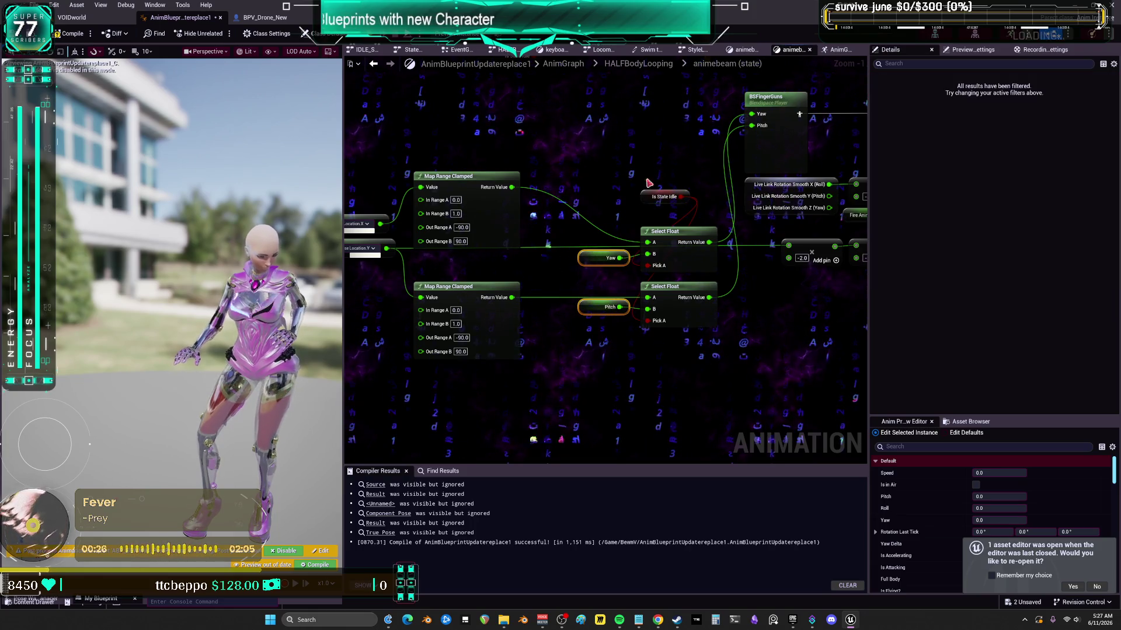
{"action": "left_click_drag", "start_coordinate": [655, 198], "coordinate": [557, 285]}
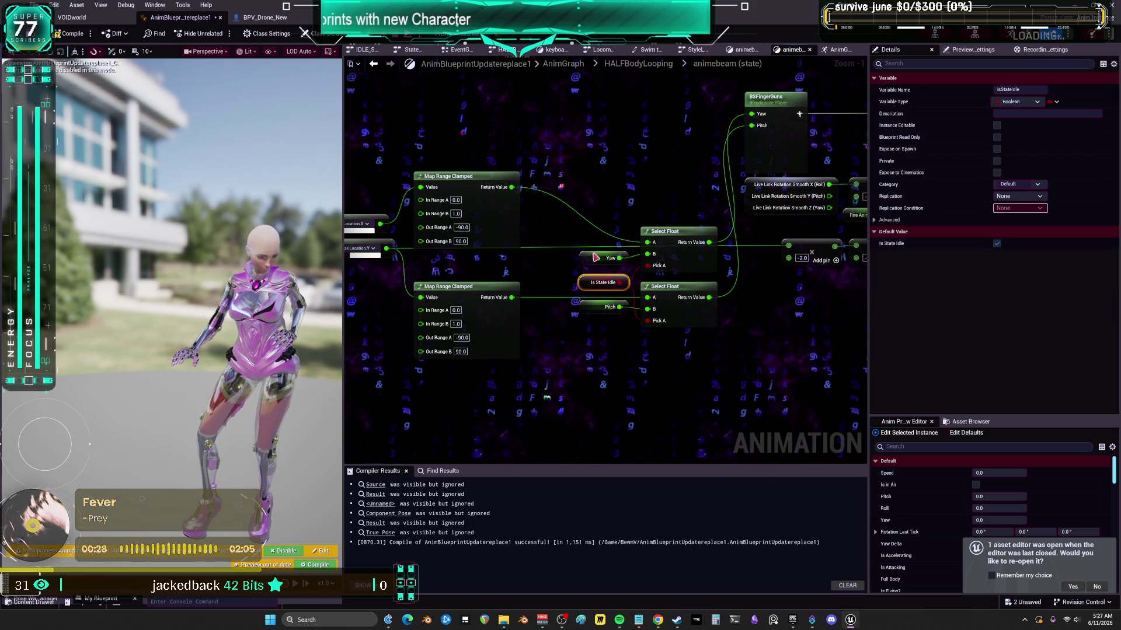
{"action": "mouse_move", "coordinate": [593, 388]}
{"action": "left_mouse_down"}
{"action": "mouse_move", "coordinate": [458, 175]}
{"action": "mouse_move", "coordinate": [561, 172]}
{"action": "left_mouse_up"}
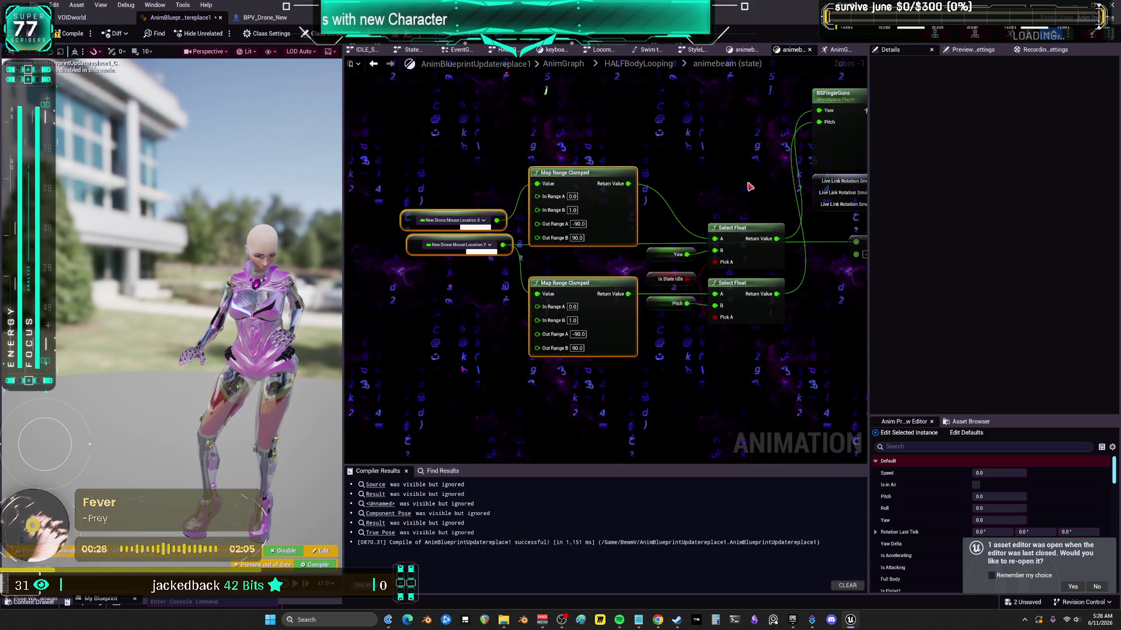
- Recompile and save the AnimBlueprint, then bring up the to-do notes file
{"action": "left_click_drag", "start_coordinate": [749, 187], "coordinate": [475, 188]}
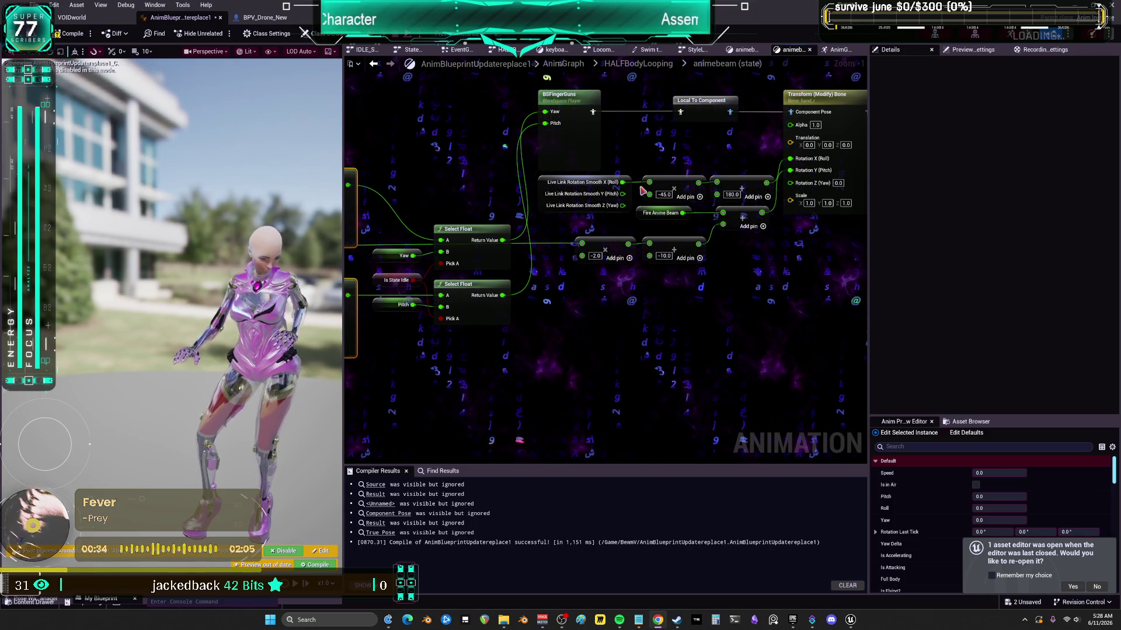
{"action": "left_click_drag", "start_coordinate": [785, 132], "coordinate": [578, 188]}
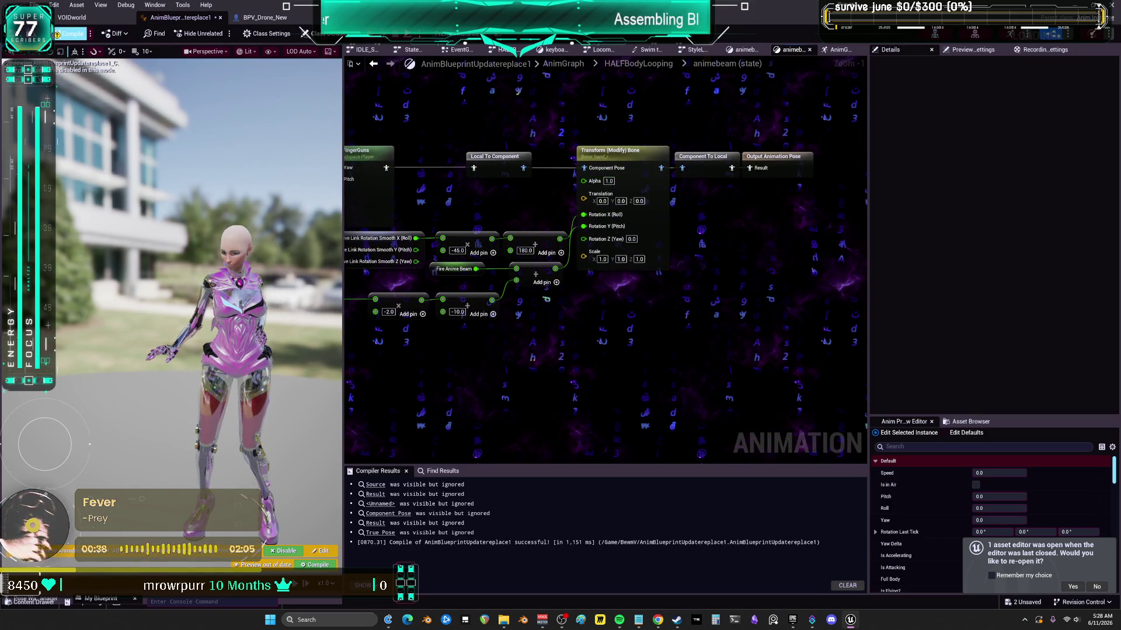
{"action": "left_click", "coordinate": [70, 33]}
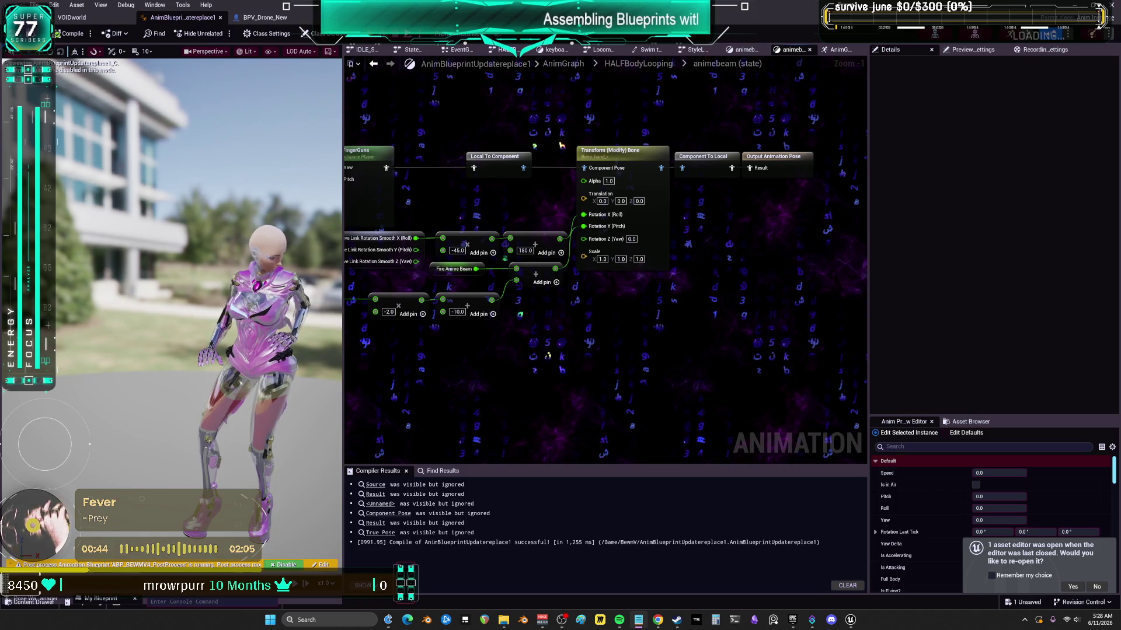
{"action": "left_click", "coordinate": [638, 620]}
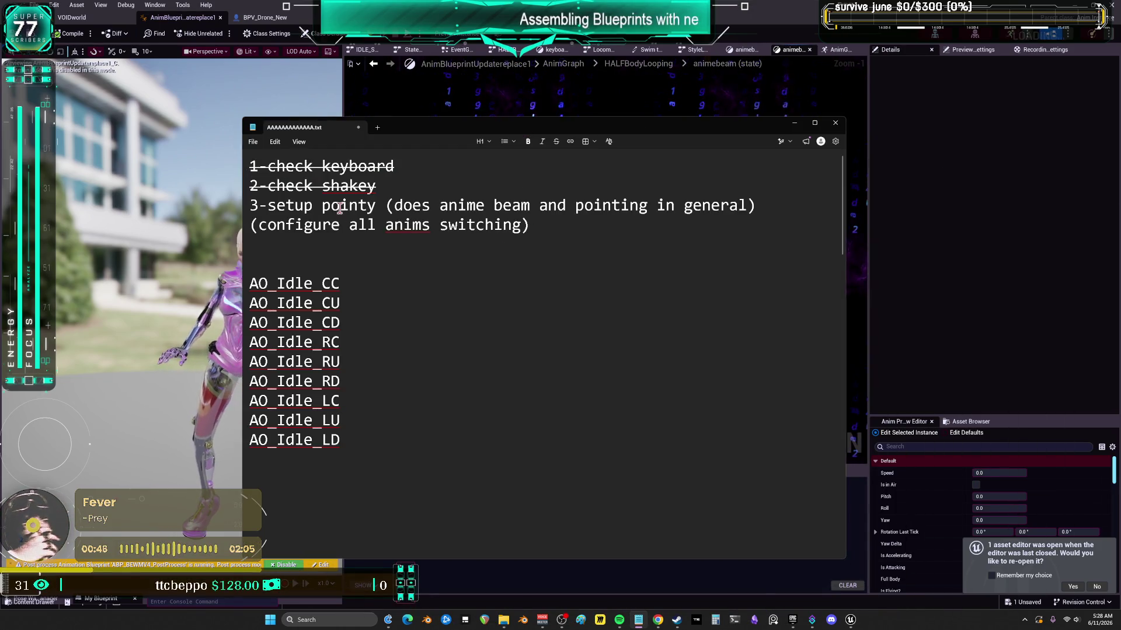
- Strike through the finished pointy setup item on the to-do list
{"action": "left_click_drag", "start_coordinate": [775, 204], "coordinate": [292, 209]}
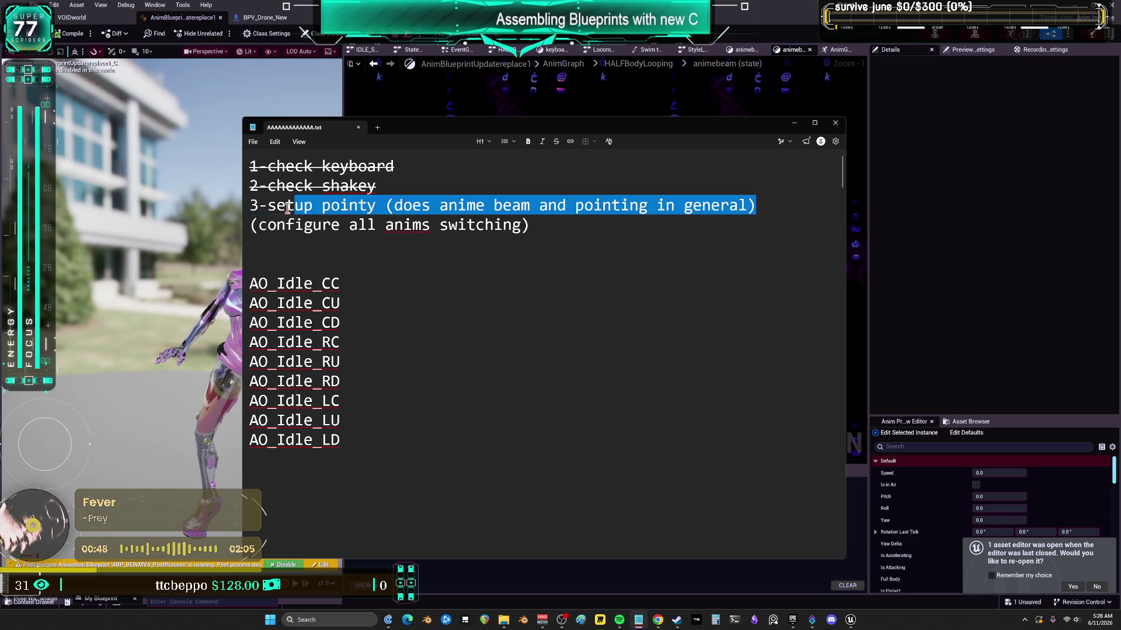
{"action": "left_click", "coordinate": [554, 143]}
{"action": "left_click", "coordinate": [545, 228]}
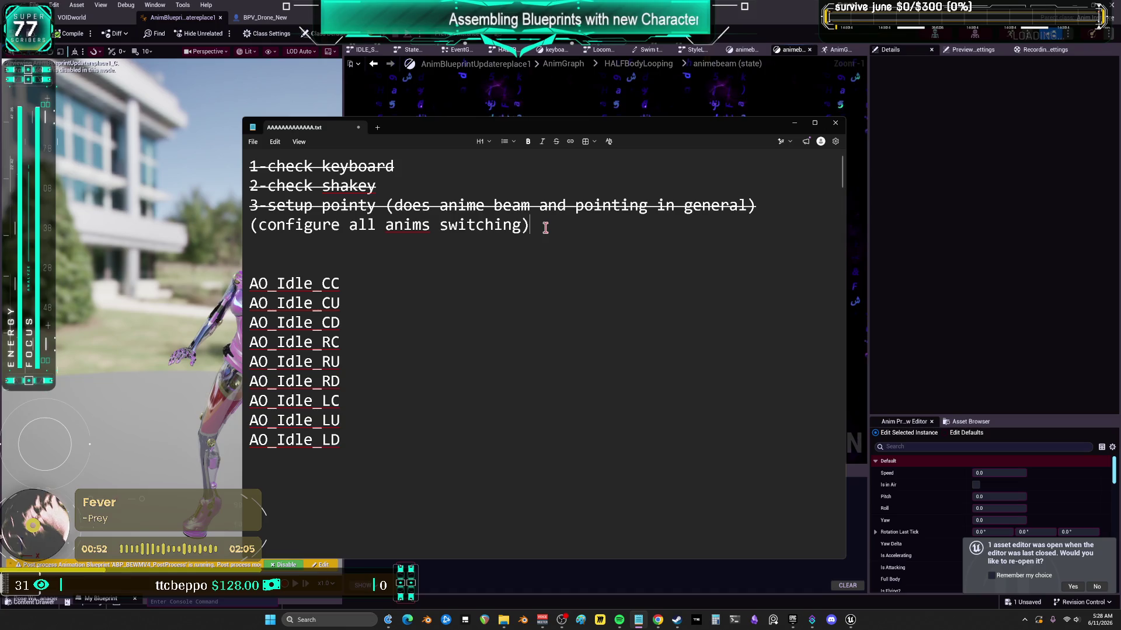
- Delete the AO_Idle name list and the configure-anims line, then switch back to Unreal
{"action": "mouse_move", "coordinate": [438, 472]}
{"action": "left_mouse_down"}
{"action": "mouse_move", "coordinate": [289, 299]}
{"action": "mouse_move", "coordinate": [257, 283]}
{"action": "left_mouse_up"}
{"action": "key", "text": "BackSpace"}
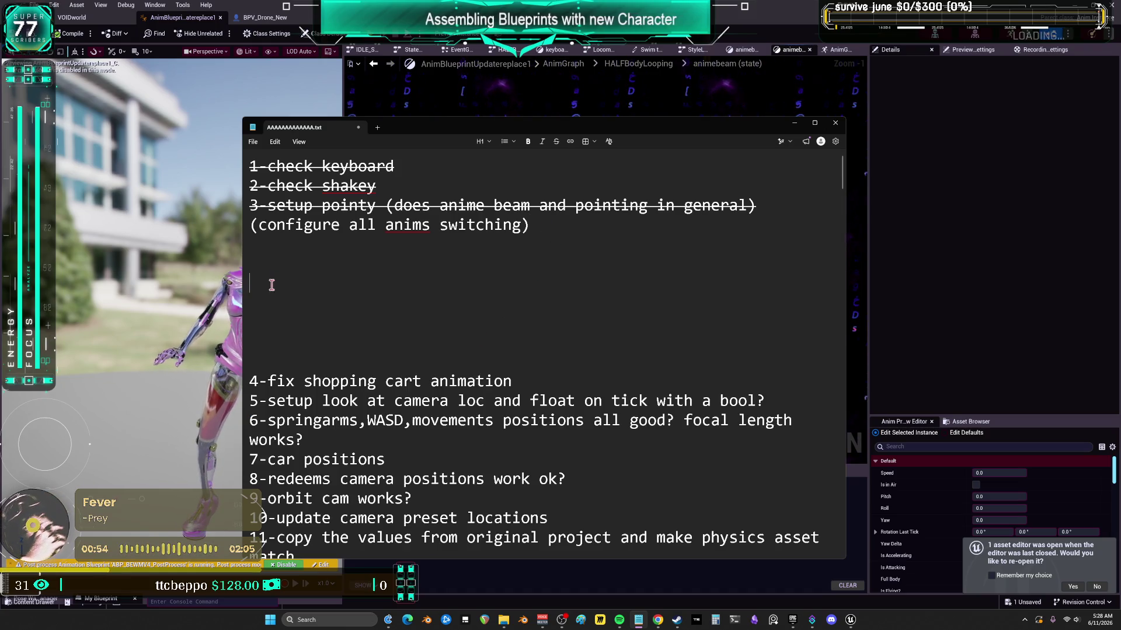
{"action": "key", "text": "BackSpace"}
{"action": "key", "text": "BackSpace"}
{"action": "key", "text": "BackSpace"}
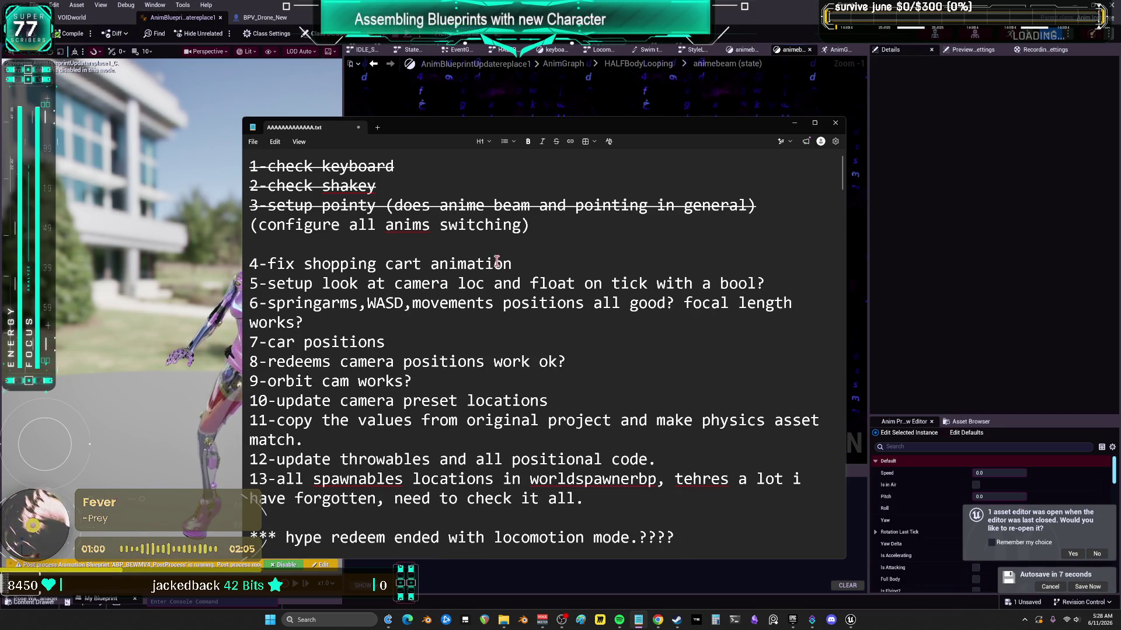
{"action": "key", "text": "shift+Up"}
{"action": "key", "text": "BackSpace"}
{"action": "key", "text": "BackSpace"}
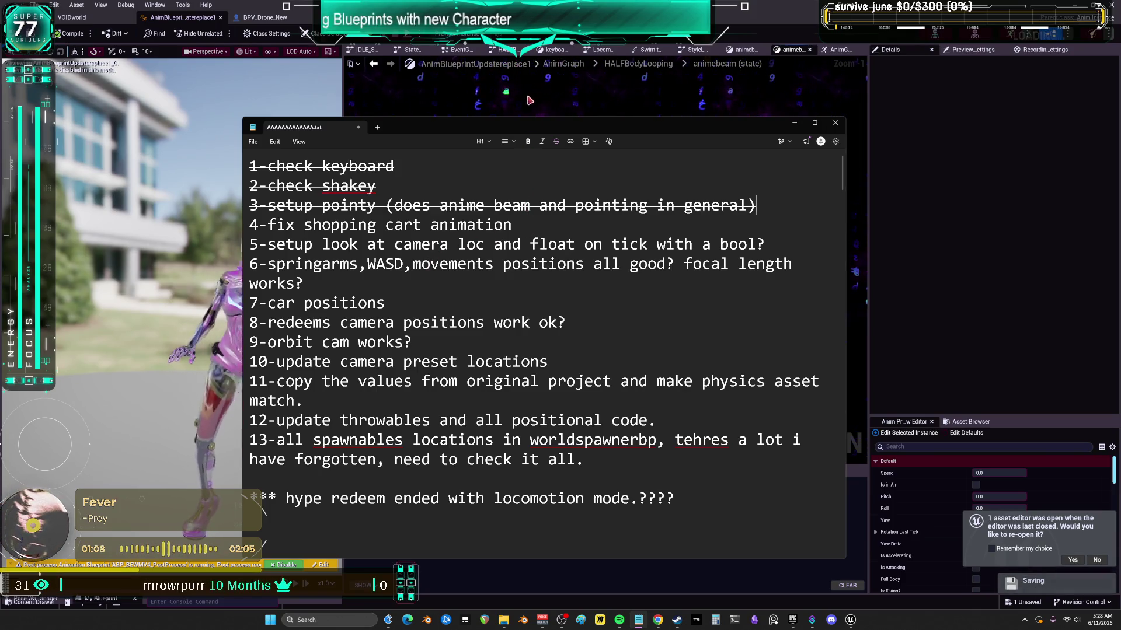
{"action": "key", "text": "alt+Tab"}
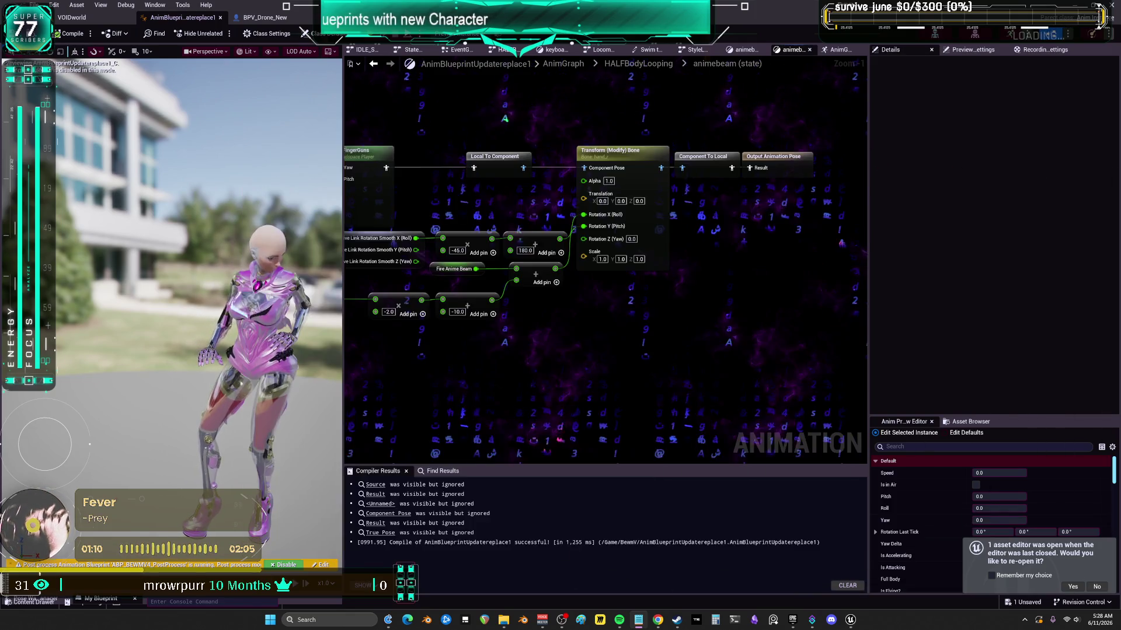
- Step up through HALFBodyLooping to the top-level AnimGraph and pan to the main upper-body blend nodes
{"action": "left_click", "coordinate": [635, 68]}
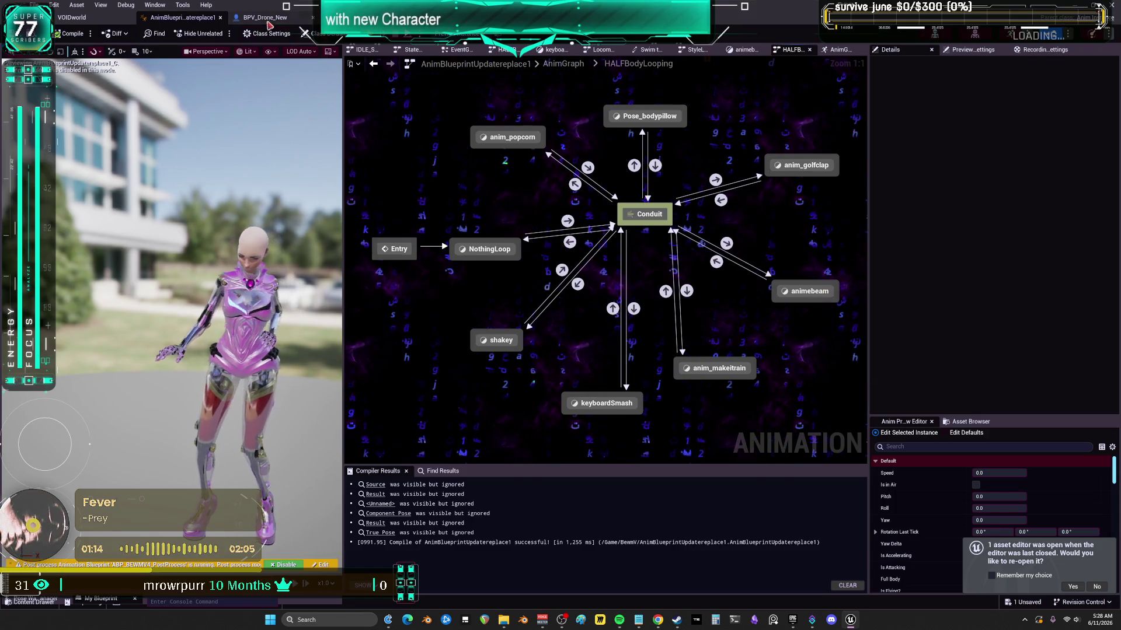
{"action": "left_click", "coordinate": [563, 64]}
{"action": "mouse_move", "coordinate": [682, 252]}
{"action": "left_mouse_down"}
{"action": "mouse_move", "coordinate": [576, 208]}
{"action": "mouse_move", "coordinate": [574, 152]}
{"action": "mouse_move", "coordinate": [514, 96]}
{"action": "mouse_move", "coordinate": [540, 33]}
{"action": "mouse_move", "coordinate": [487, 6]}
{"action": "mouse_move", "coordinate": [572, 6]}
{"action": "mouse_move", "coordinate": [281, 64]}
{"action": "mouse_move", "coordinate": [534, 206]}
{"action": "mouse_move", "coordinate": [140, 3]}
{"action": "left_mouse_up"}
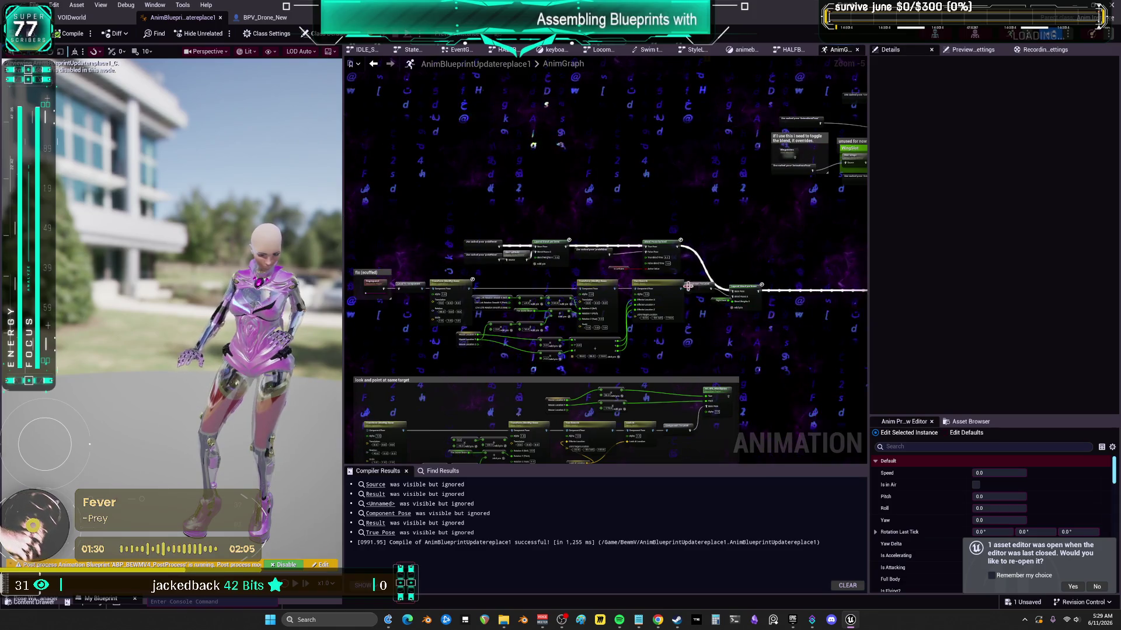
- Pan along the blend chain past the fix (scuffed), look-and-point, slot, FullBodyBlend and RAGDOLL nodes, widening the graph area
{"action": "scroll", "coordinate": [521, 264], "scroll_direction": "up", "scroll_amount": 3}
{"action": "mouse_move", "coordinate": [701, 301]}
{"action": "left_mouse_down"}
{"action": "mouse_move", "coordinate": [949, 176]}
{"action": "mouse_move", "coordinate": [801, 158]}
{"action": "left_mouse_up"}
{"action": "left_click_drag", "start_coordinate": [639, 159], "coordinate": [431, 171]}
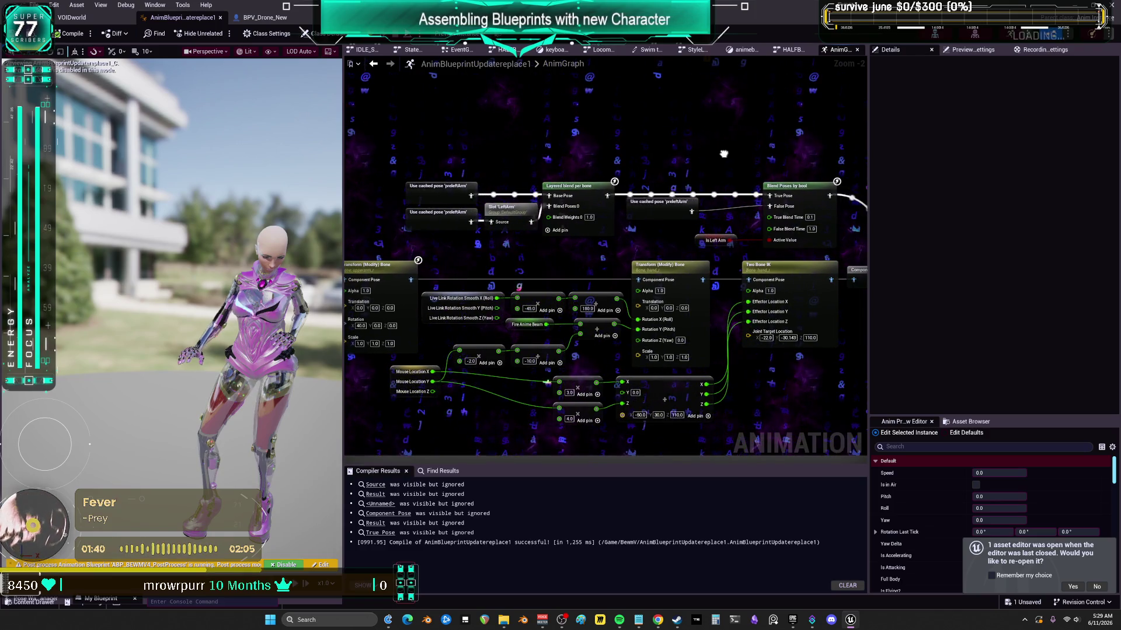
{"action": "left_click_drag", "start_coordinate": [688, 162], "coordinate": [478, 266]}
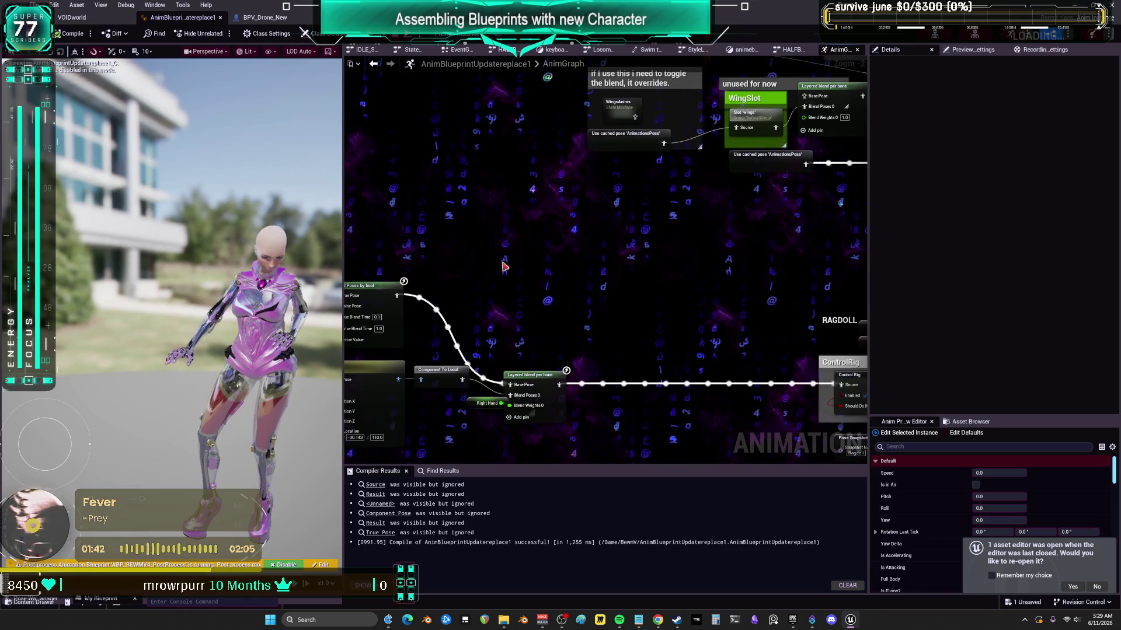
{"action": "left_click_drag", "start_coordinate": [752, 193], "coordinate": [609, 249]}
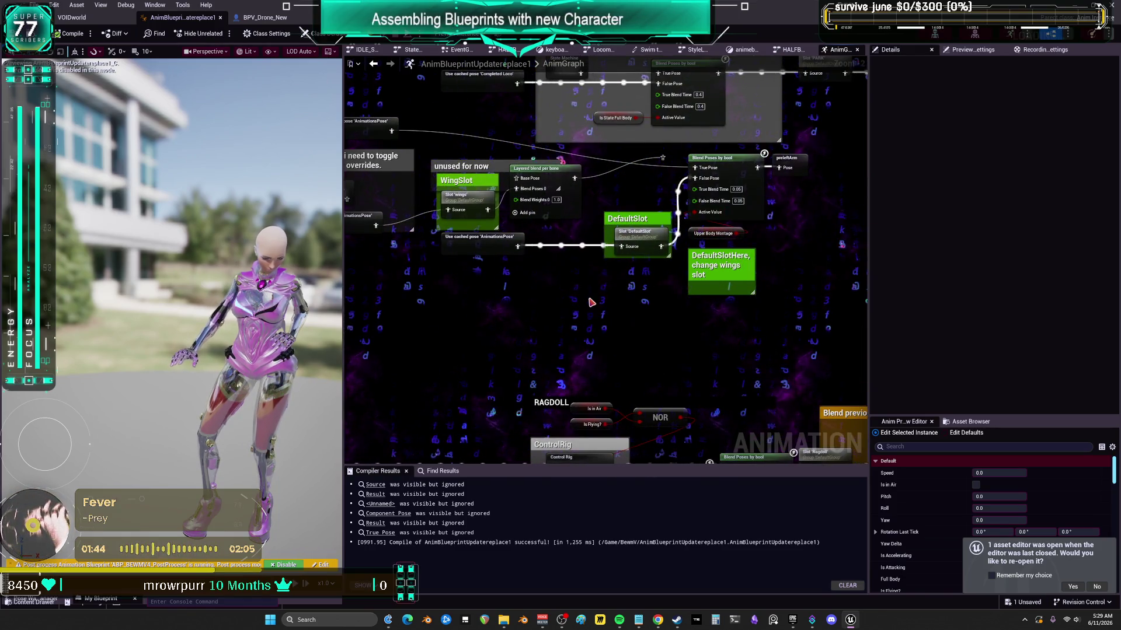
{"action": "left_click_drag", "start_coordinate": [546, 358], "coordinate": [524, 454]}
{"action": "mouse_move", "coordinate": [785, 217]}
{"action": "left_mouse_down"}
{"action": "mouse_move", "coordinate": [539, 257]}
{"action": "mouse_move", "coordinate": [735, 261]}
{"action": "left_mouse_up"}
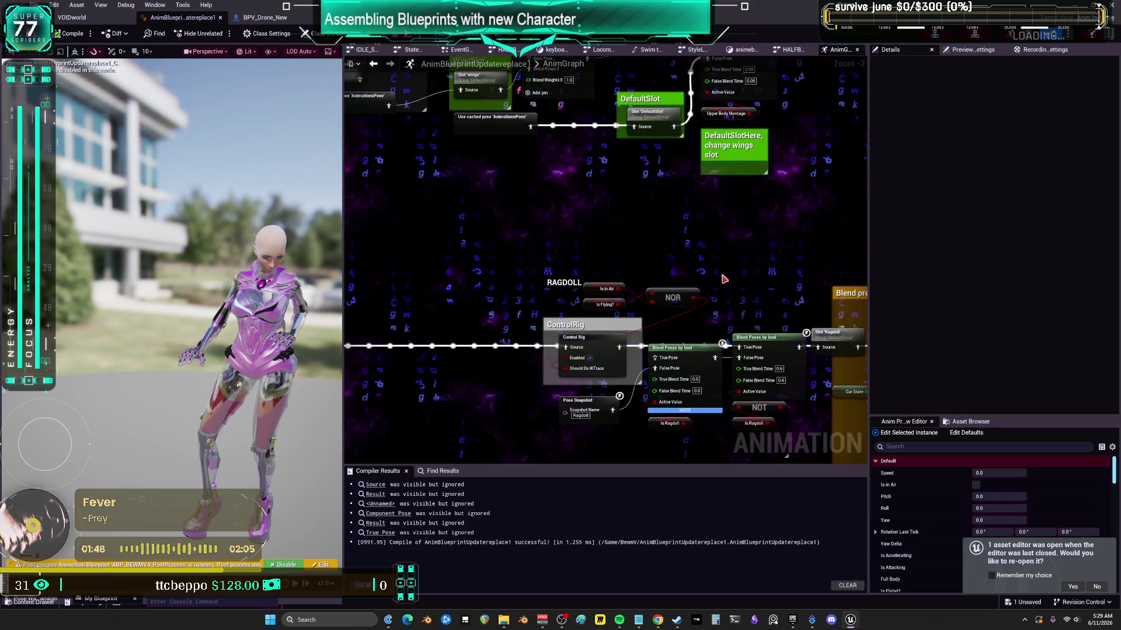
{"action": "scroll", "coordinate": [670, 305], "scroll_direction": "down", "scroll_amount": 3}
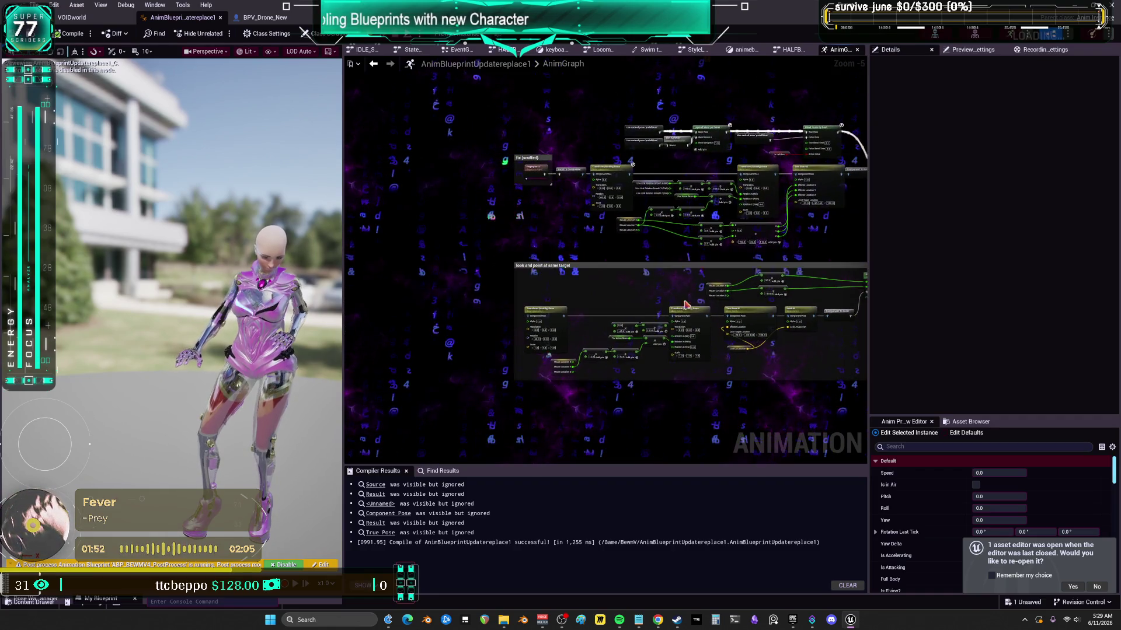
{"action": "scroll", "coordinate": [683, 305], "scroll_direction": "up", "scroll_amount": 2}
{"action": "left_click_drag", "start_coordinate": [868, 299], "coordinate": [1080, 299]}
{"action": "scroll", "coordinate": [551, 266], "scroll_direction": "down", "scroll_amount": 1}
- Marquee-select the 'look and point at same target' group and delete it with all its nodes
{"action": "mouse_move", "coordinate": [443, 382]}
{"action": "left_mouse_down"}
{"action": "mouse_move", "coordinate": [998, 229]}
{"action": "mouse_move", "coordinate": [1003, 193]}
{"action": "mouse_move", "coordinate": [1045, 173]}
{"action": "mouse_move", "coordinate": [1015, 169]}
{"action": "left_mouse_up"}
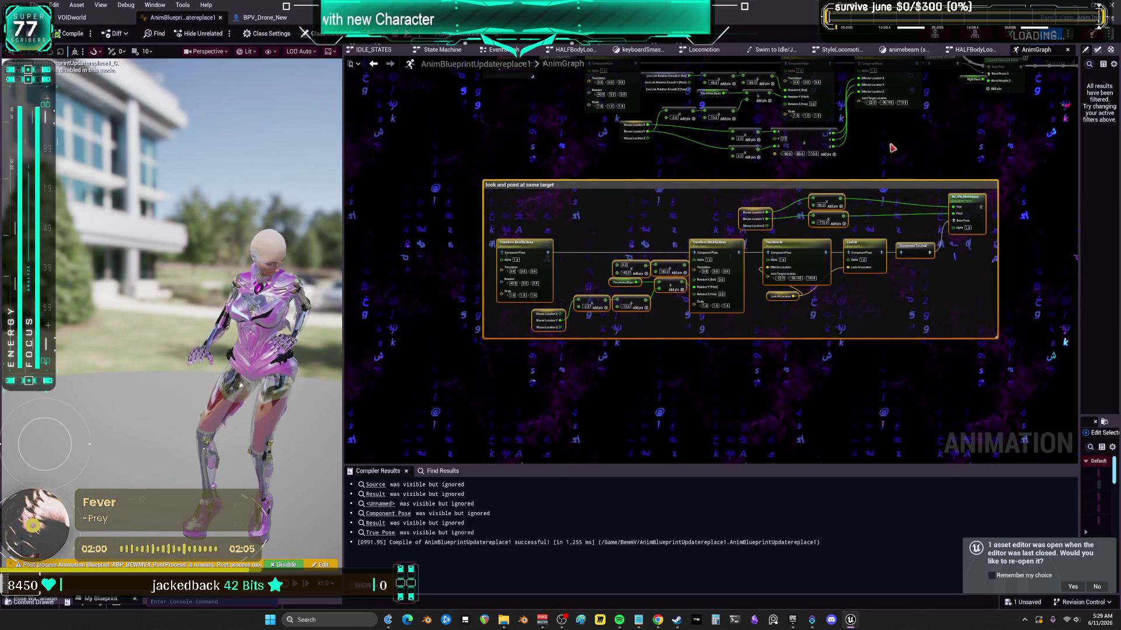
{"action": "scroll", "coordinate": [909, 147], "scroll_direction": "up", "scroll_amount": 2}
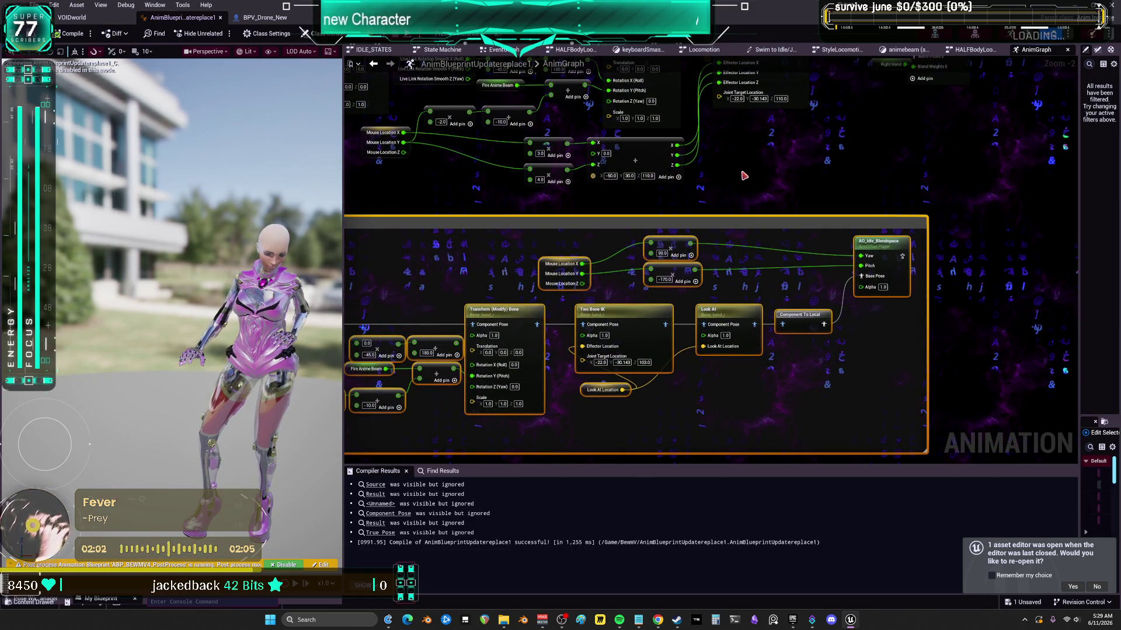
{"action": "key", "text": "Delete"}
{"action": "scroll", "coordinate": [739, 313], "scroll_direction": "down", "scroll_amount": 2}
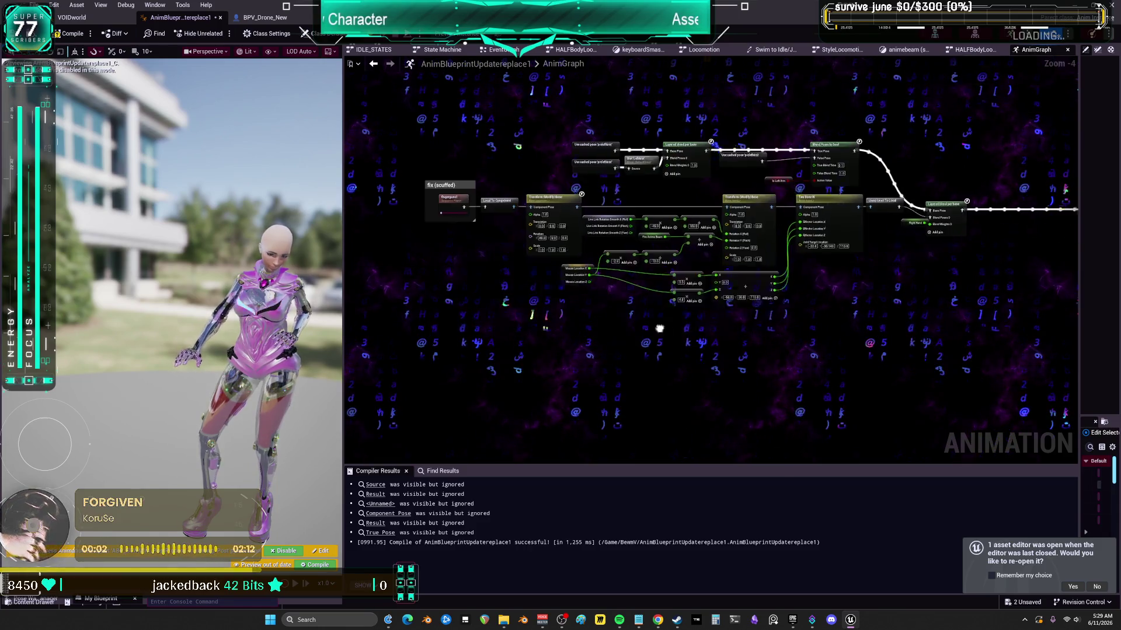
- Delete the scuffed fix transform and IK nodes from the AnimGraph
{"action": "key", "text": "ctrl+a"}
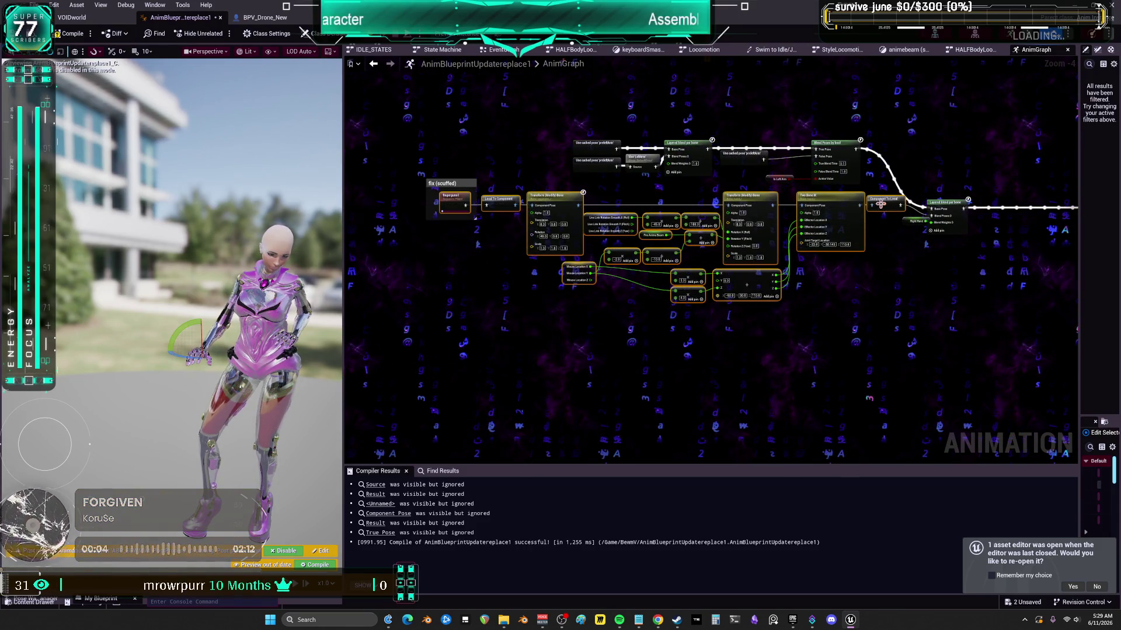
{"action": "key", "text": "Delete"}
{"action": "left_click_drag", "start_coordinate": [816, 214], "coordinate": [681, 249]}
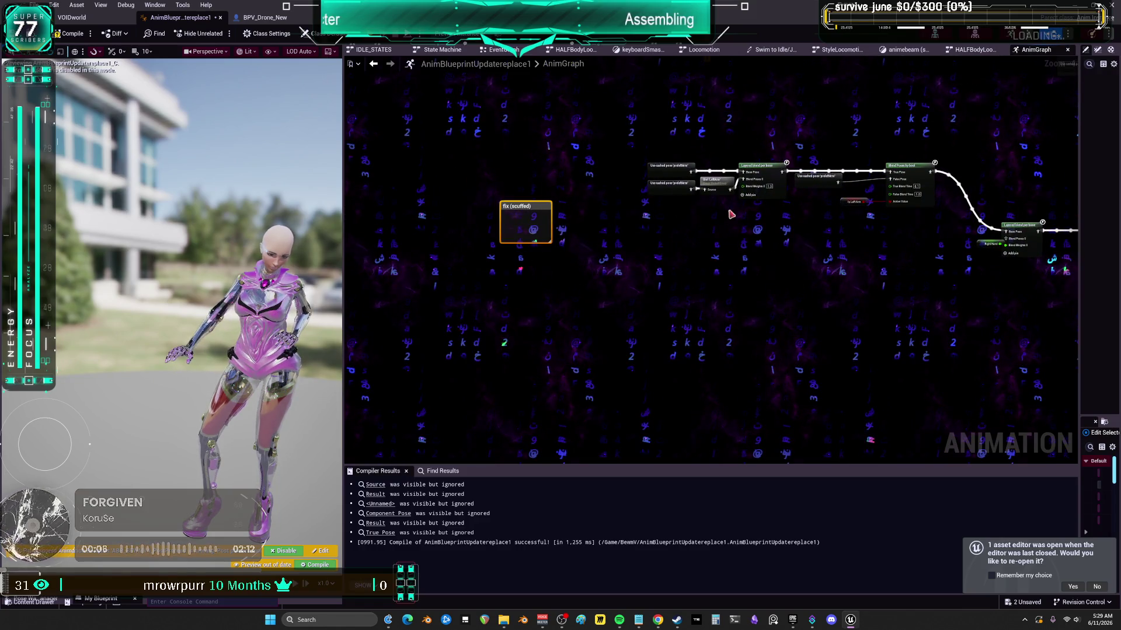
{"action": "scroll", "coordinate": [856, 237], "scroll_direction": "up", "scroll_amount": 3}
{"action": "left_click_drag", "start_coordinate": [856, 236], "coordinate": [597, 258]}
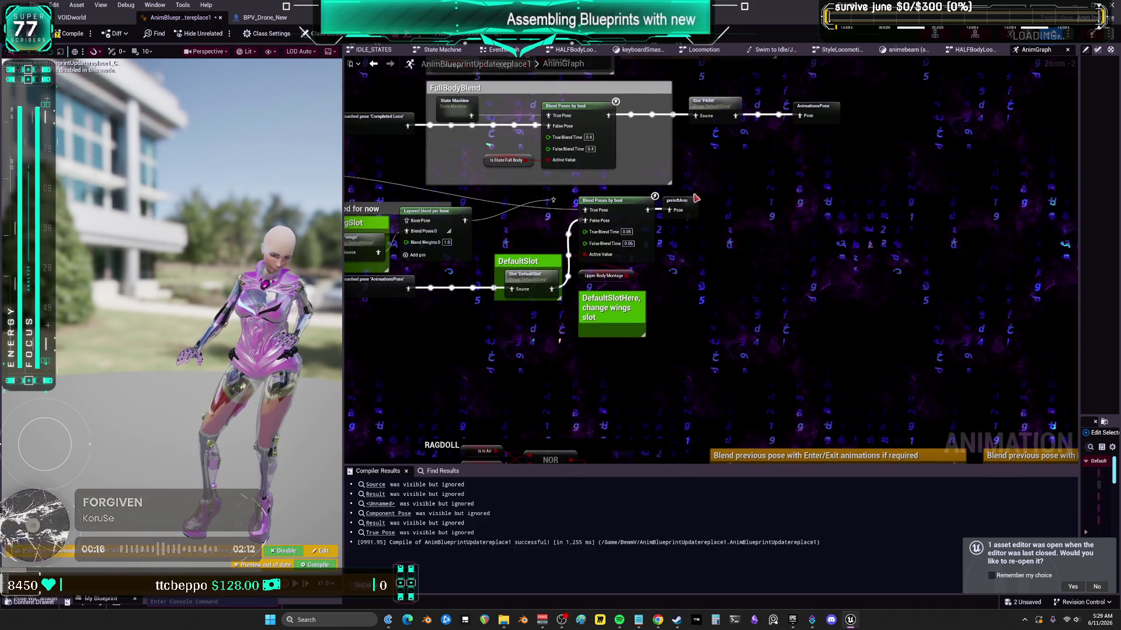
- Delete the leftover preleftArm pose-caching node, then review the FullBodyBlend, Upper Body Layer and flying blend sections
{"action": "mouse_move", "coordinate": [736, 158]}
{"action": "left_mouse_down"}
{"action": "mouse_move", "coordinate": [700, 175]}
{"action": "mouse_move", "coordinate": [825, 218]}
{"action": "left_mouse_up"}
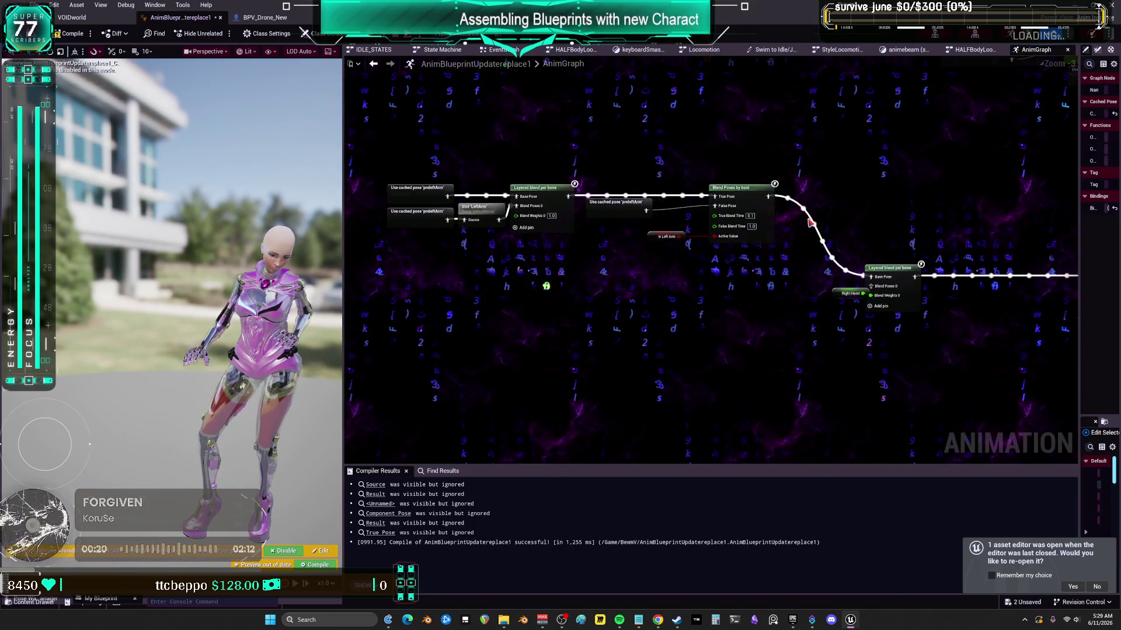
{"action": "left_click_drag", "start_coordinate": [550, 272], "coordinate": [360, 273]}
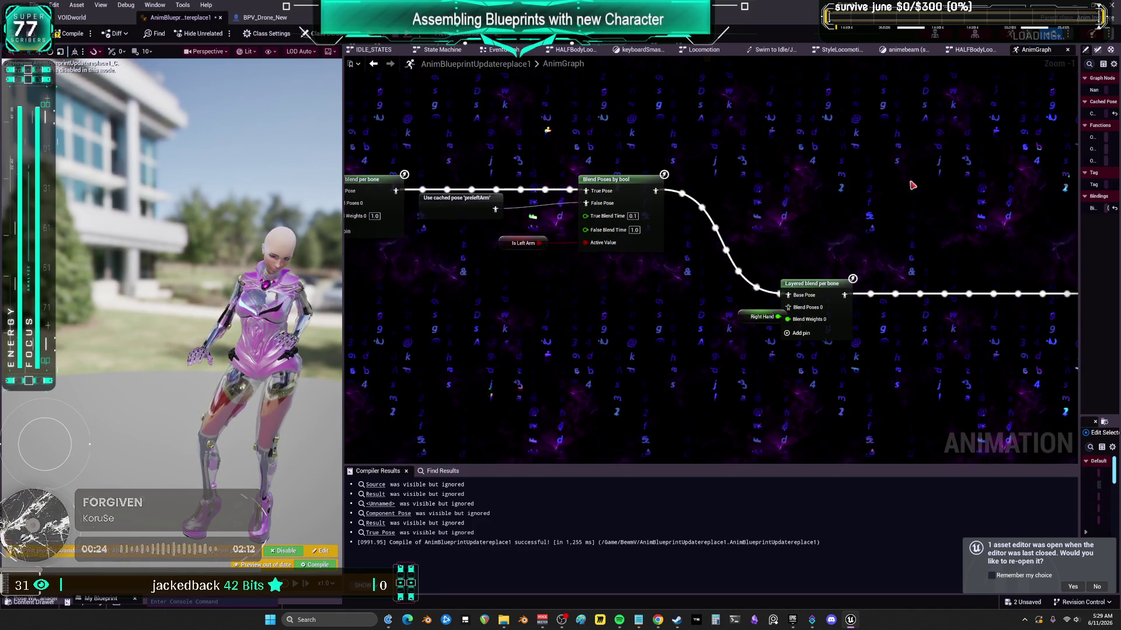
{"action": "mouse_move", "coordinate": [937, 201]}
{"action": "left_mouse_down"}
{"action": "mouse_move", "coordinate": [724, 181]}
{"action": "mouse_move", "coordinate": [722, 286]}
{"action": "left_mouse_up"}
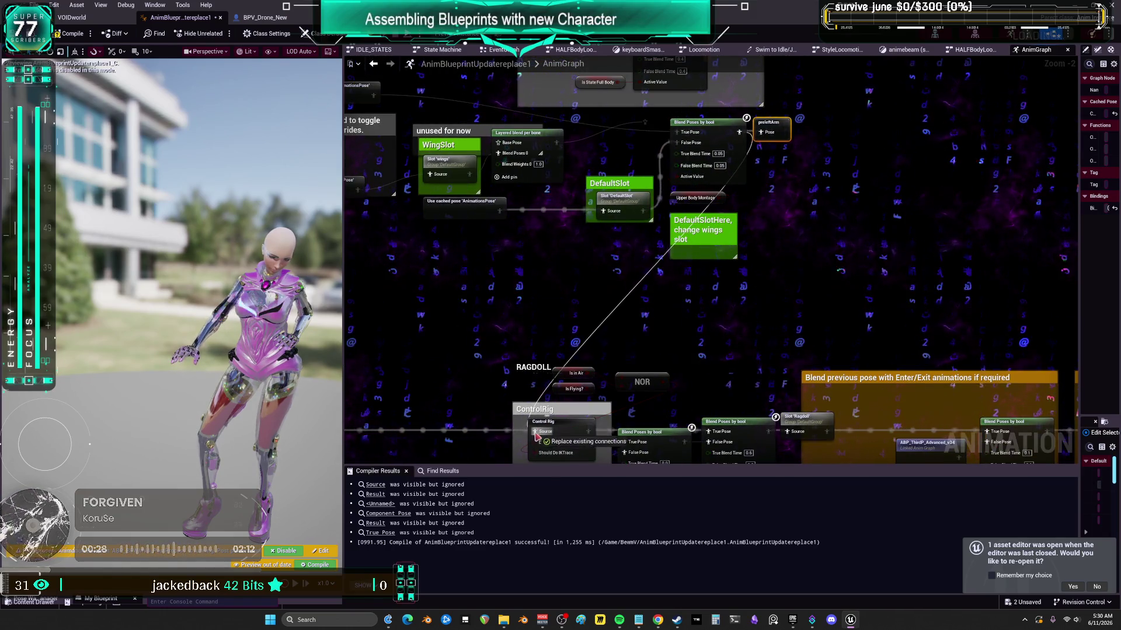
{"action": "key", "text": "Delete"}
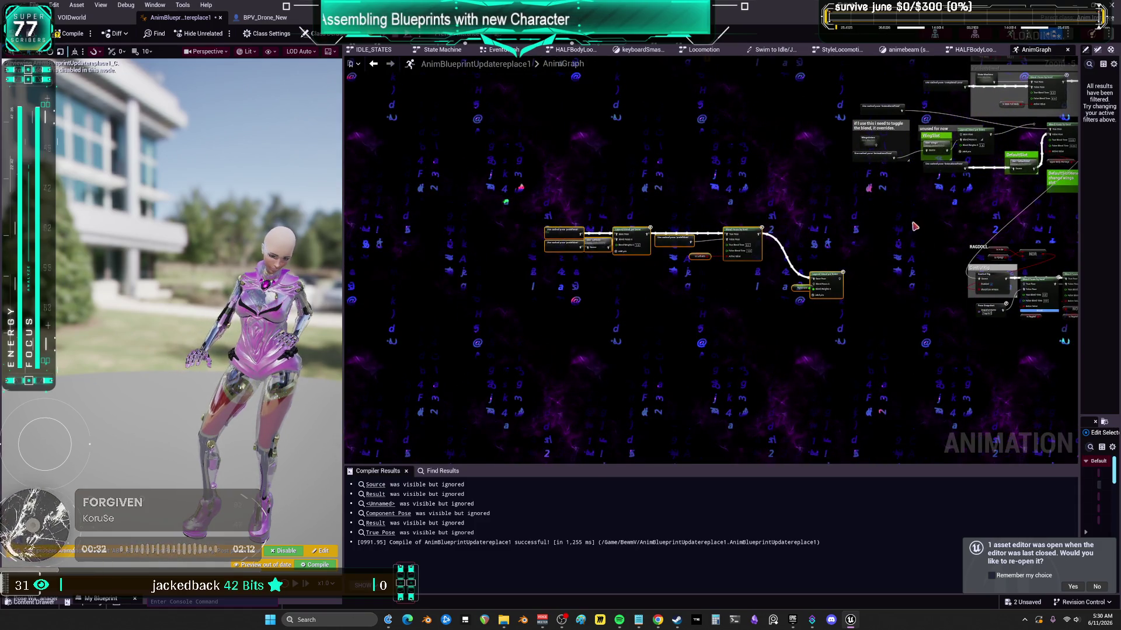
{"action": "scroll", "coordinate": [817, 280], "scroll_direction": "down", "scroll_amount": 2}
{"action": "scroll", "coordinate": [759, 245], "scroll_direction": "up", "scroll_amount": 3}
{"action": "scroll", "coordinate": [737, 226], "scroll_direction": "down", "scroll_amount": 3}
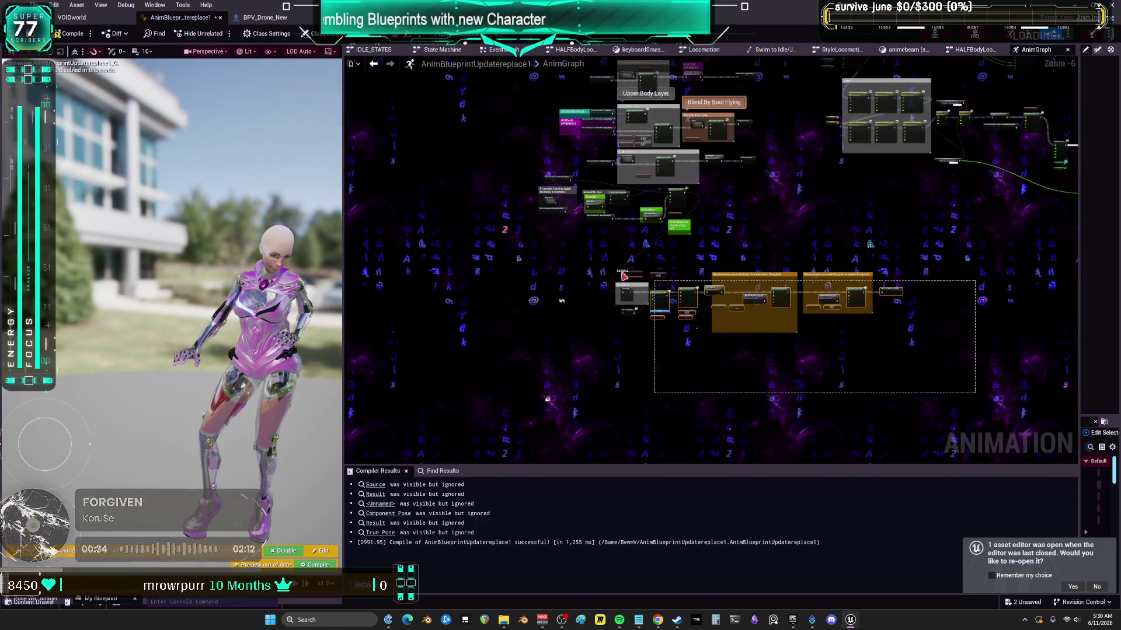
{"action": "scroll", "coordinate": [626, 277], "scroll_direction": "up", "scroll_amount": 2}
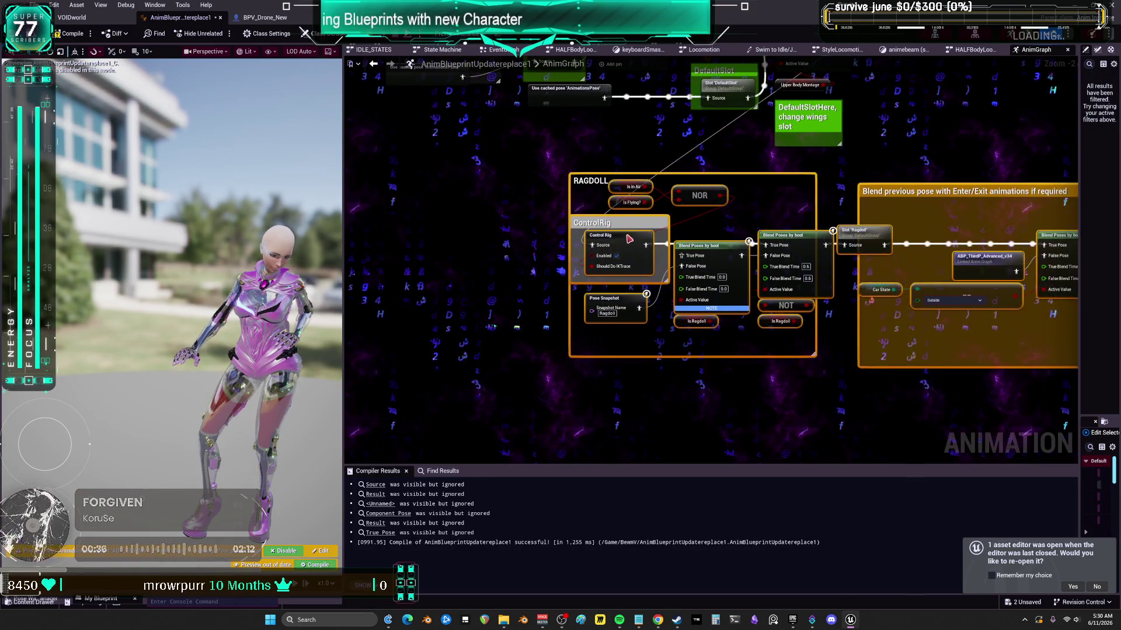
{"action": "left_click_drag", "start_coordinate": [723, 178], "coordinate": [587, 361]}
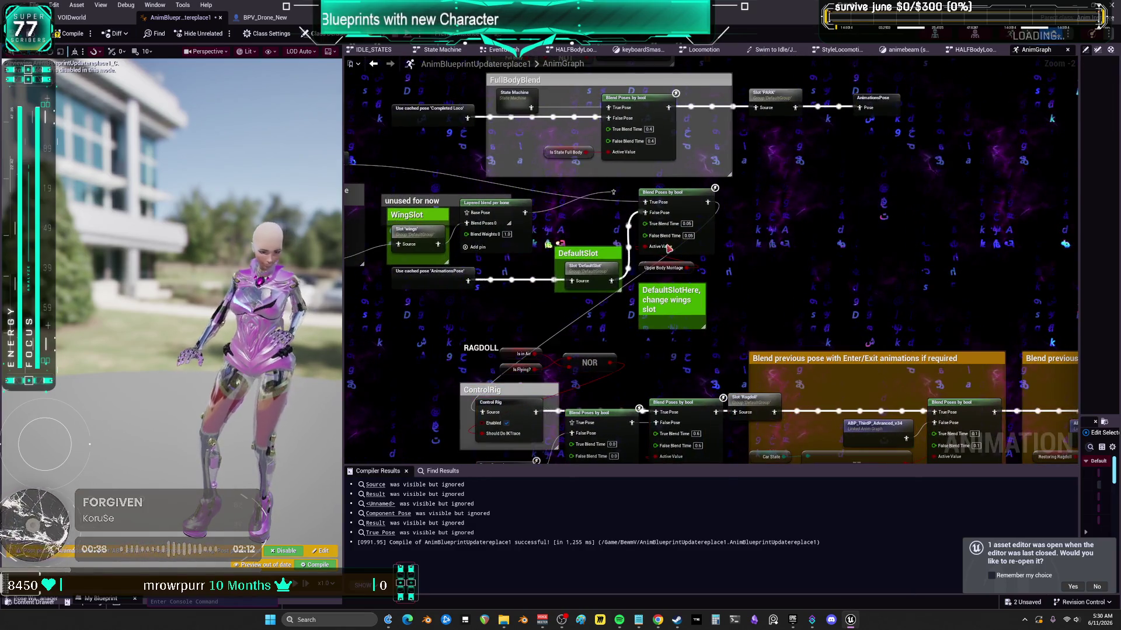
{"action": "mouse_move", "coordinate": [820, 149]}
{"action": "left_mouse_down"}
{"action": "mouse_move", "coordinate": [728, 147]}
{"action": "mouse_move", "coordinate": [645, 167]}
{"action": "left_mouse_up"}
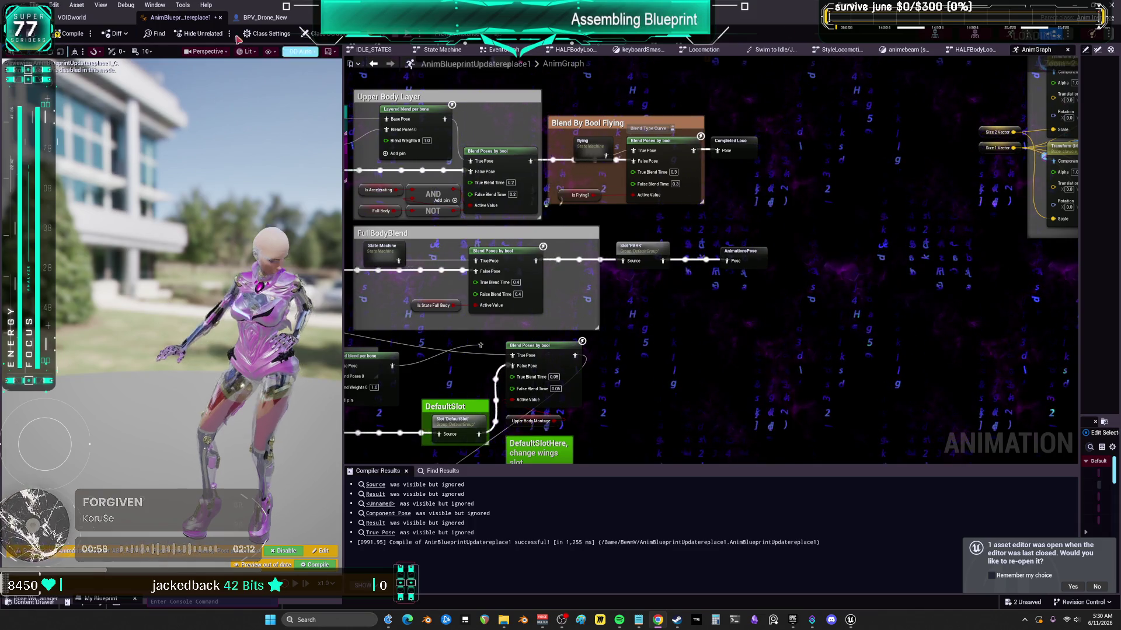
- Recompile the animation blueprint, Save All assets, and return to the VOIDworld level editor
{"action": "left_click", "coordinate": [67, 36]}
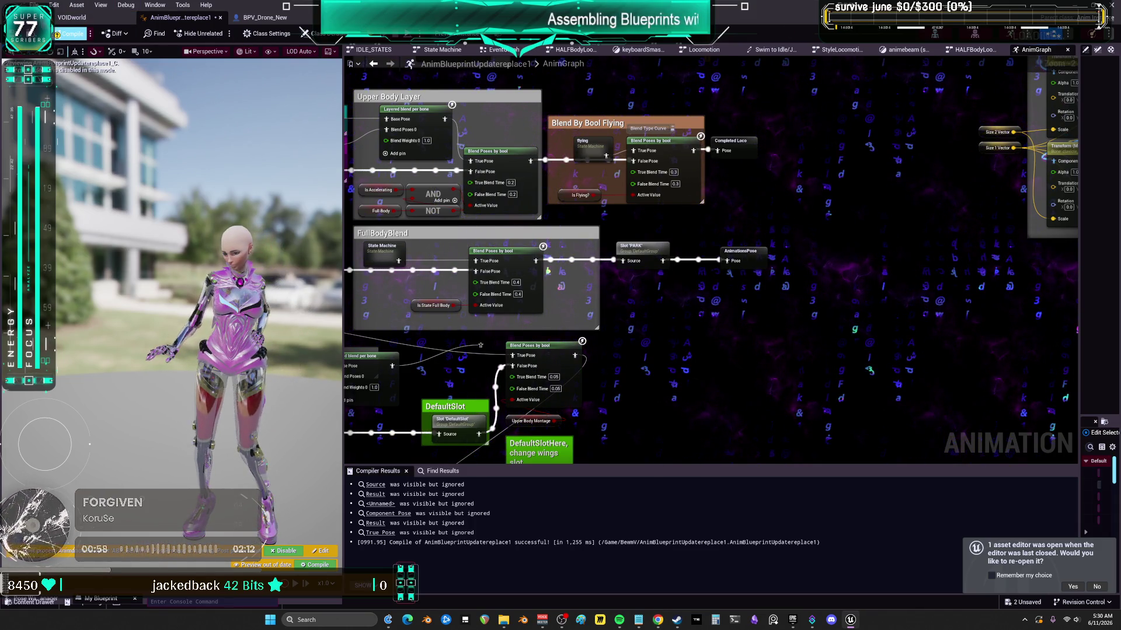
{"action": "left_click", "coordinate": [35, 5]}
{"action": "left_click", "coordinate": [70, 70]}
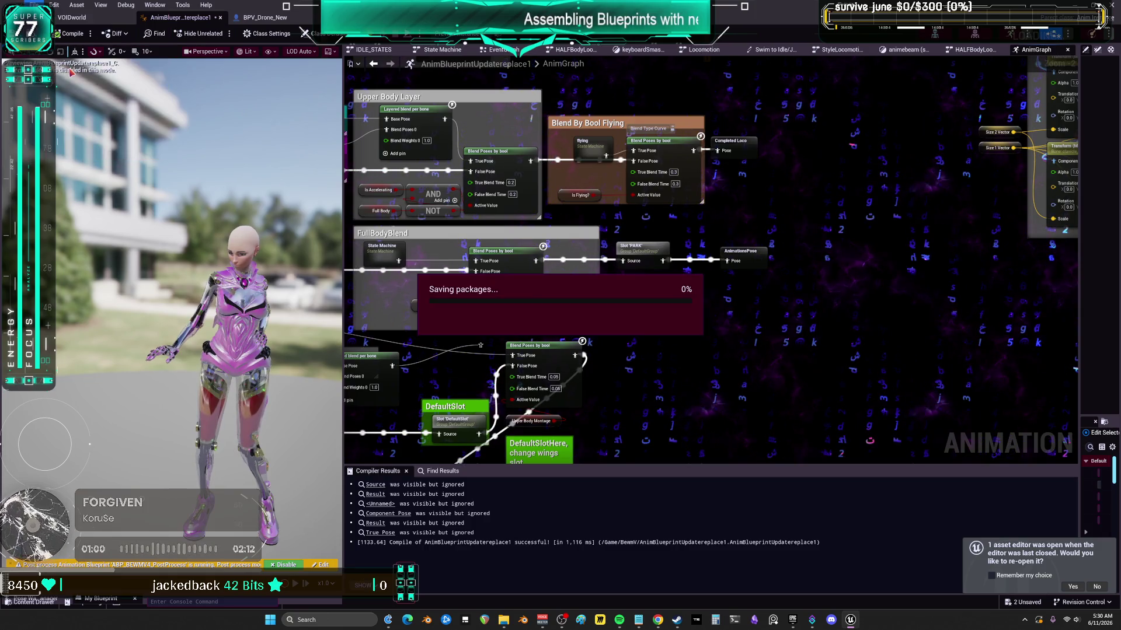
{"action": "left_click", "coordinate": [73, 17]}
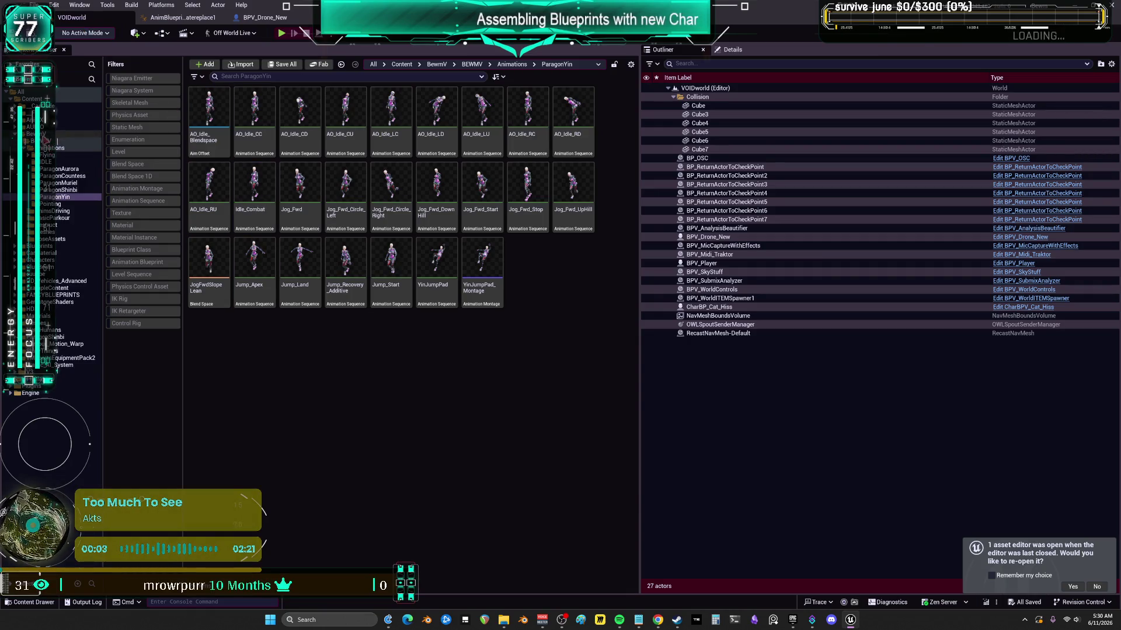
- Filter the Content root to level assets, open ClubBewm, and start a standalone play session
{"action": "left_click", "coordinate": [34, 99]}
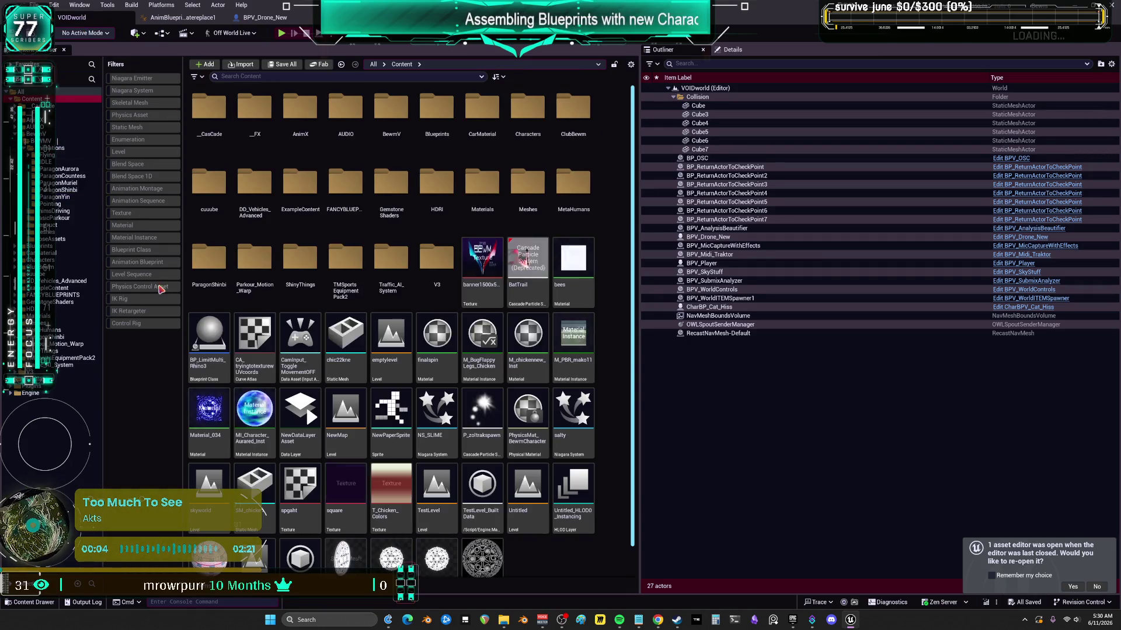
{"action": "left_click", "coordinate": [143, 153]}
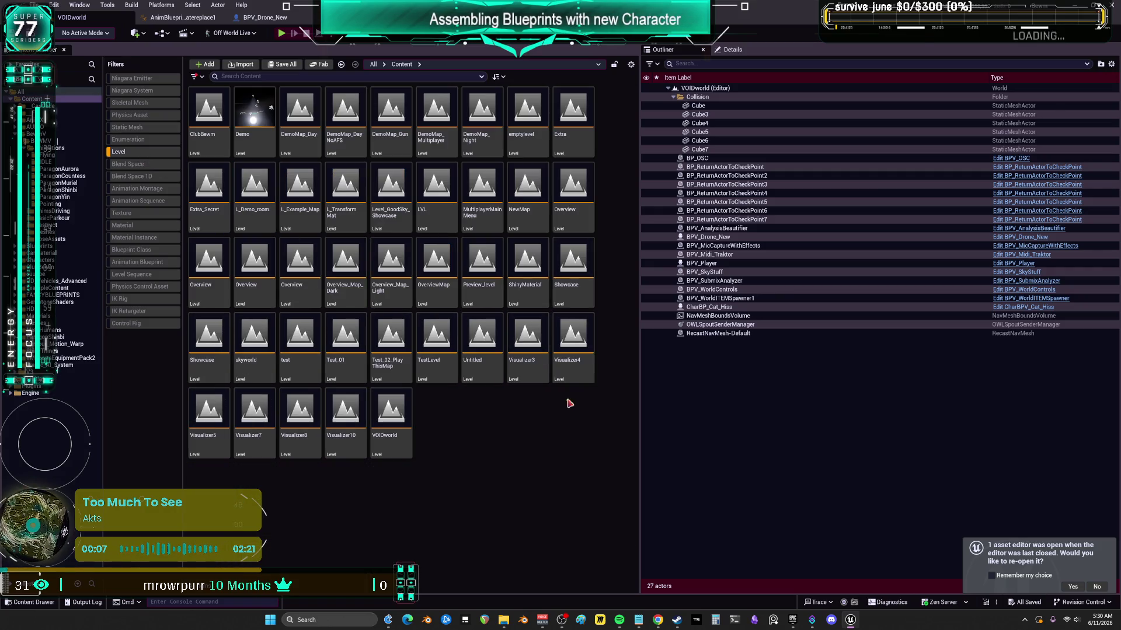
{"action": "left_click", "coordinate": [221, 134]}
{"action": "double_click", "coordinate": [222, 132]}
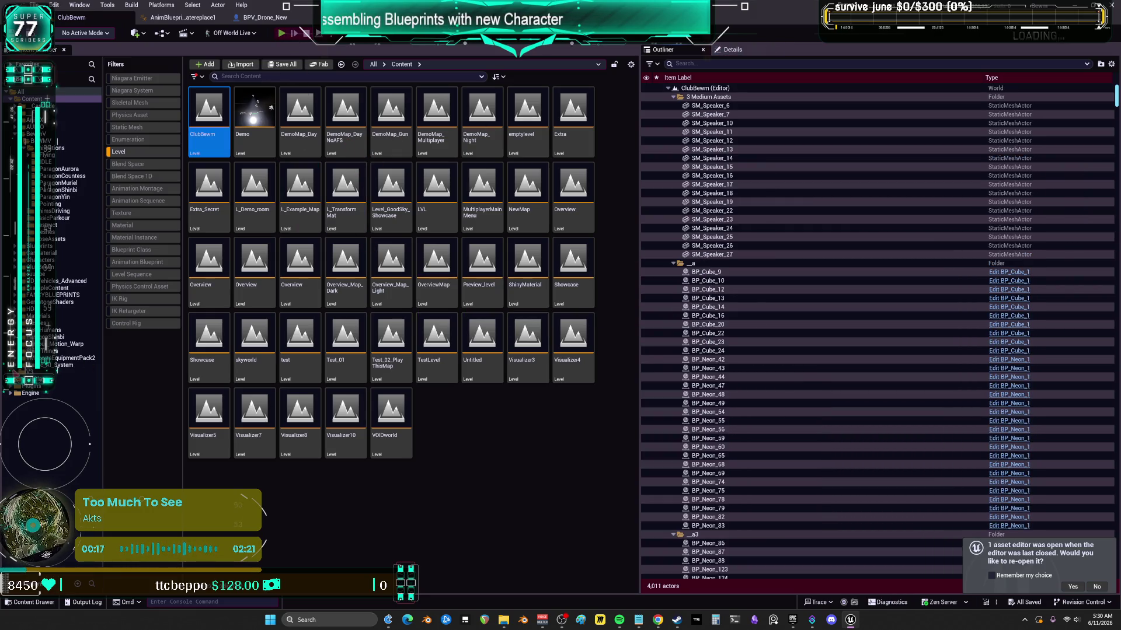
{"action": "key", "text": "alt+Tab"}
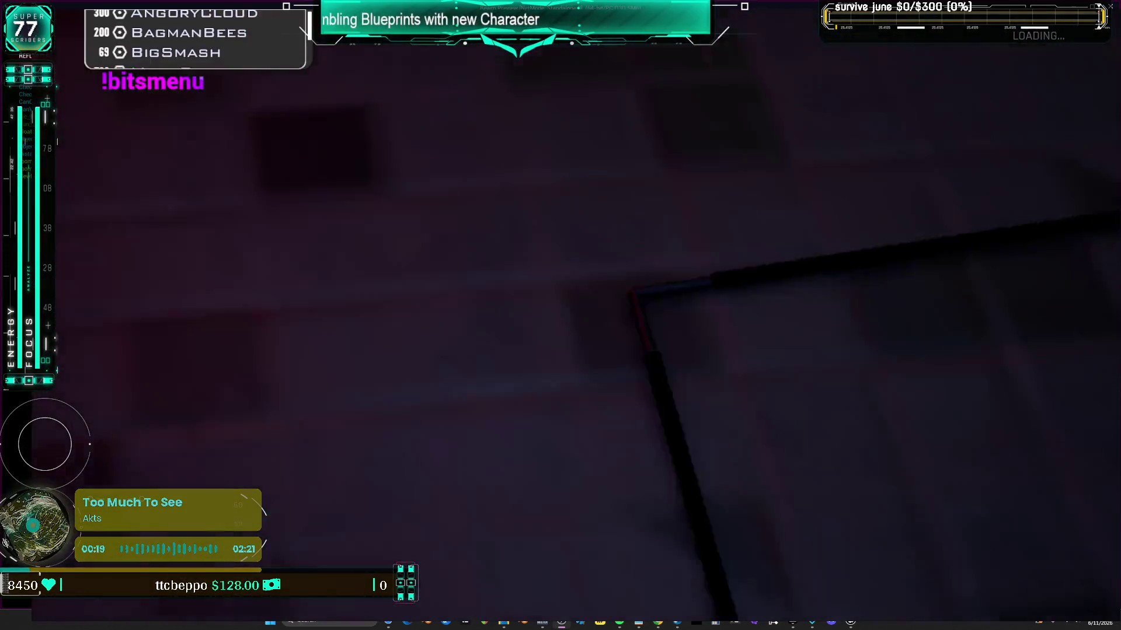